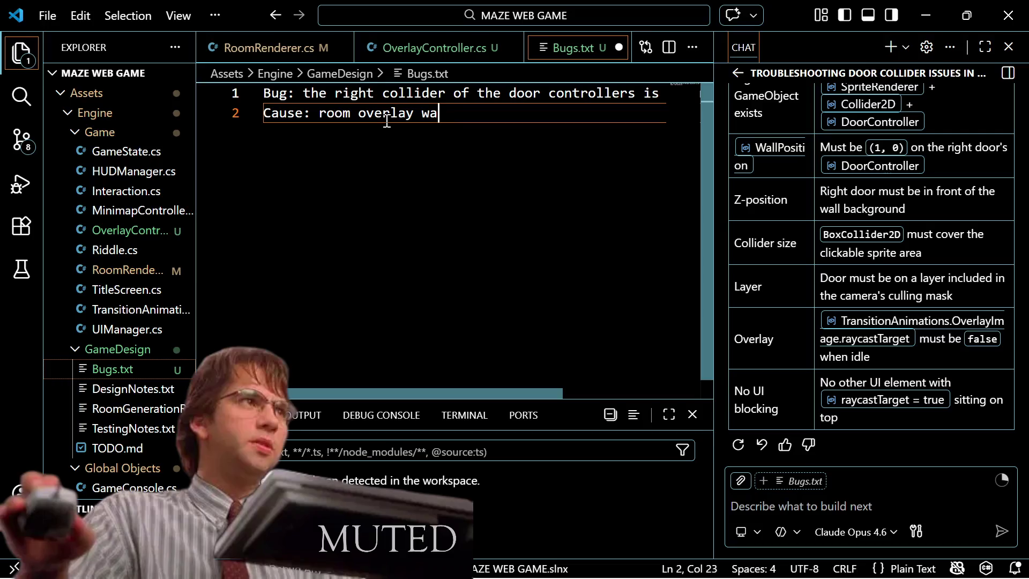
# Step: Complete the Cause line as 'room overlay had collider. Enabled without a sprite', fixing typos
pyautogui.write('had collider')
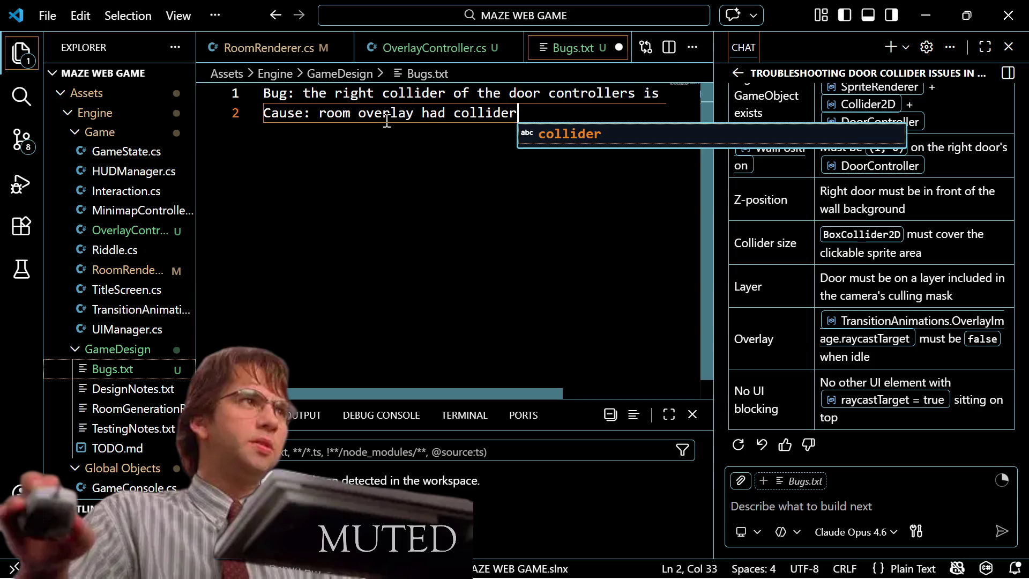
pyautogui.write('. Ena')
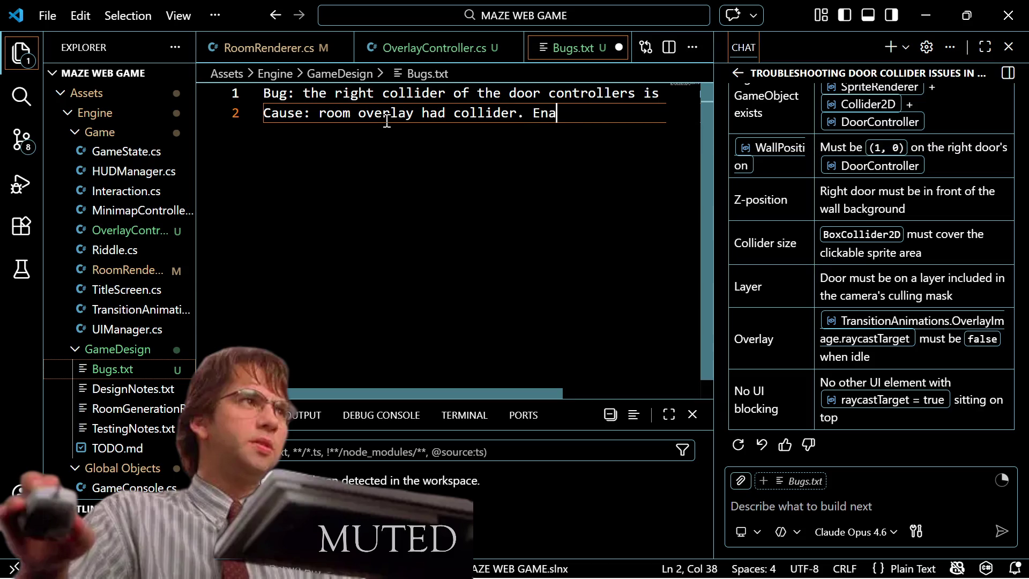
pyautogui.write('blle')
pyautogui.press('BackSpace')
pyautogui.press('BackSpace')
pyautogui.write('ed')
pyautogui.write(' without a s')
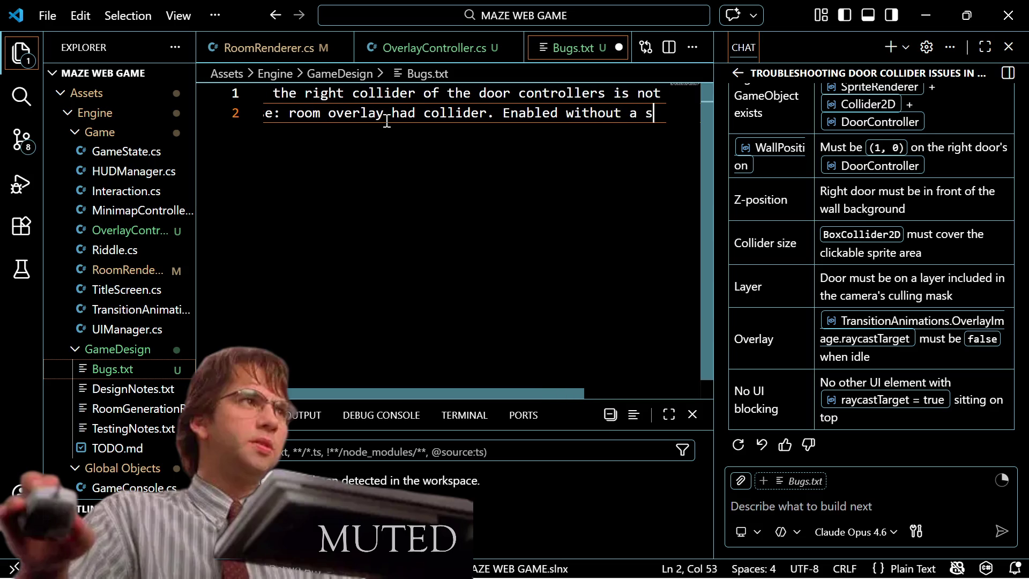
pyautogui.write('cpr')
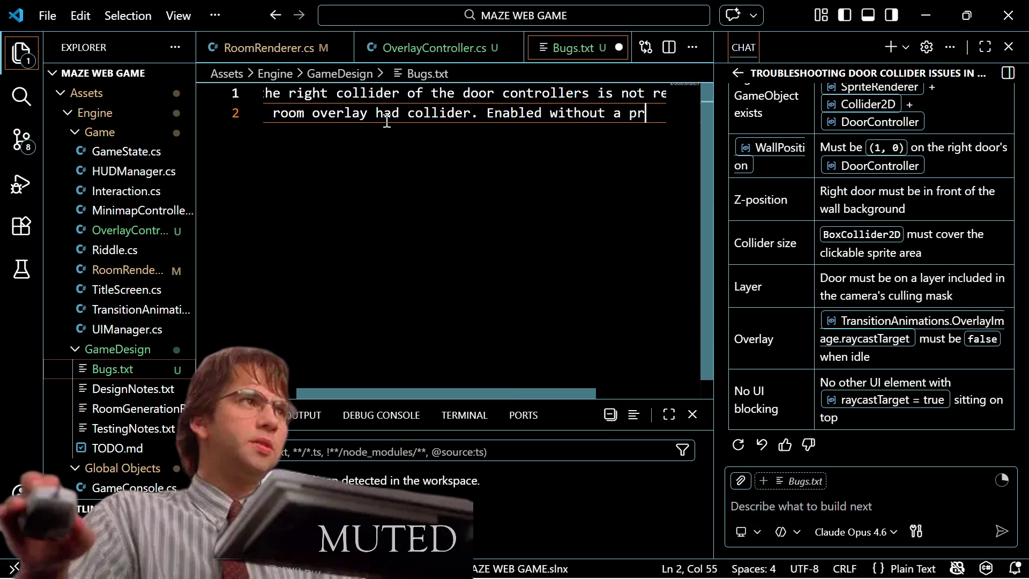
pyautogui.write('prite ')
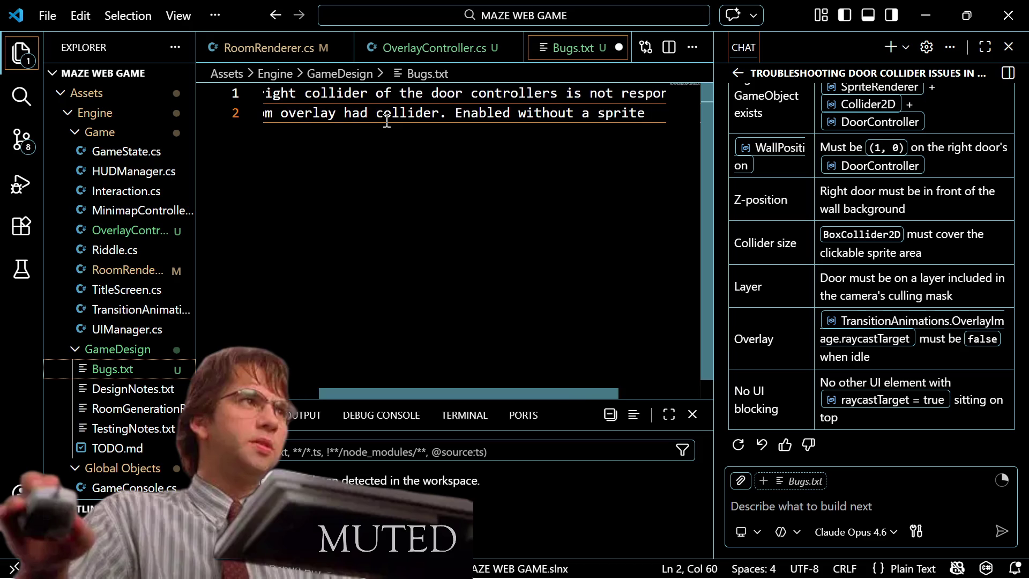
pyautogui.write('for')
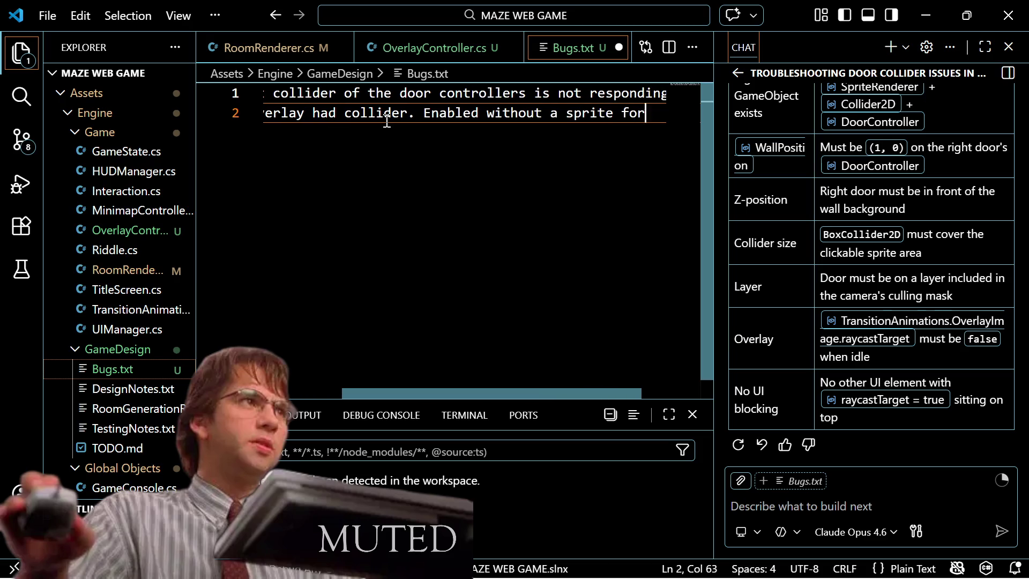
pyautogui.press('BackSpace')
pyautogui.press('BackSpace')
pyautogui.press('BackSpace')
pyautogui.press('Return')
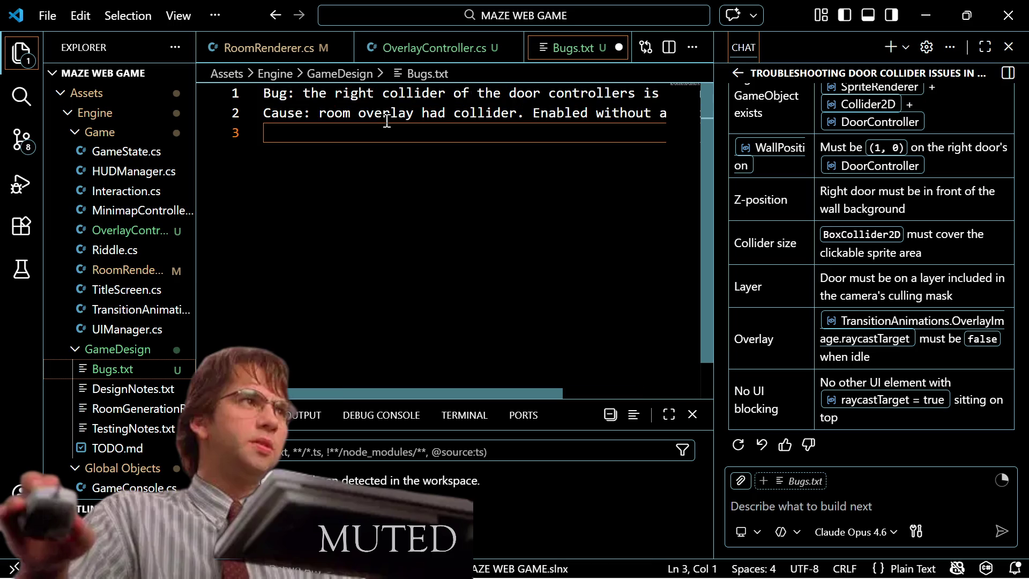
pyautogui.press('Up')
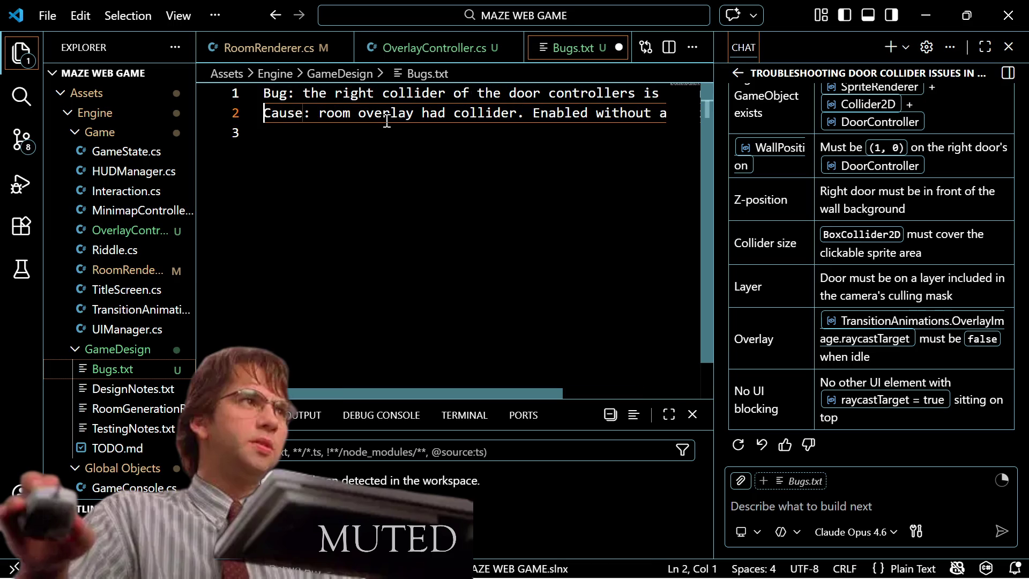
pyautogui.hotkey('ctrl', 'Right')
pyautogui.hotkey('ctrl', 'Right')
pyautogui.hotkey('ctrl', 'Right')
pyautogui.hotkey('ctrl', 'Right')
pyautogui.hotkey('ctrl', 'Right')
pyautogui.hotkey('ctrl', 'Right')
pyautogui.hotkey('ctrl', 'Left')
pyautogui.hotkey('ctrl', 'Left')
pyautogui.hotkey('ctrl', 'Left')
pyautogui.hotkey('ctrl', 'Left')
pyautogui.hotkey('ctrl', 'Left')
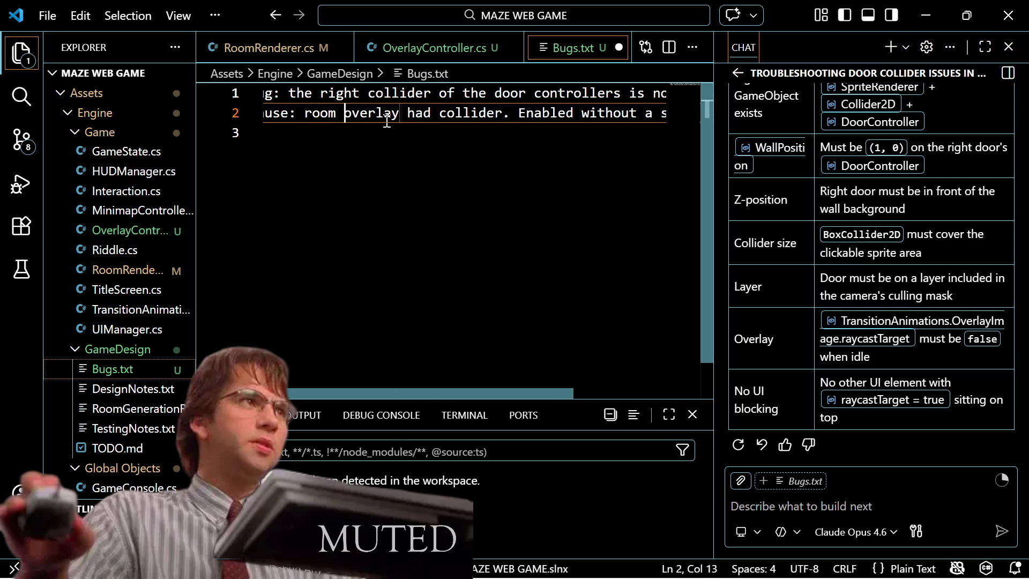
pyautogui.hotkey('ctrl', 'Left')
# Step: Move the bug and cause details onto their own indented lines under 'Bug:' and 'Cause:'
pyautogui.press('Return')
pyautogui.press('Tab')
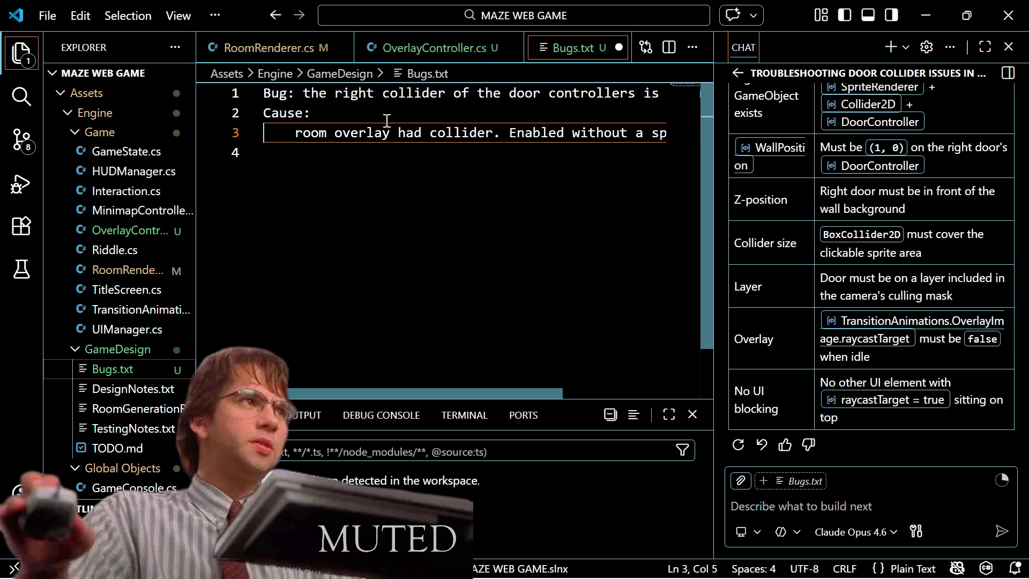
pyautogui.hotkey('ctrl', 'Right')
pyautogui.hotkey('ctrl', 'Right')
pyautogui.press('Up')
pyautogui.press('Up')
pyautogui.hotkey('ctrl', 'Left')
pyautogui.hotkey('ctrl', 'Left')
pyautogui.hotkey('ctrl', 'Left')
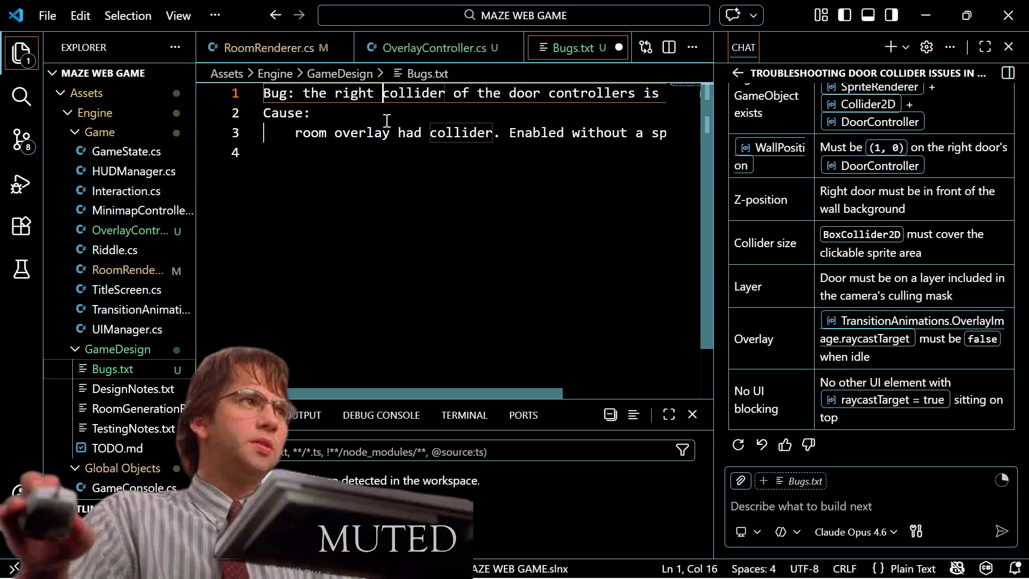
pyautogui.press('Return')
pyautogui.press('Tab')
pyautogui.press('Down')
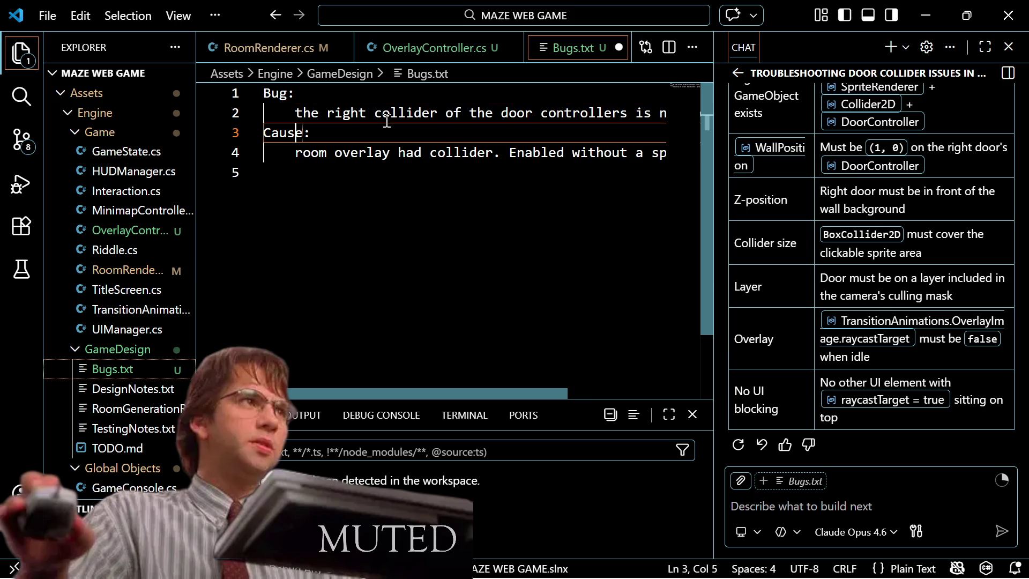
pyautogui.press('Down')
pyautogui.hotkey('ctrl', 'Right')
pyautogui.hotkey('ctrl', 'Right')
pyautogui.hotkey('ctrl', 'Right')
pyautogui.hotkey('ctrl', 'Right')
pyautogui.press('Right')
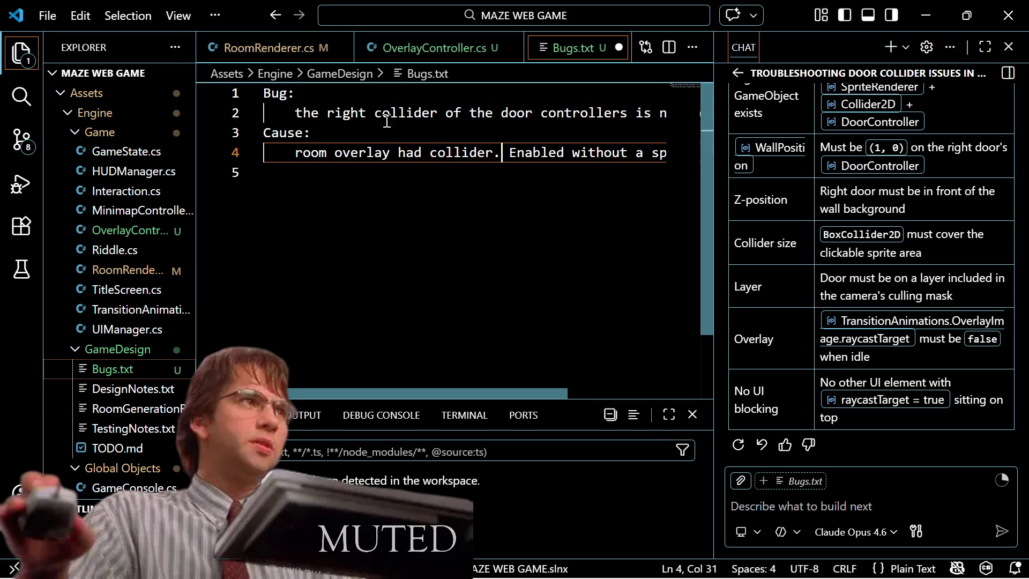
pyautogui.press('Return')
pyautogui.hotkey('ctrl', 'Right')
pyautogui.hotkey('ctrl', 'Right')
pyautogui.hotkey('ctrl', 'Right')
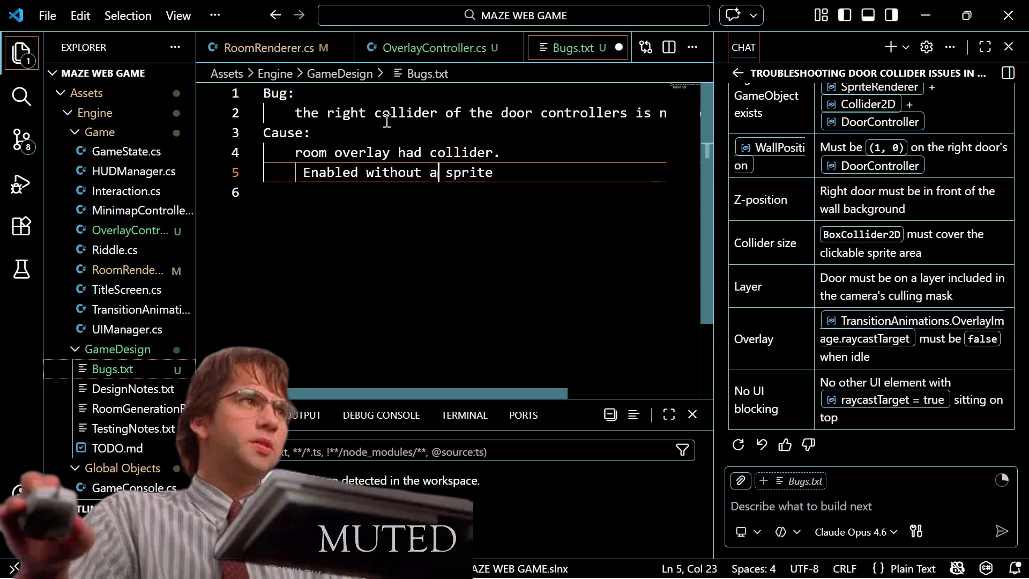
# Step: End 'Enabled without a sprite' with a period, remove its extra leading space, and add an indented line
pyautogui.press('Down')
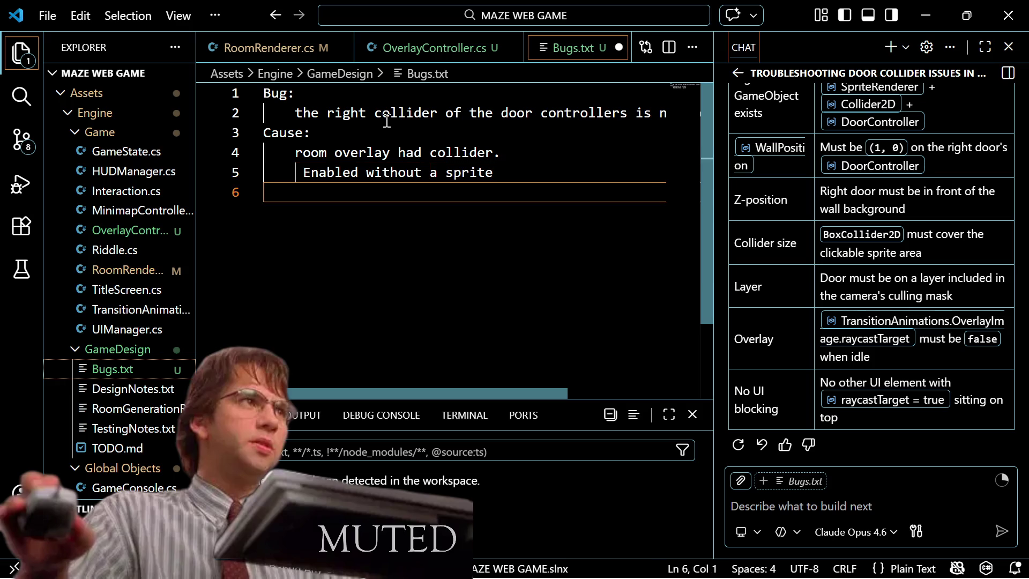
pyautogui.press('Up')
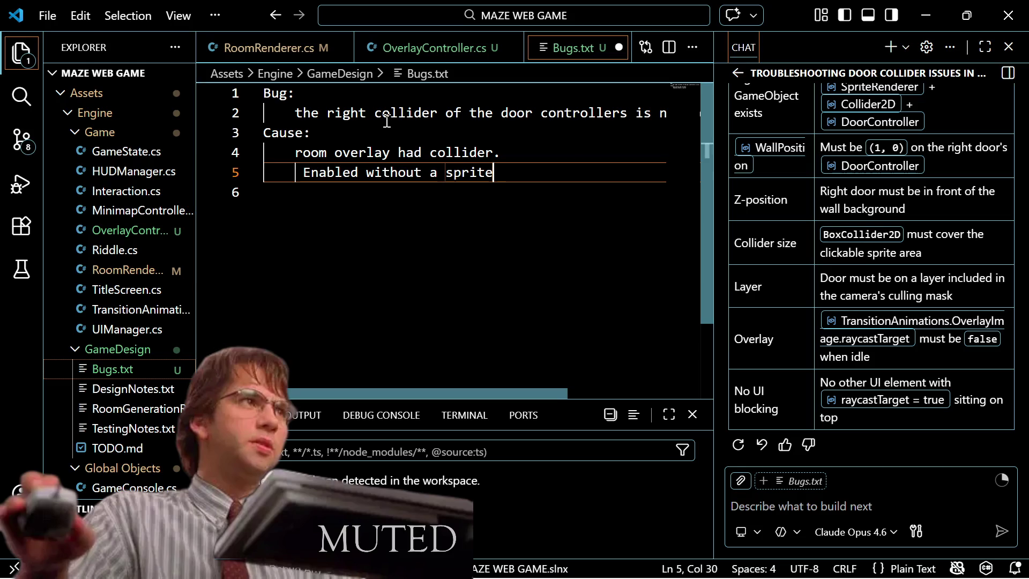
pyautogui.write('.')
pyautogui.press('Return')
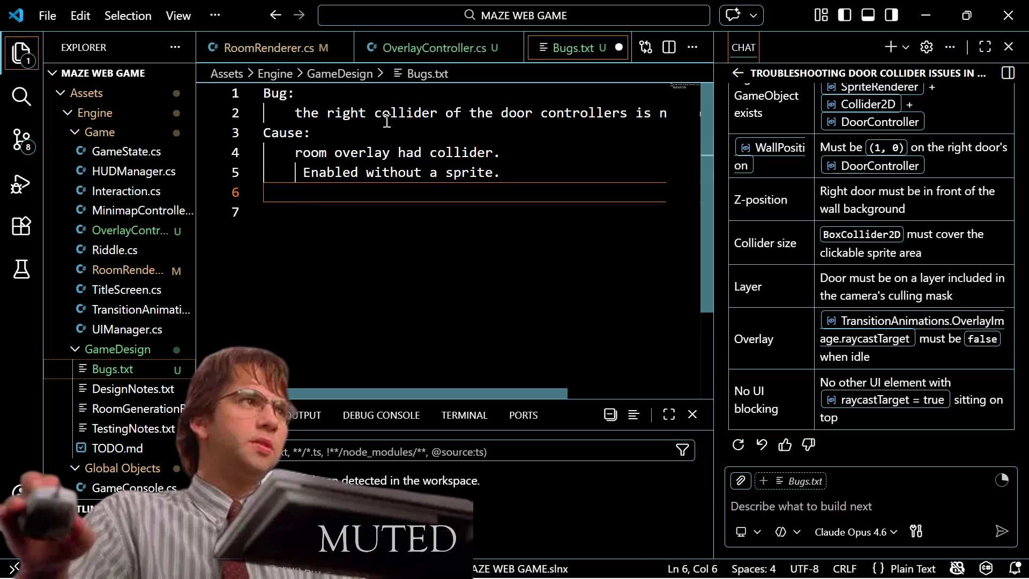
pyautogui.press('Up')
pyautogui.press('BackSpace')
pyautogui.press('Down')
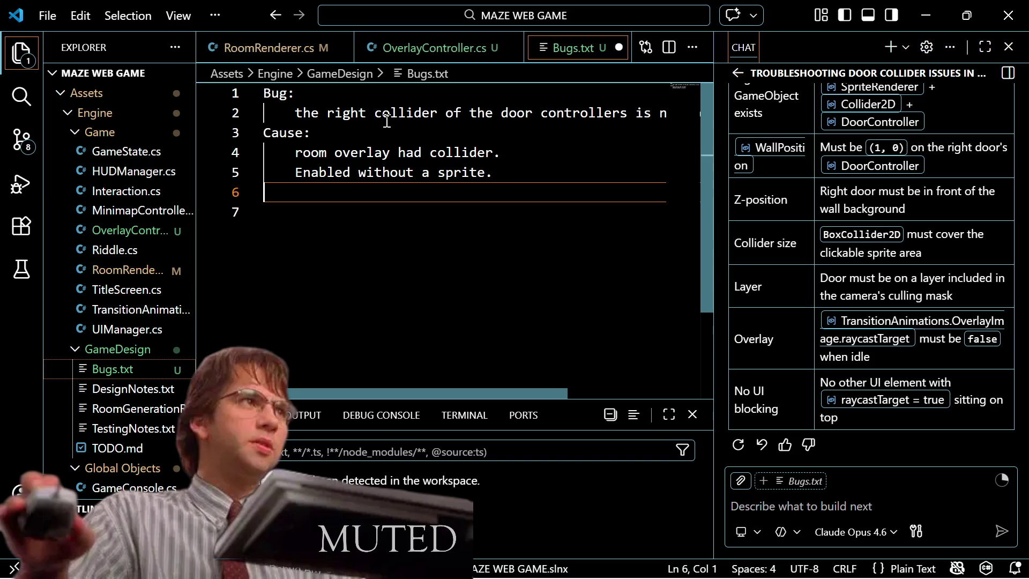
# Step: Add the cause note 'Blocked right door collider somehow?' and save Bugs.txt
pyautogui.write('Blo')
pyautogui.write('cked c')
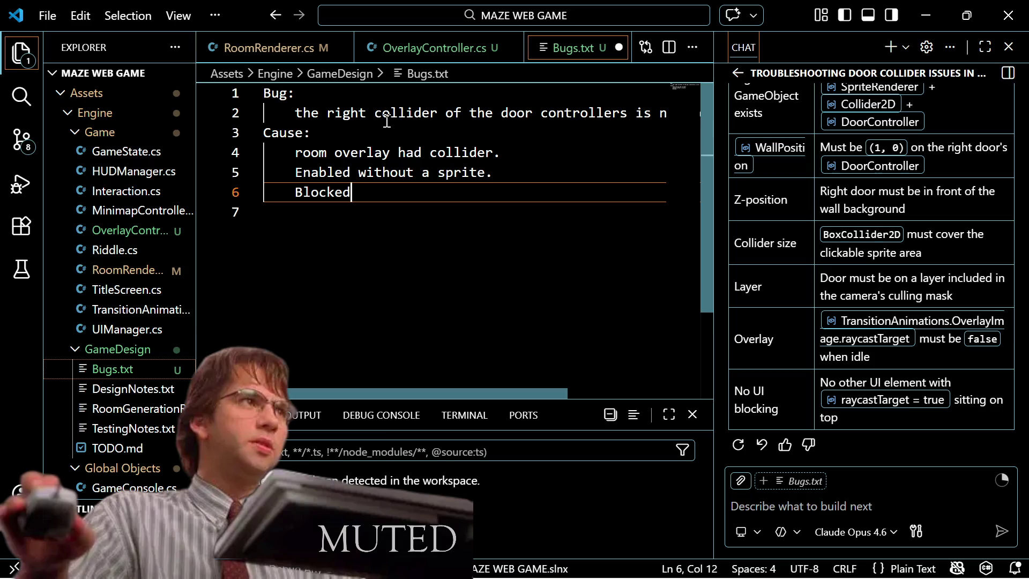
pyautogui.press('BackSpace')
pyautogui.write('door')
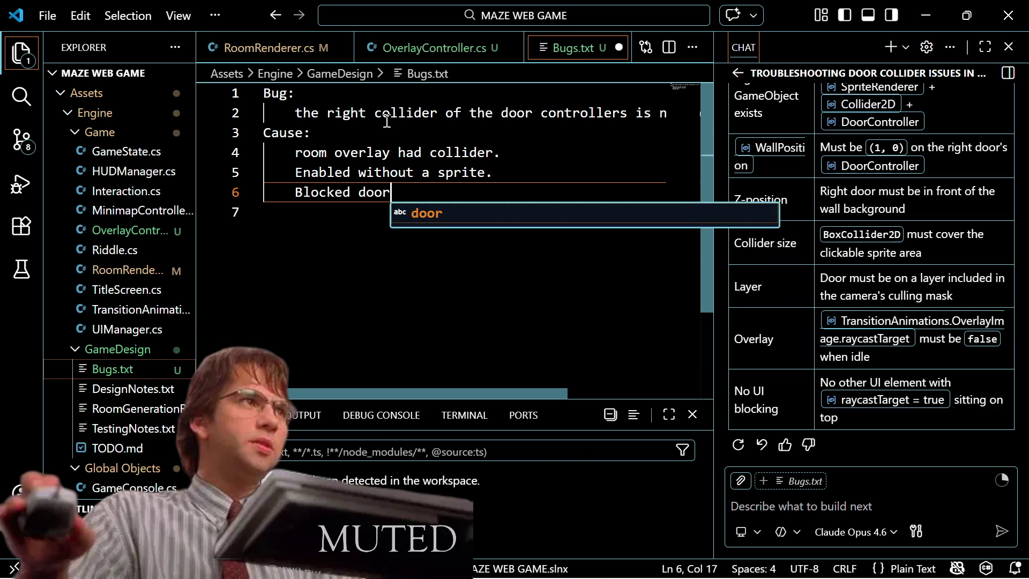
pyautogui.press('BackSpace')
pyautogui.press('BackSpace')
pyautogui.press('BackSpace')
pyautogui.press('BackSpace')
pyautogui.write('right')
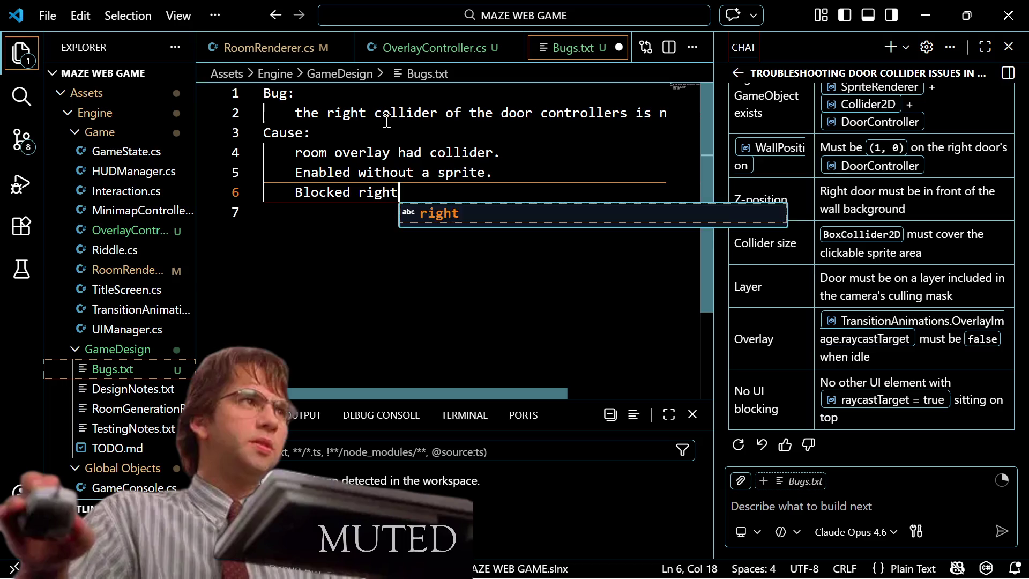
pyautogui.write(' dooor')
pyautogui.press('BackSpace')
pyautogui.press('BackSpace')
pyautogui.write('r ')
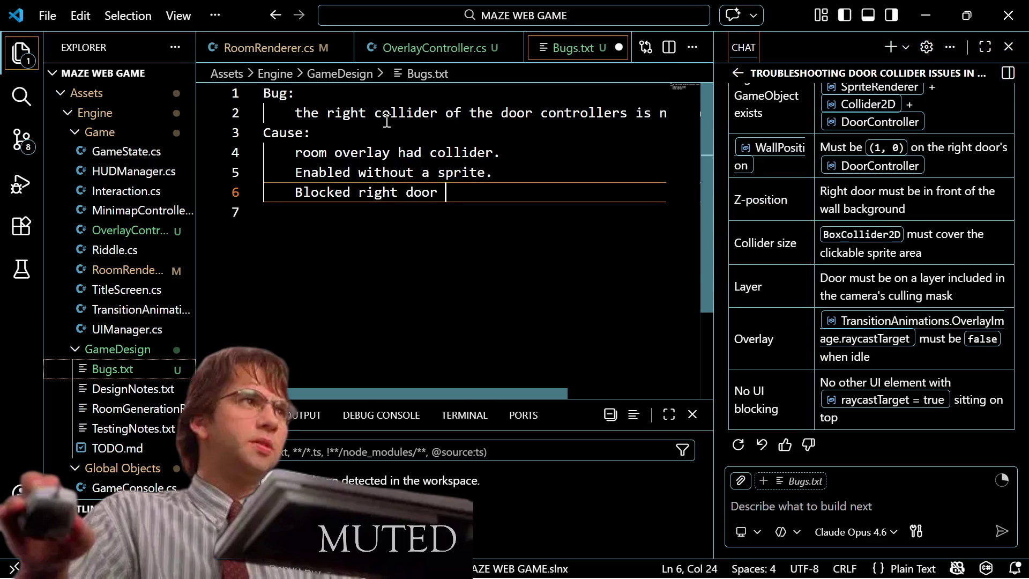
pyautogui.write('collidre')
pyautogui.press('BackSpace')
pyautogui.press('BackSpace')
pyautogui.write('er')
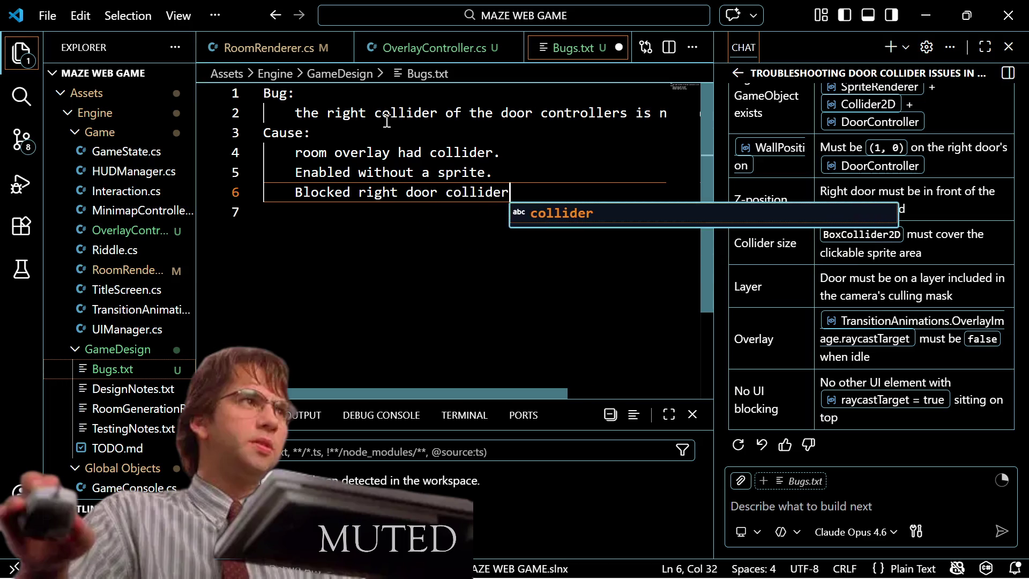
pyautogui.write(' somehow')
pyautogui.press('BackSpace')
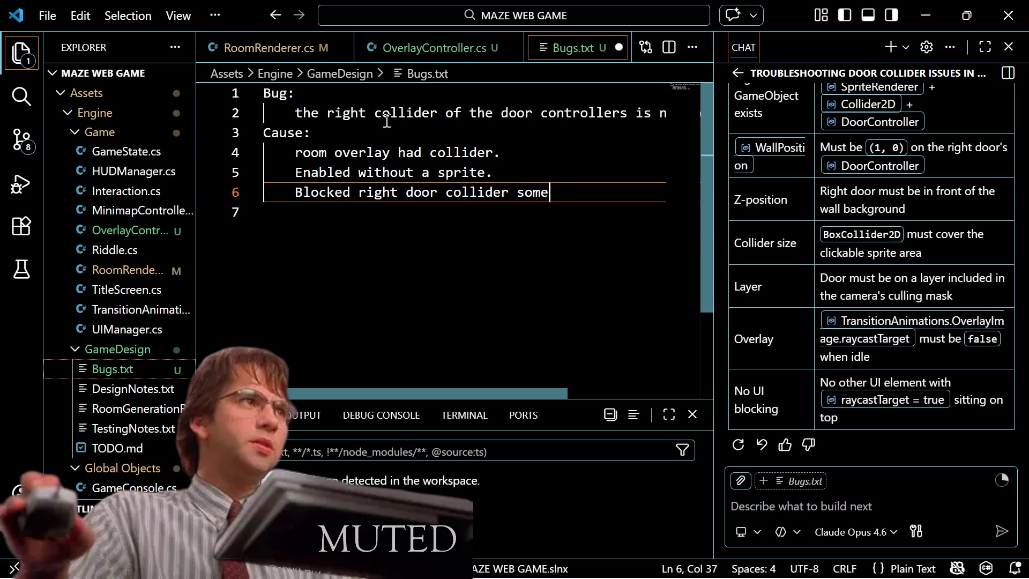
pyautogui.write('how?')
pyautogui.hotkey('ctrl', 's')
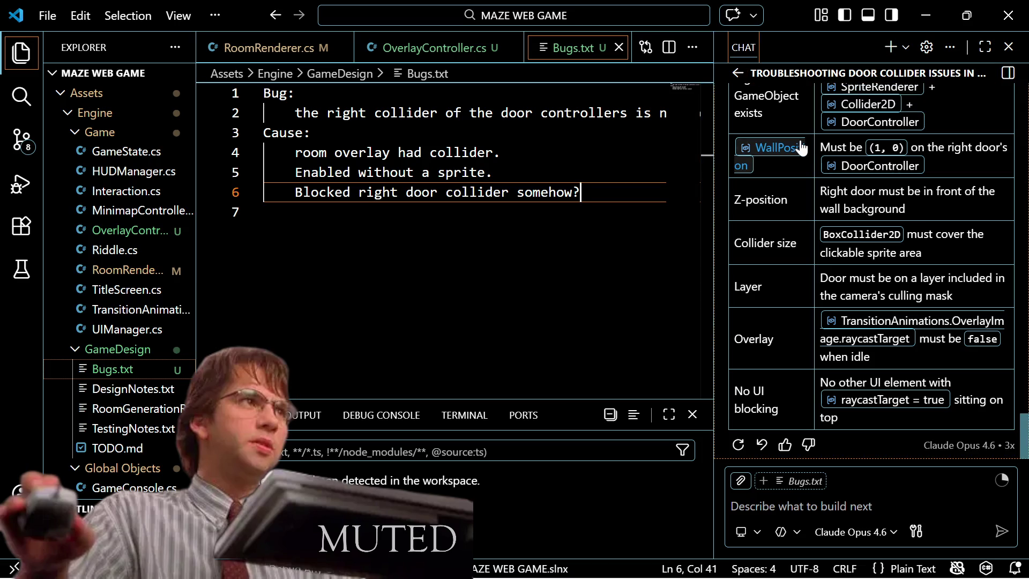
# Step: Stage all eight changed files and commit them with the message 'added overlay controller'
pyautogui.click(22, 138)
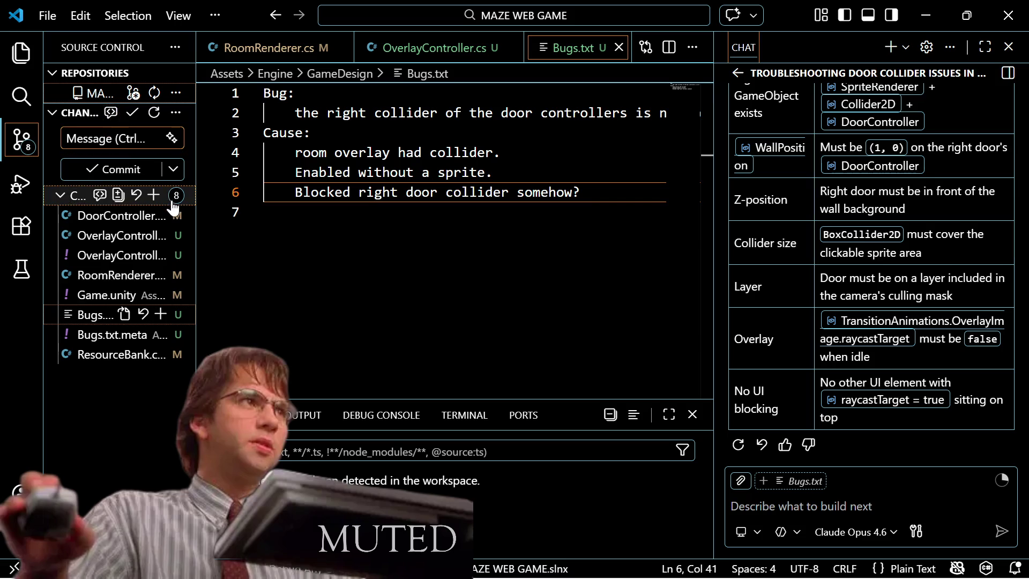
pyautogui.click(154, 195)
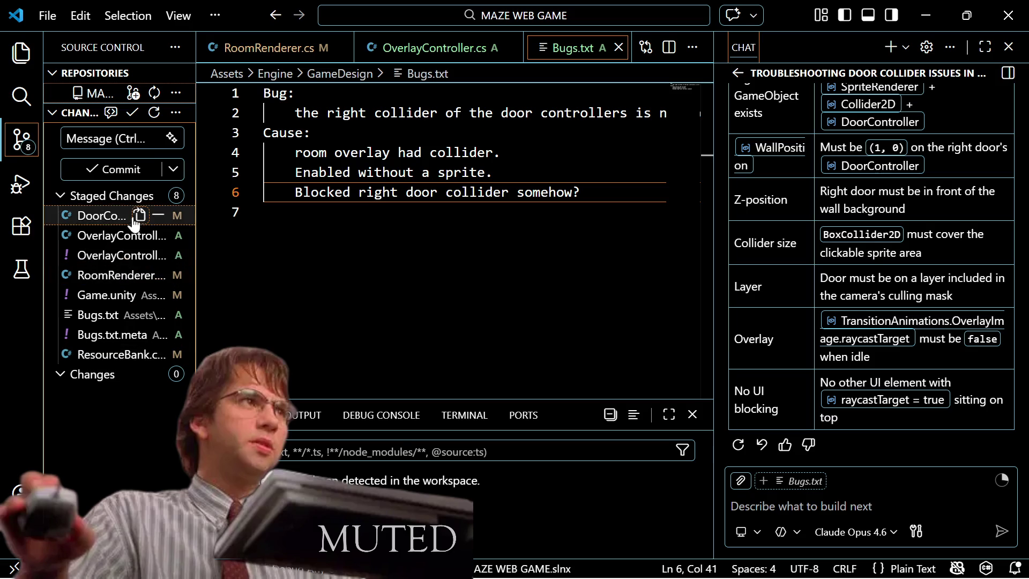
pyautogui.click(144, 175)
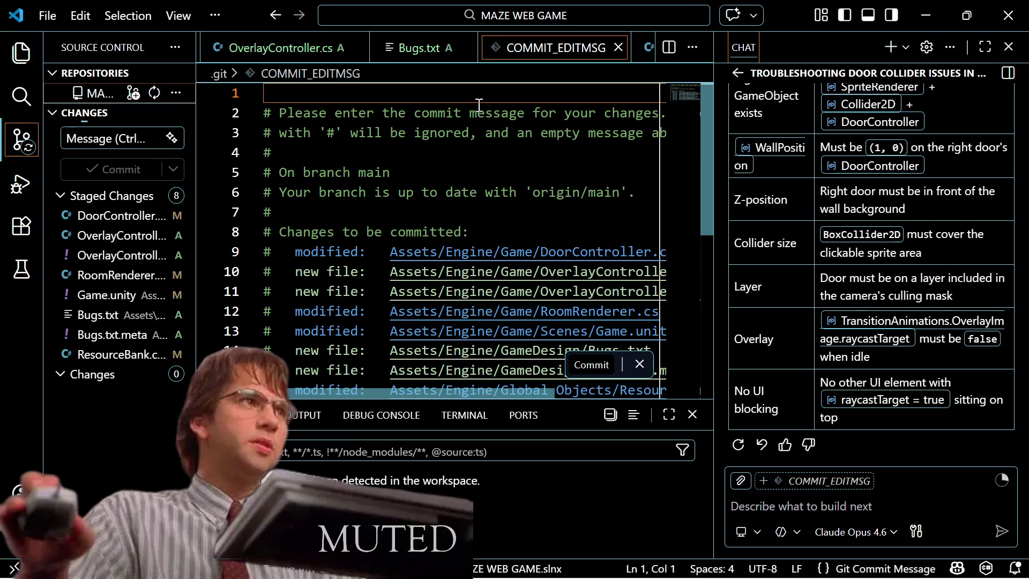
pyautogui.write('added overla')
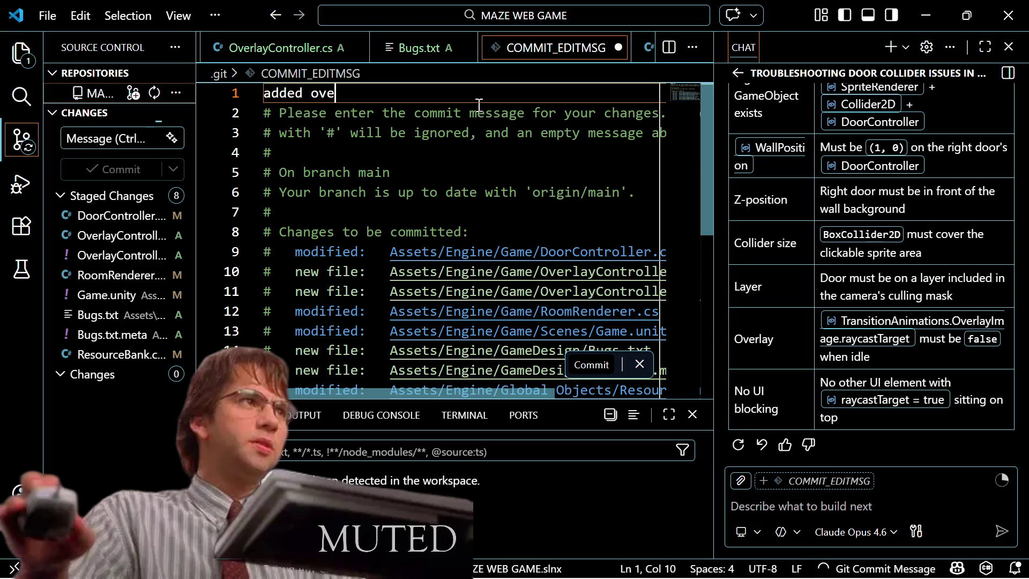
pyautogui.write('y ')
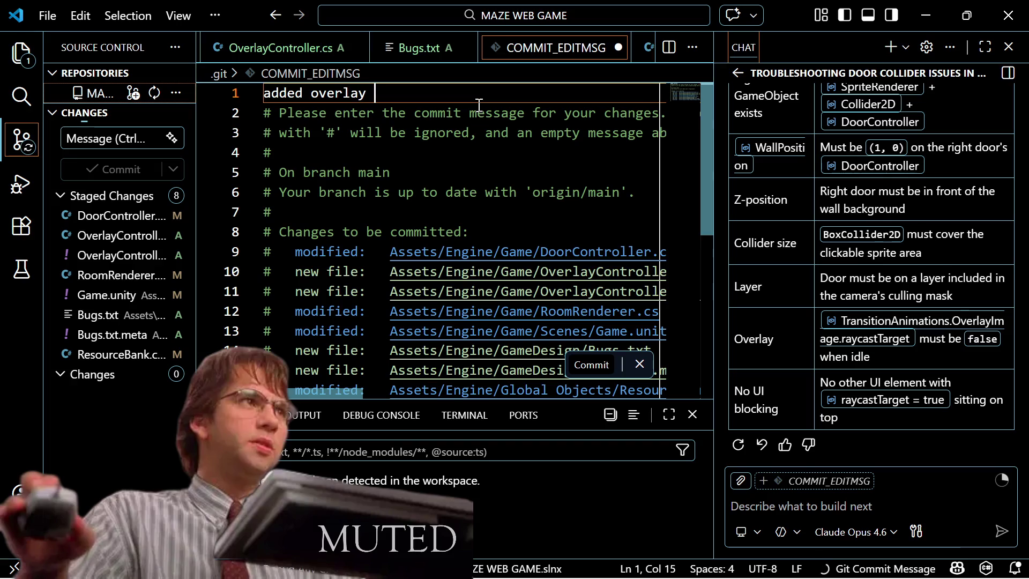
pyautogui.write('controller')
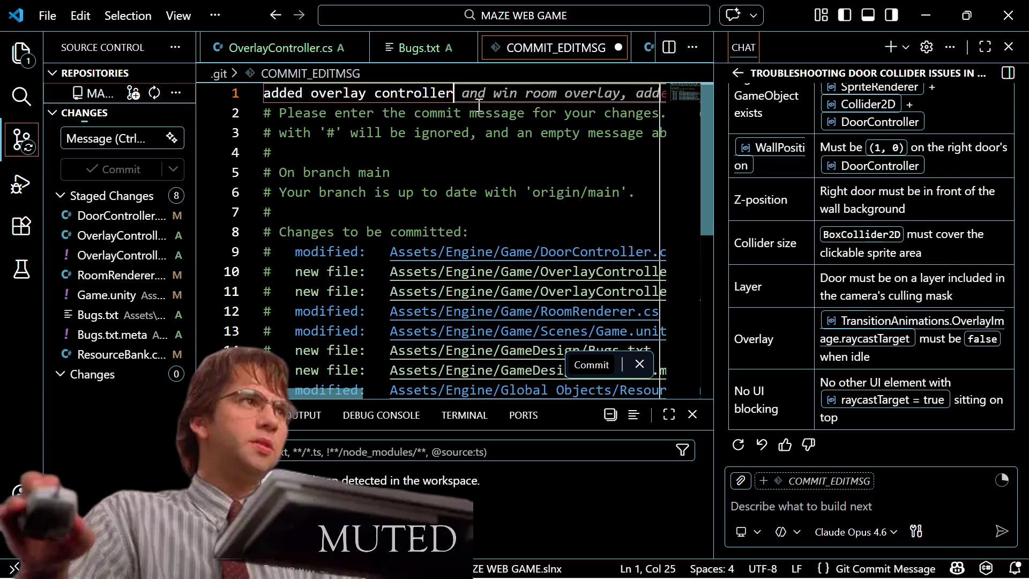
pyautogui.hotkey('ctrl', 's')
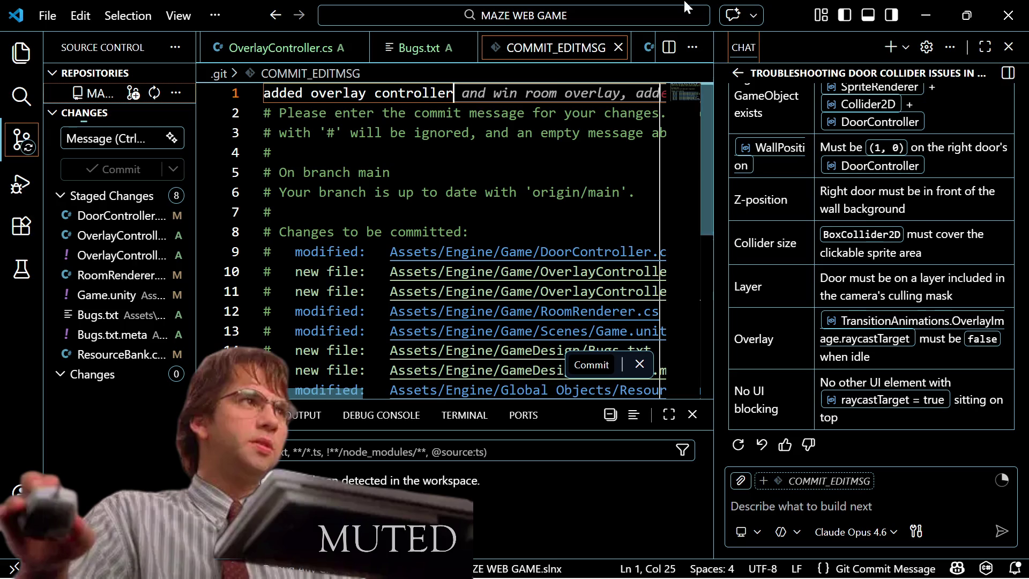
pyautogui.click(619, 47)
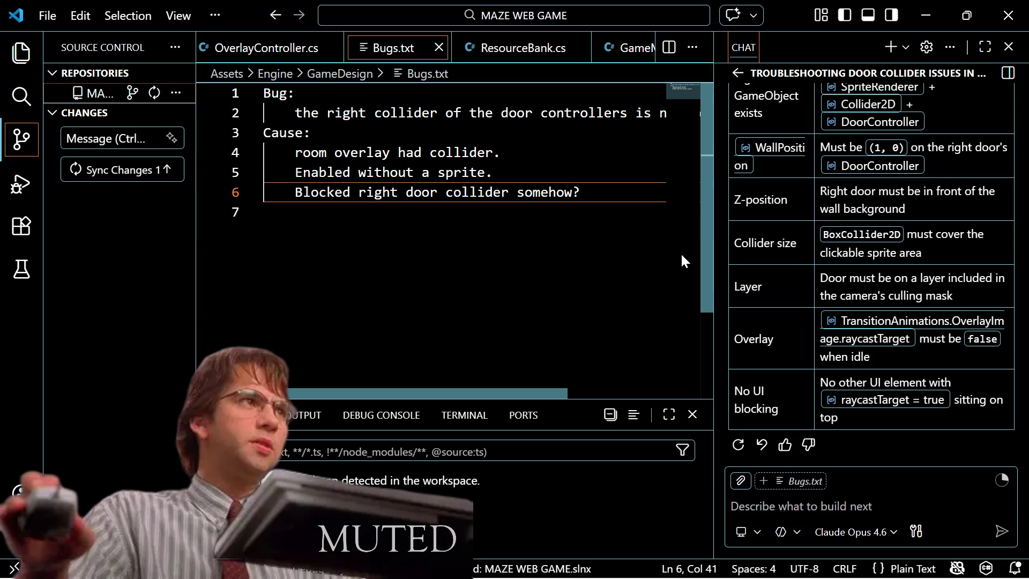
# Step: Close all open editor tabs and hide the Explorer sidebar
pyautogui.hotkey('ctrl', 'w')
pyautogui.hotkey('ctrl', 'w')
pyautogui.hotkey('ctrl', 'w')
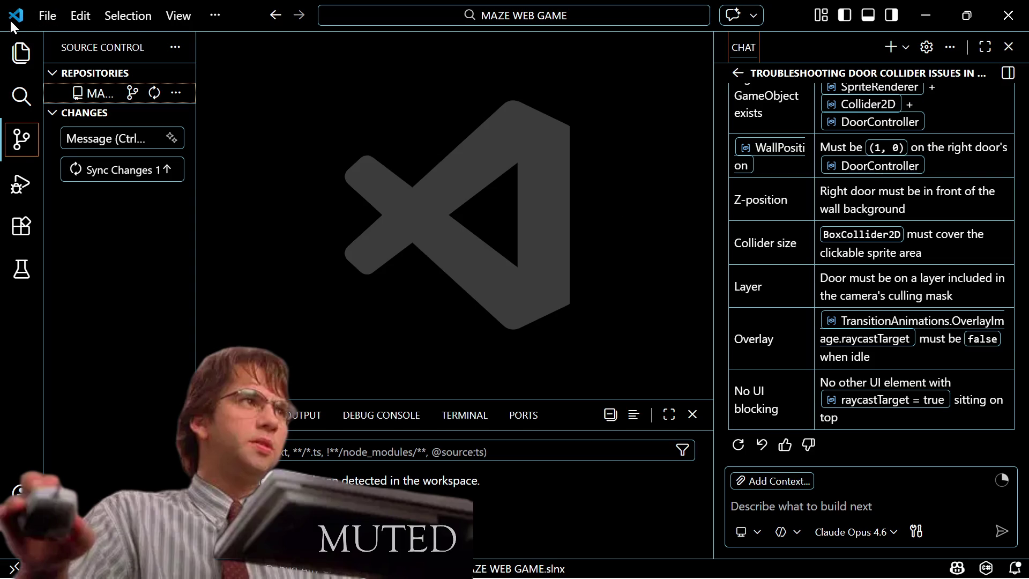
pyautogui.click(15, 54)
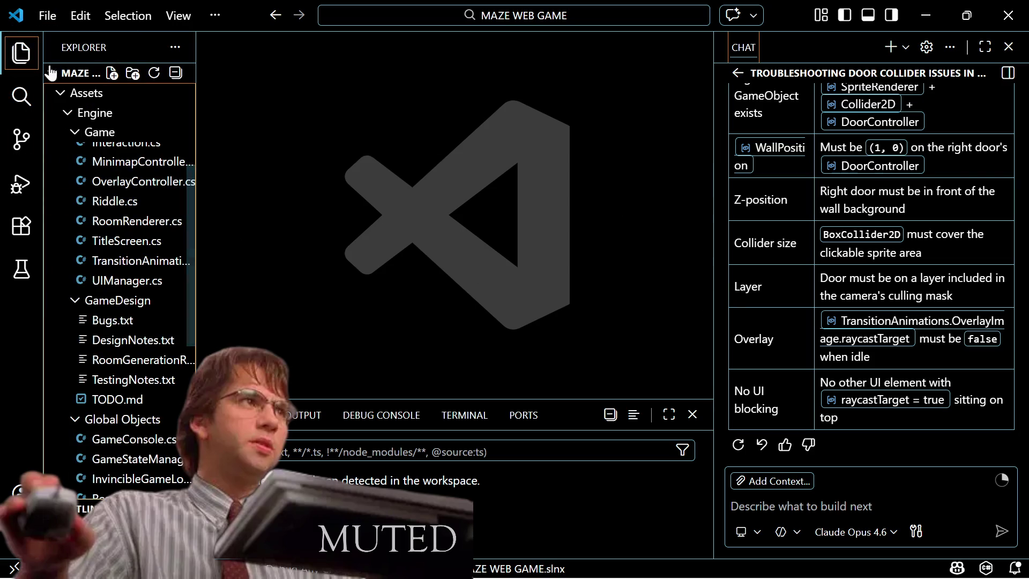
pyautogui.click(32, 55)
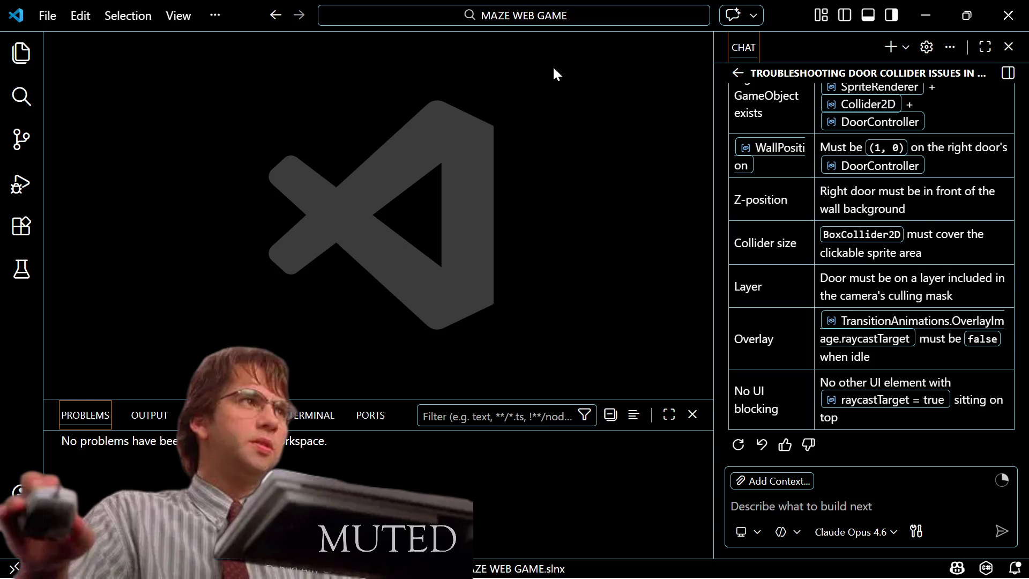
# Step: Find RoomRenderer with the file search and open RoomRenderer.cs
pyautogui.hotkey('ctrl', 'p')
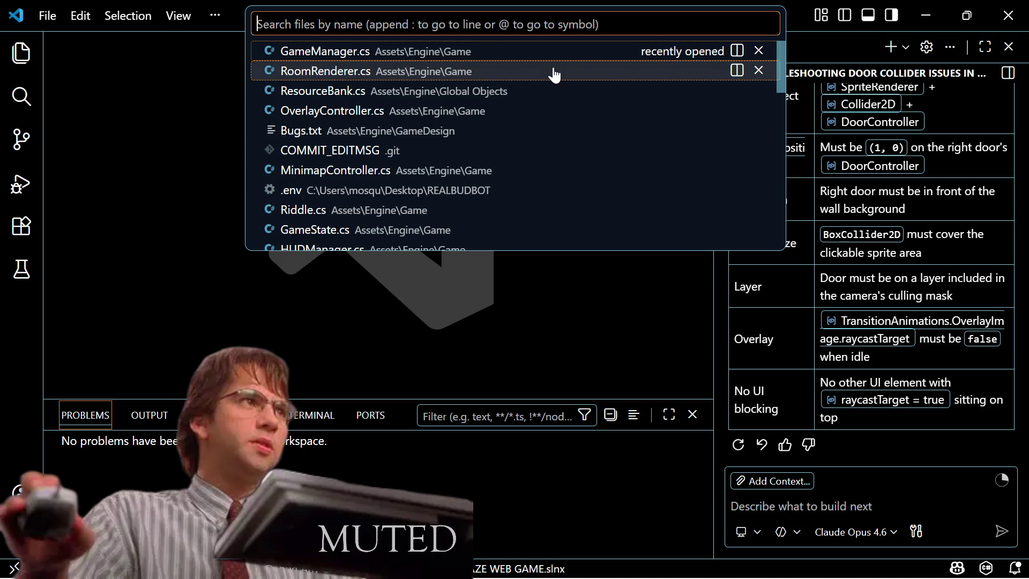
pyautogui.write('Room')
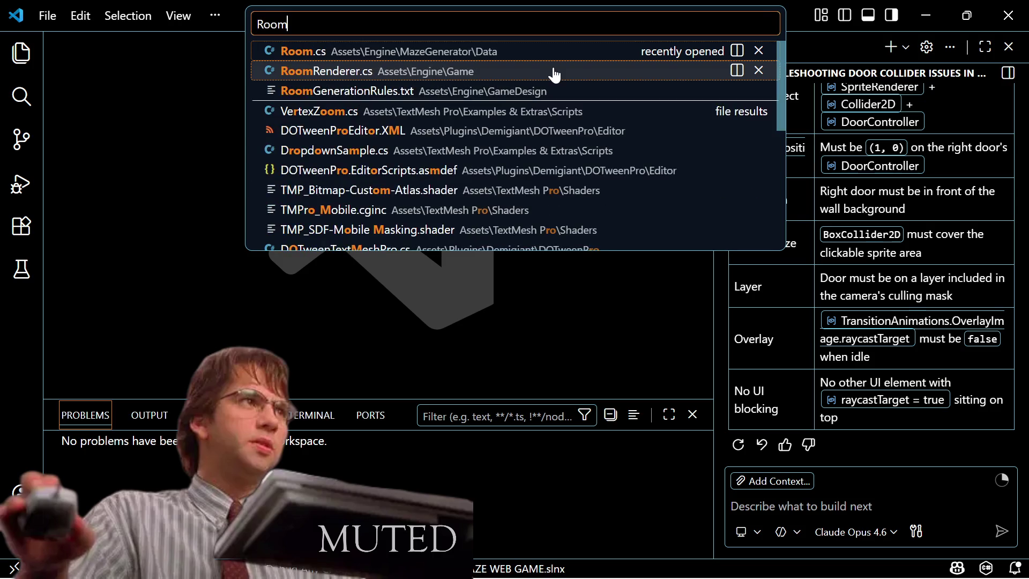
pyautogui.press('BackSpace')
pyautogui.press('BackSpace')
pyautogui.press('BackSpace')
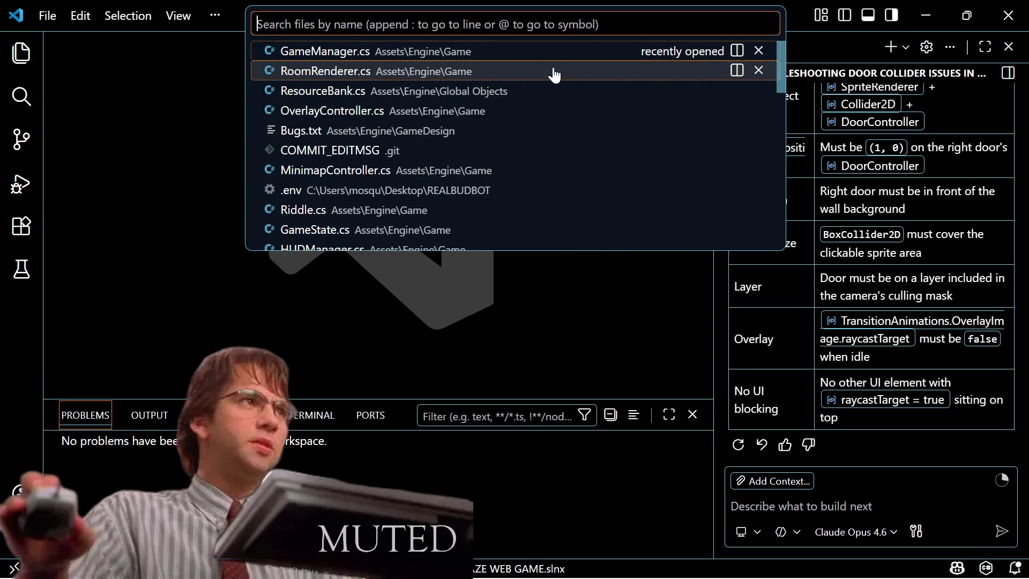
pyautogui.write('Game')
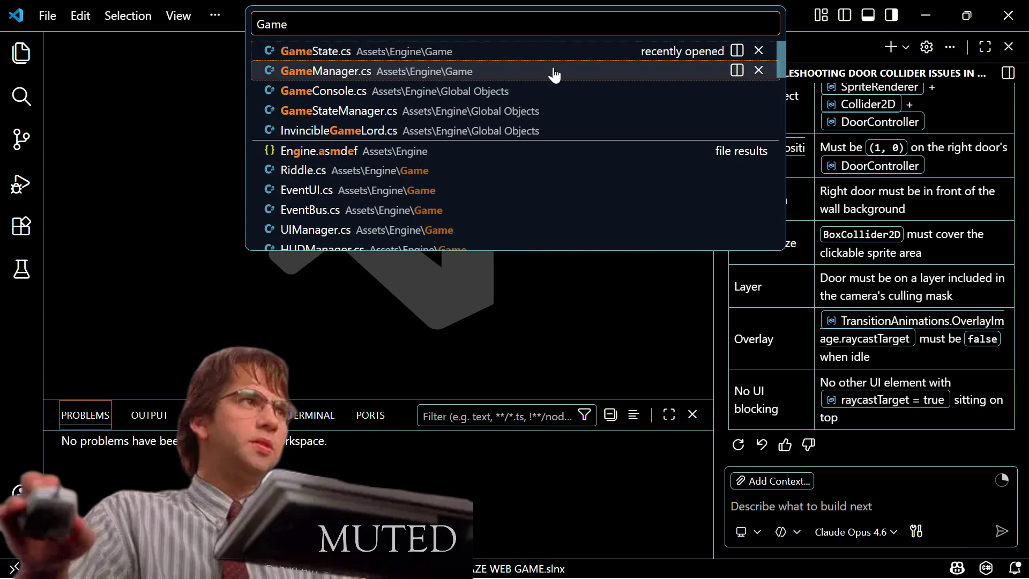
pyautogui.press('BackSpace')
pyautogui.press('BackSpace')
pyautogui.press('BackSpace')
pyautogui.write('Room')
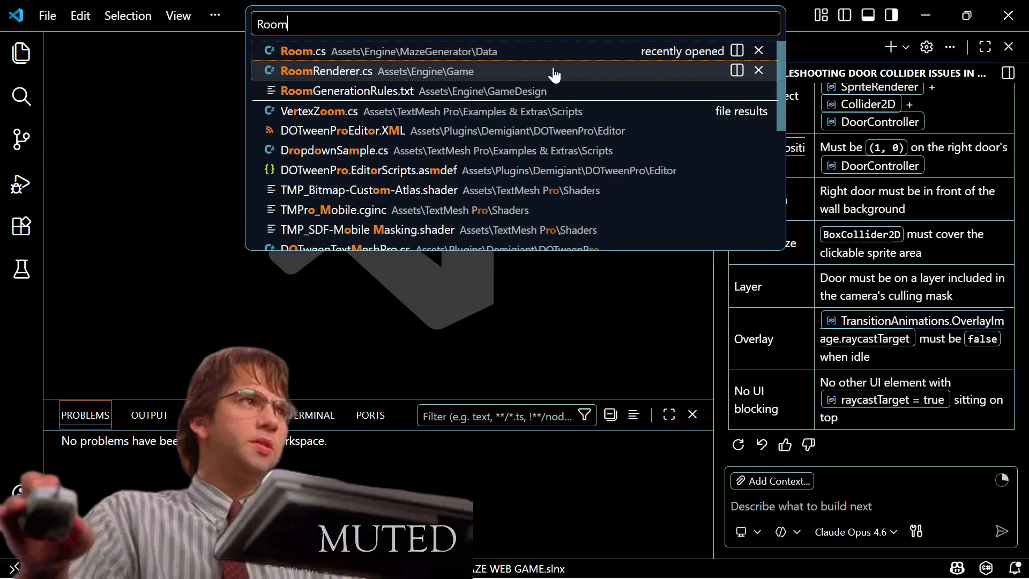
pyautogui.write('Renderer')
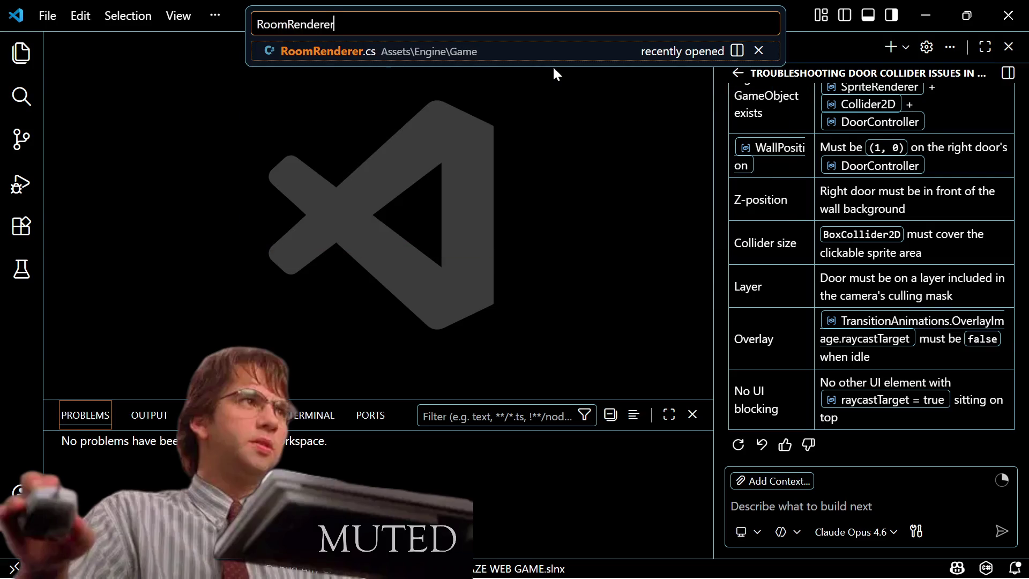
pyautogui.press('Return')
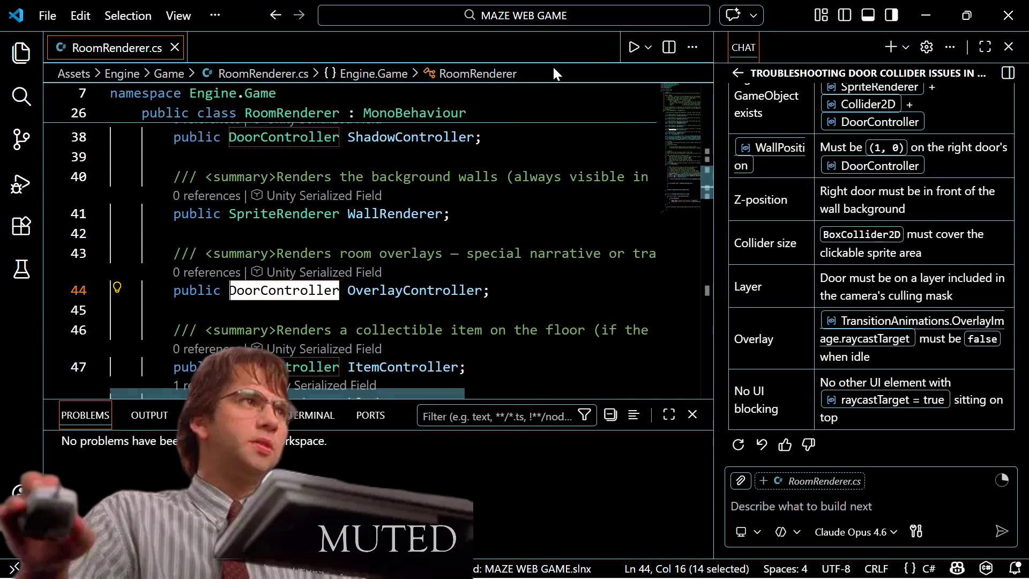
# Step: Retype the OverlayController field from DoorController to OverlayController and save
pyautogui.write('Overlay')
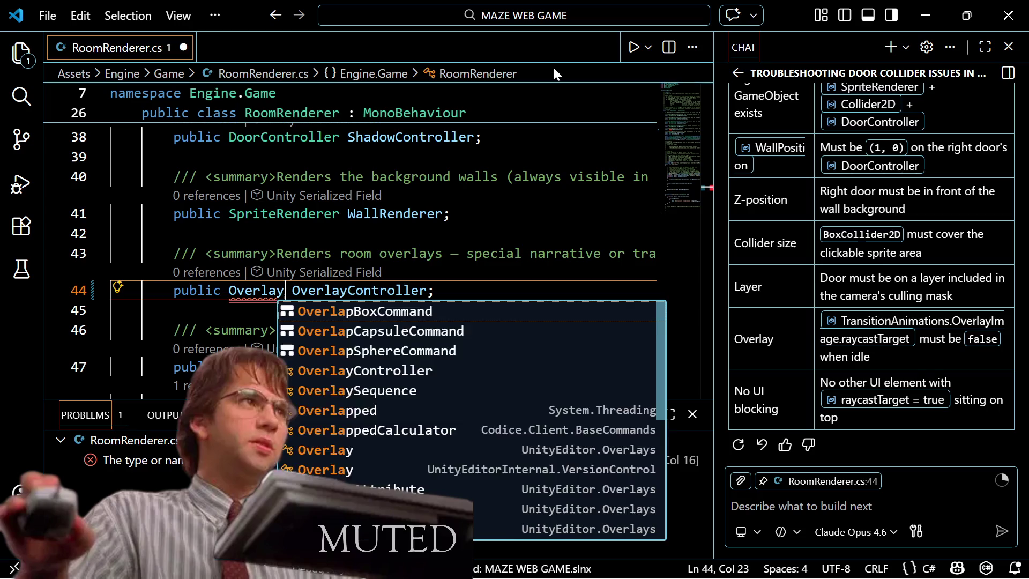
pyautogui.write('Controlle')
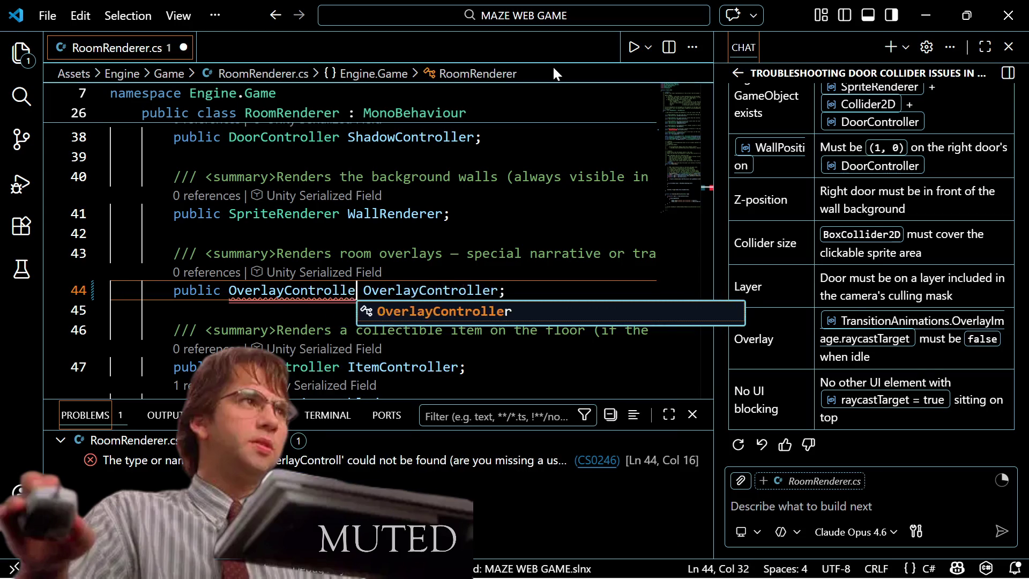
pyautogui.write('r')
pyautogui.press('Escape')
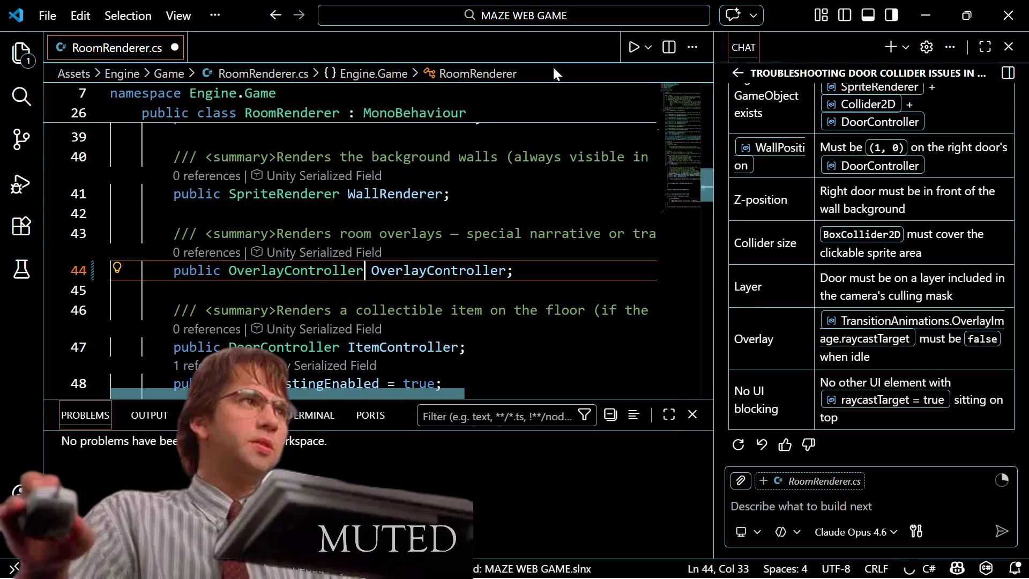
pyautogui.press('Down')
pyautogui.press('Down')
pyautogui.press('Down')
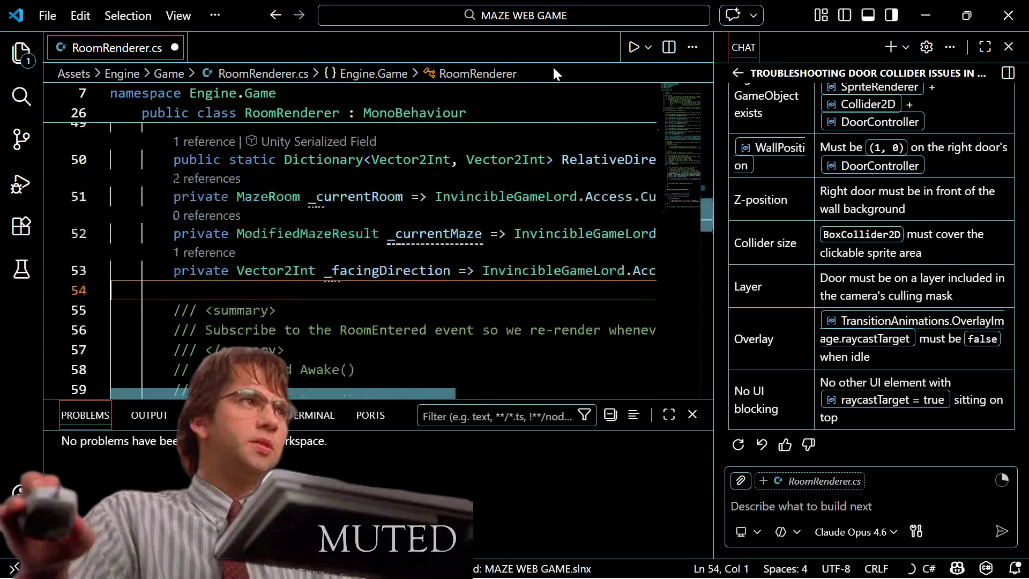
pyautogui.press('Down')
pyautogui.press('Down')
pyautogui.press('Down')
pyautogui.hotkey('ctrl', 's')
# Step: Look over the RenderRoom TODO comments and begin selecting the commented-out Awake method
pyautogui.press('Down')
pyautogui.press('Down')
pyautogui.press('Down')
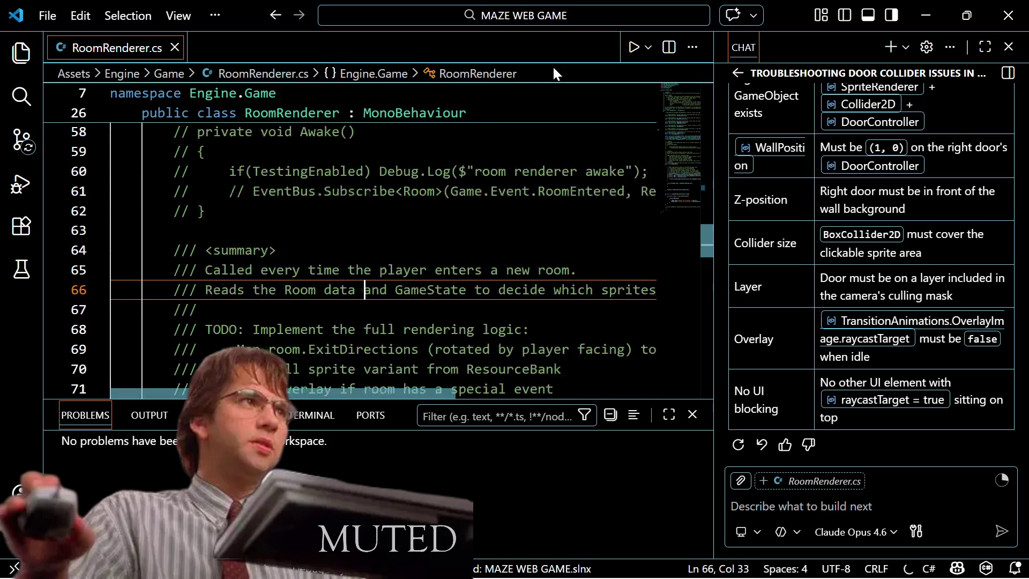
pyautogui.press('Down')
pyautogui.press('Down')
pyautogui.press('Down')
pyautogui.press('Up')
pyautogui.press('Up')
pyautogui.press('Up')
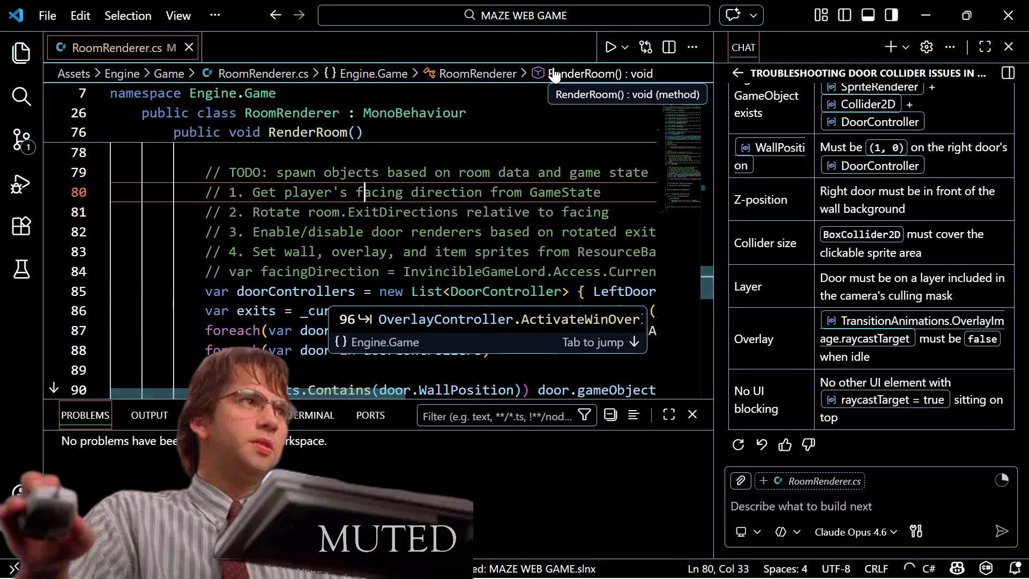
pyautogui.press('Up')
pyautogui.press('Up')
pyautogui.press('Up')
pyautogui.press('Down')
pyautogui.press('Down')
pyautogui.press('Down')
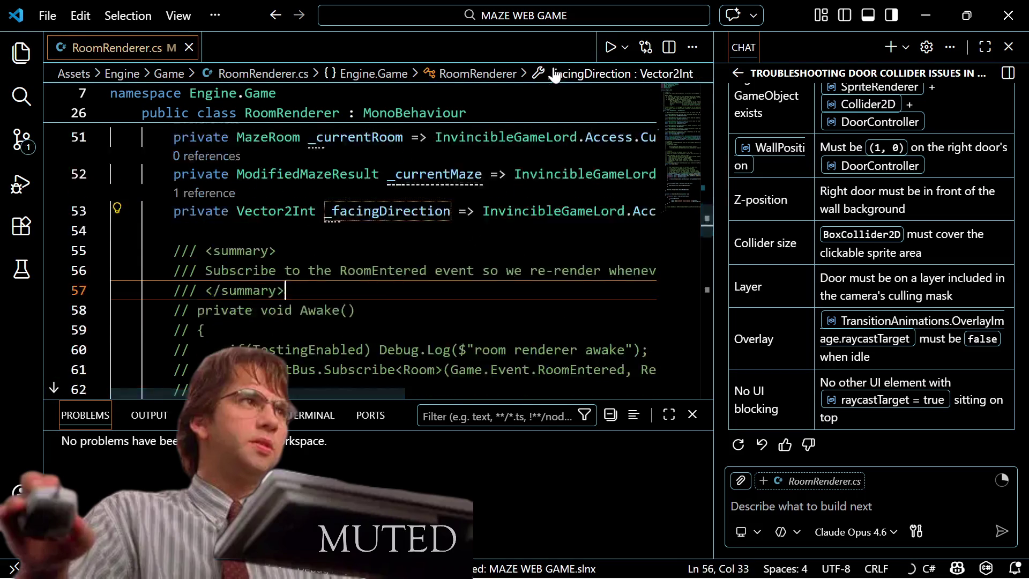
pyautogui.press('Down')
pyautogui.press('Down')
pyautogui.press('Down')
pyautogui.press('Up')
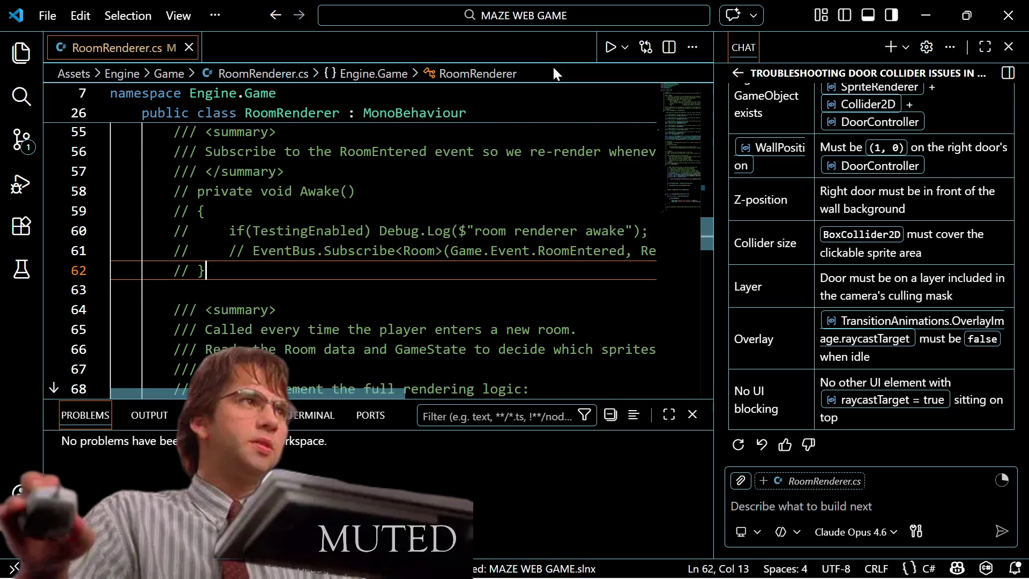
pyautogui.hotkey('shift', 'Up')
pyautogui.hotkey('shift', 'Up')
pyautogui.hotkey('shift', 'Up')
pyautogui.hotkey('ctrl', 'shift', 'Left')
pyautogui.hotkey('ctrl', 'shift', 'Left')
pyautogui.hotkey('ctrl', 'shift', 'Left')
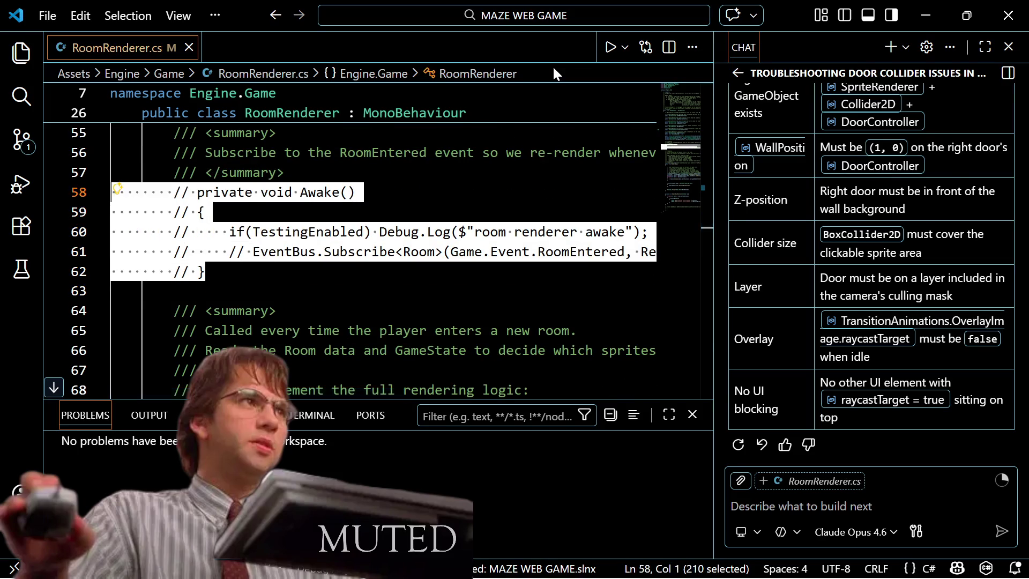
# Step: Uncomment the Awake method with Ctrl+/ and save RoomRenderer.cs
pyautogui.hotkey('shift', 'Up')
pyautogui.hotkey('ctrl', 'shift', 'Right')
pyautogui.hotkey('ctrl', 'shift', 'Right')
pyautogui.hotkey('ctrl', 'shift', 'Right')
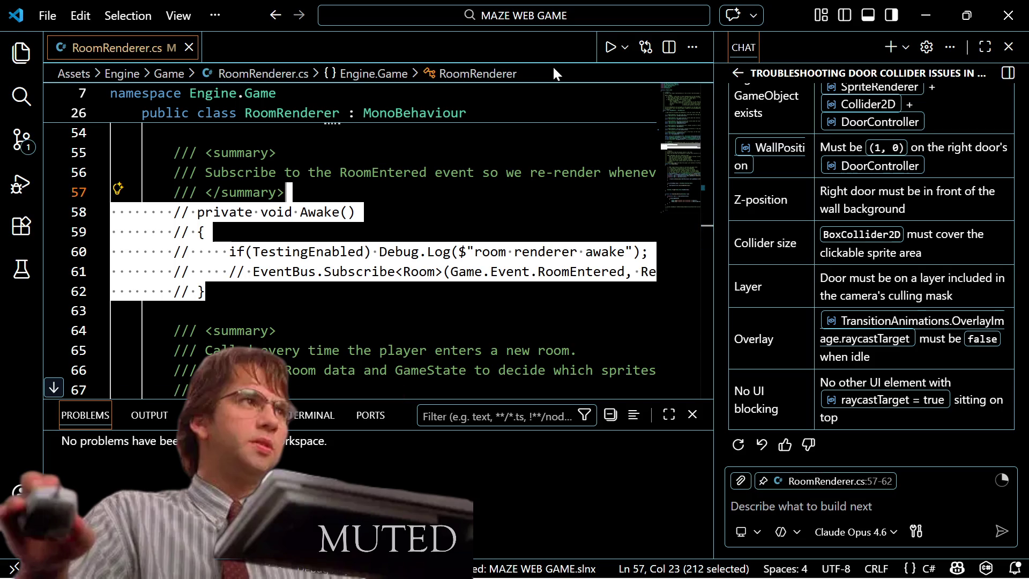
pyautogui.hotkey('shift', 'Down')
pyautogui.hotkey('ctrl', 'shift', 'Left')
pyautogui.hotkey('ctrl', 'shift', 'Left')
pyautogui.hotkey('ctrl', 'shift', 'Left')
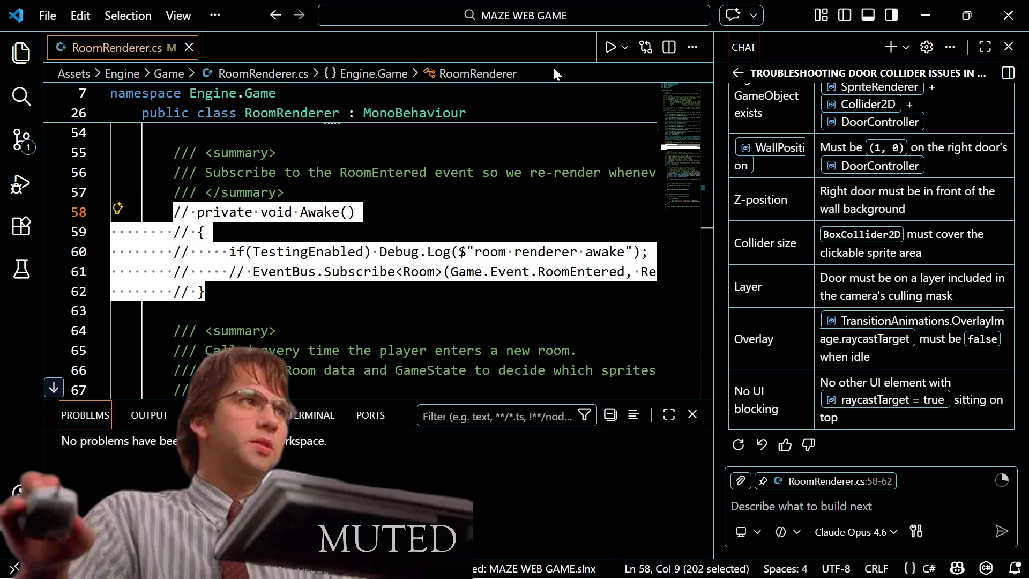
pyautogui.hotkey('ctrl', '/')
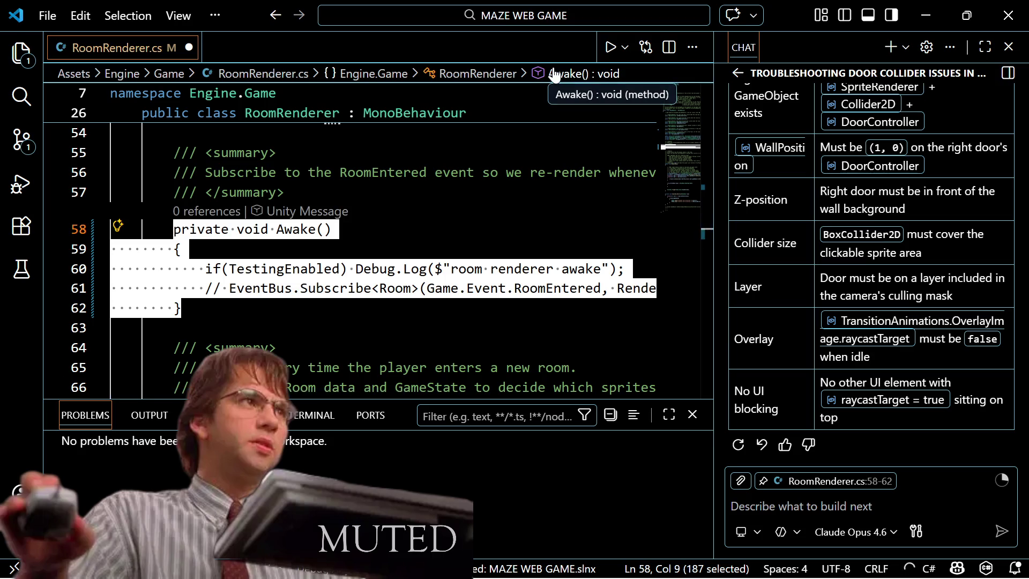
pyautogui.press('Escape')
pyautogui.press('Down')
pyautogui.press('Down')
pyautogui.press('Down')
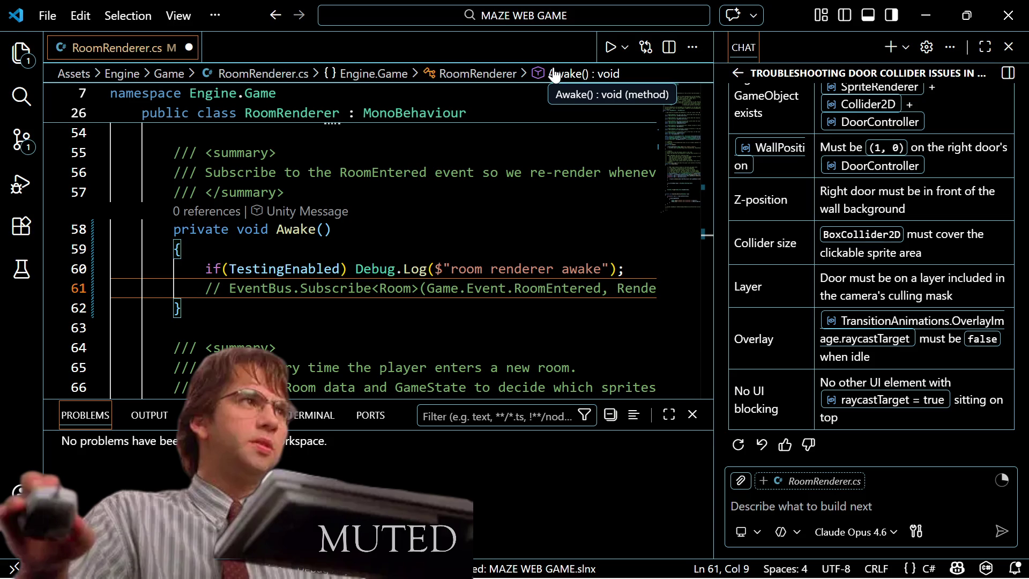
pyautogui.hotkey('ctrl', 's')
# Step: Delete the commented EventBus.Subscribe line on line 61
pyautogui.press('Right')
pyautogui.press('Right')
pyautogui.press('Right')
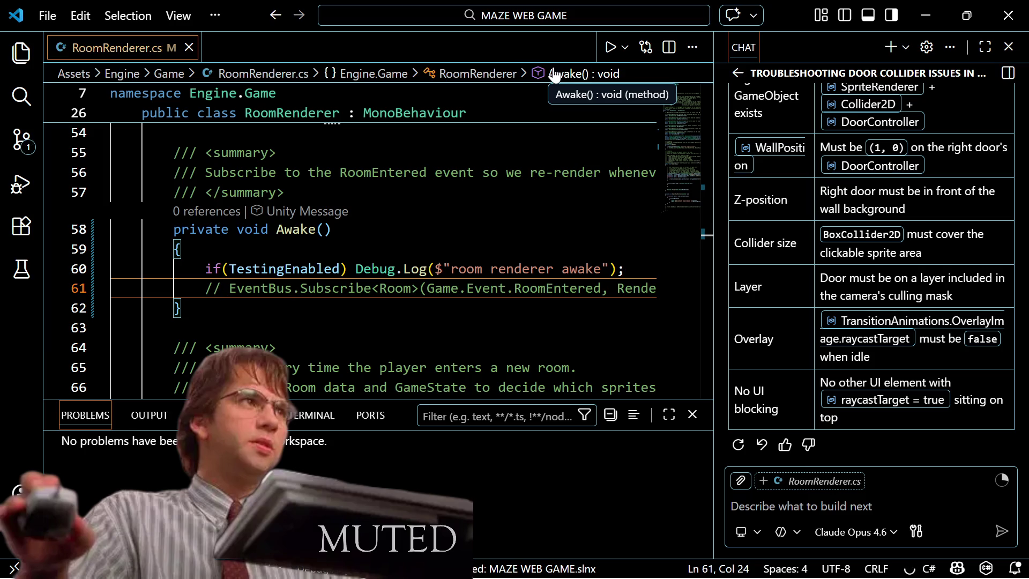
pyautogui.hotkey('ctrl', 'Down')
pyautogui.hotkey('ctrl', 'Down')
pyautogui.hotkey('ctrl', 'Down')
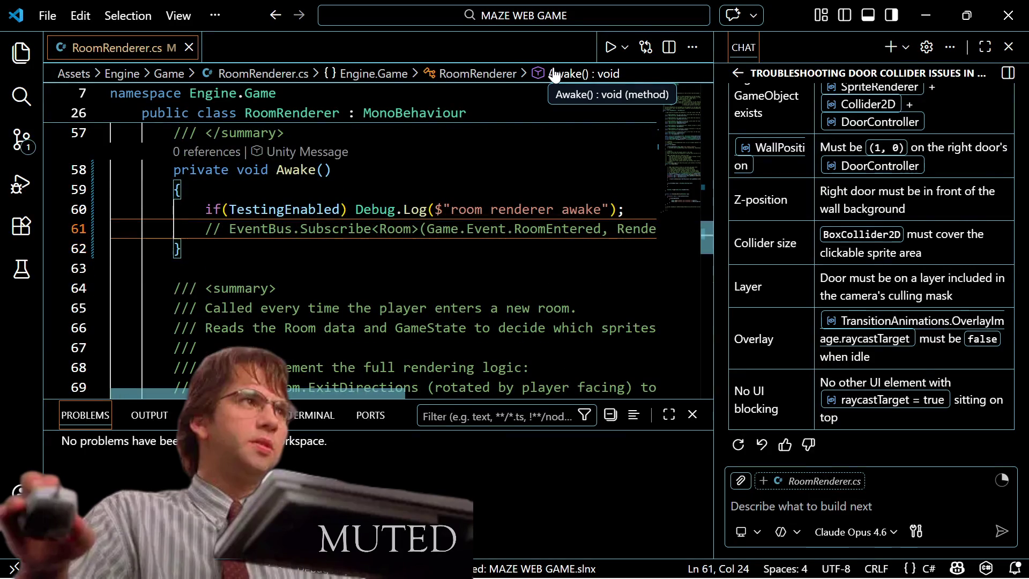
pyautogui.hotkey('ctrl', 'Right')
pyautogui.hotkey('ctrl', 'Right')
pyautogui.hotkey('ctrl', 'Right')
pyautogui.hotkey('ctrl', 'Right')
pyautogui.hotkey('ctrl', 'Right')
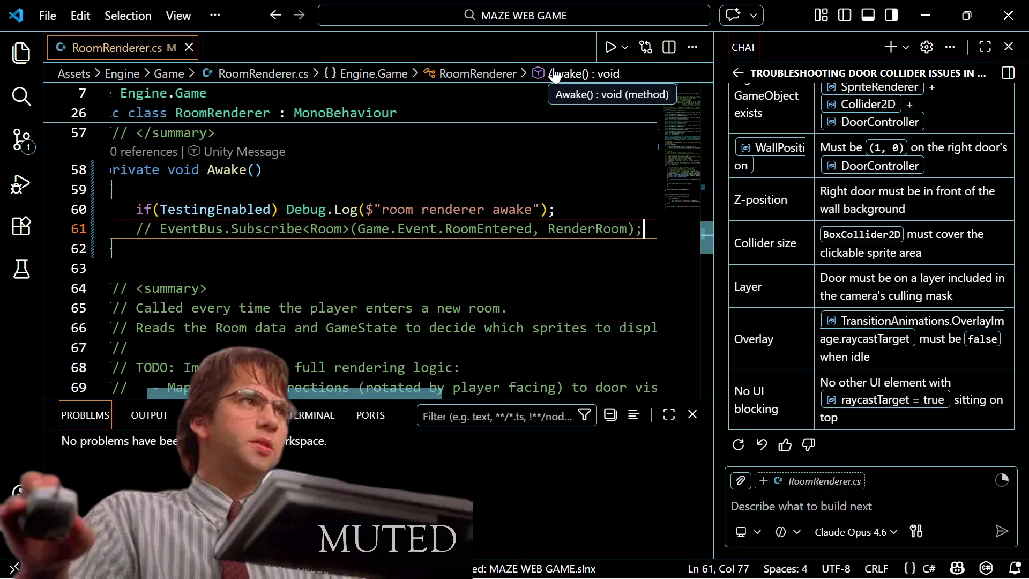
pyautogui.hotkey('ctrl', 'Down')
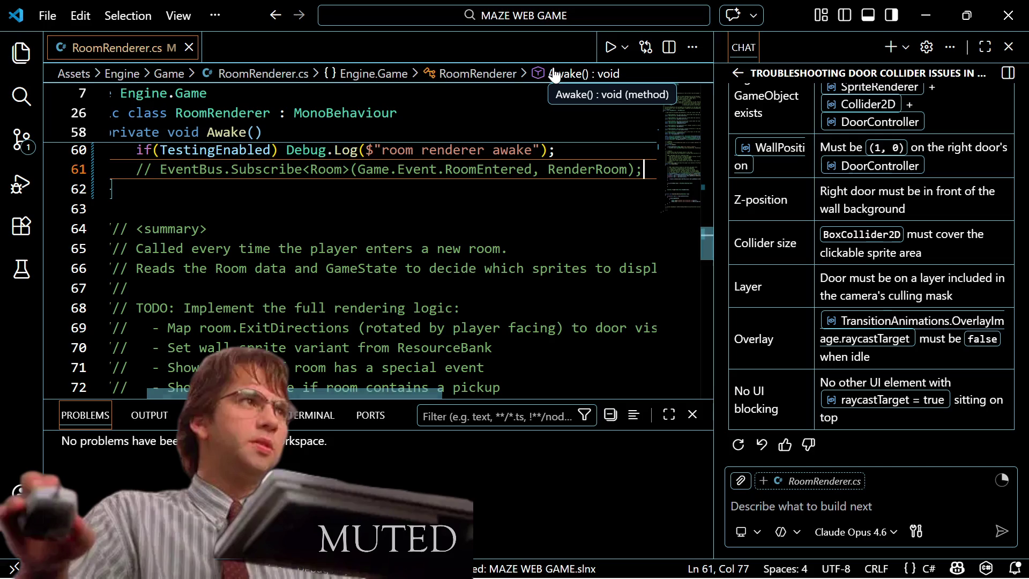
pyautogui.hotkey('ctrl', 'Down')
pyautogui.hotkey('ctrl', 'Up')
pyautogui.hotkey('ctrl', 'Up')
pyautogui.hotkey('shift', 'Up')
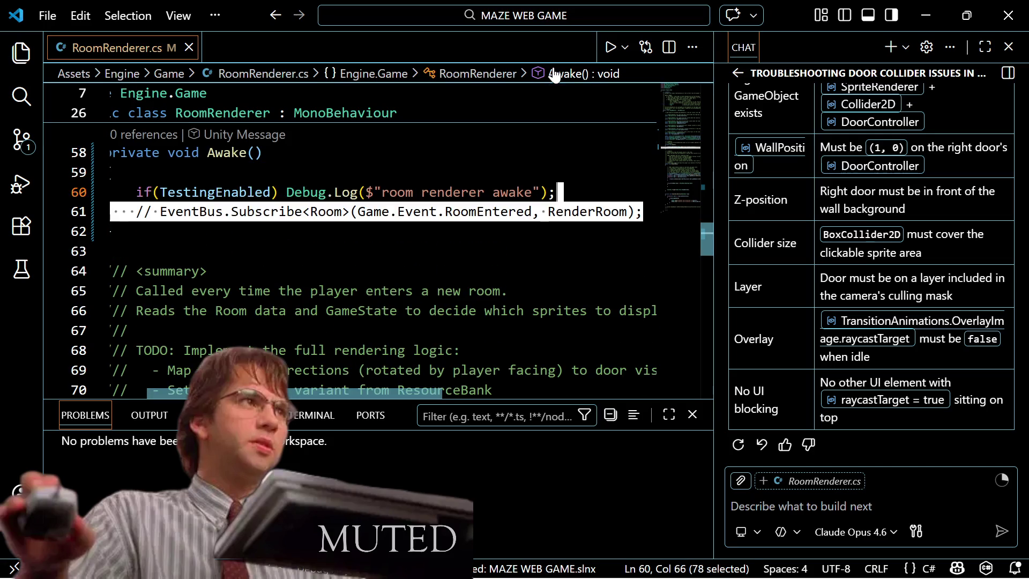
pyautogui.press('BackSpace')
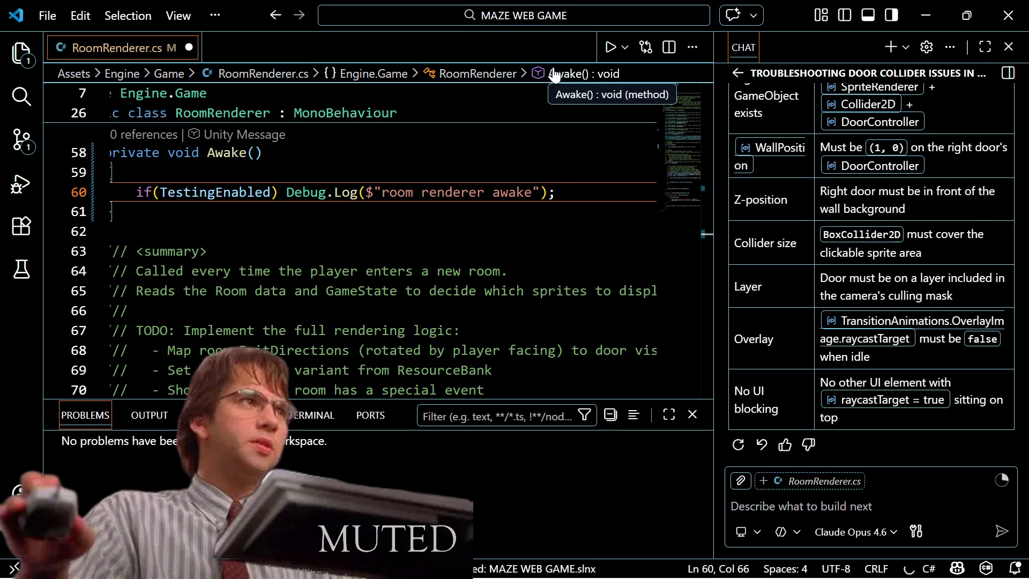
# Step: Review RoomRenderer.cs and delete the commented facingDirection line in RenderRoom
pyautogui.press('Down')
pyautogui.press('Down')
pyautogui.press('Down')
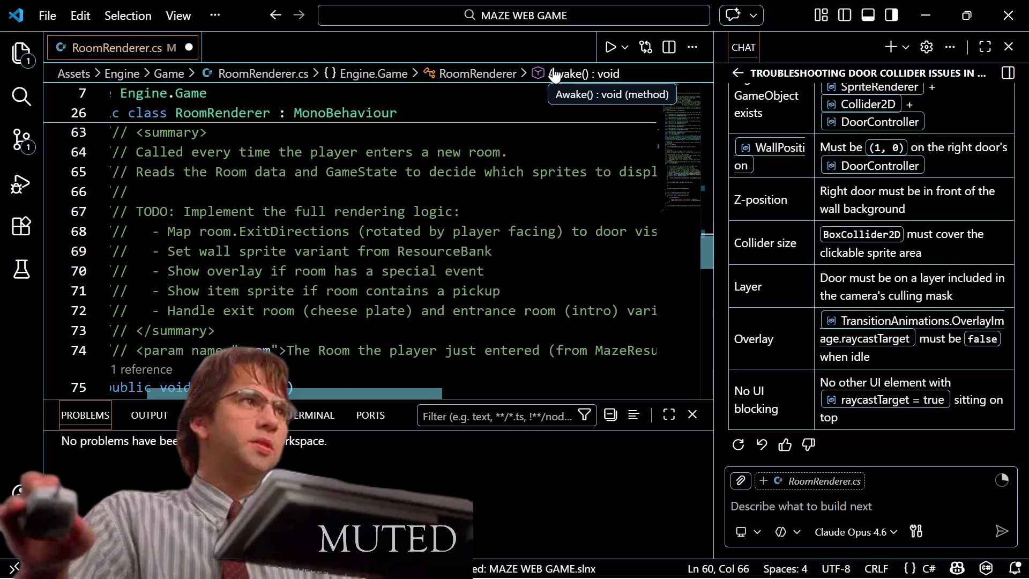
pyautogui.press('Up')
pyautogui.press('Up')
pyautogui.press('Up')
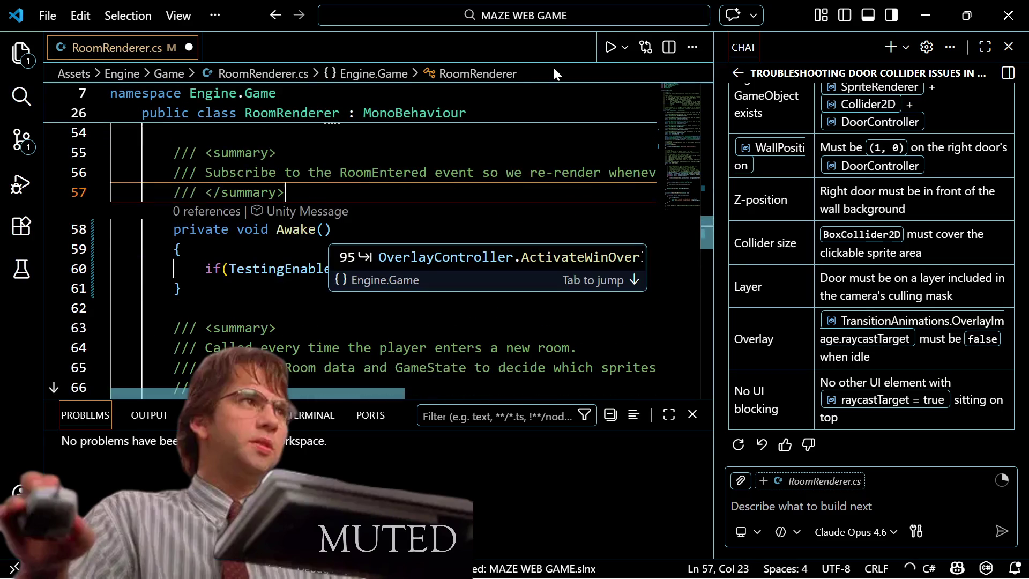
pyautogui.press('Down')
pyautogui.press('Down')
pyautogui.press('Down')
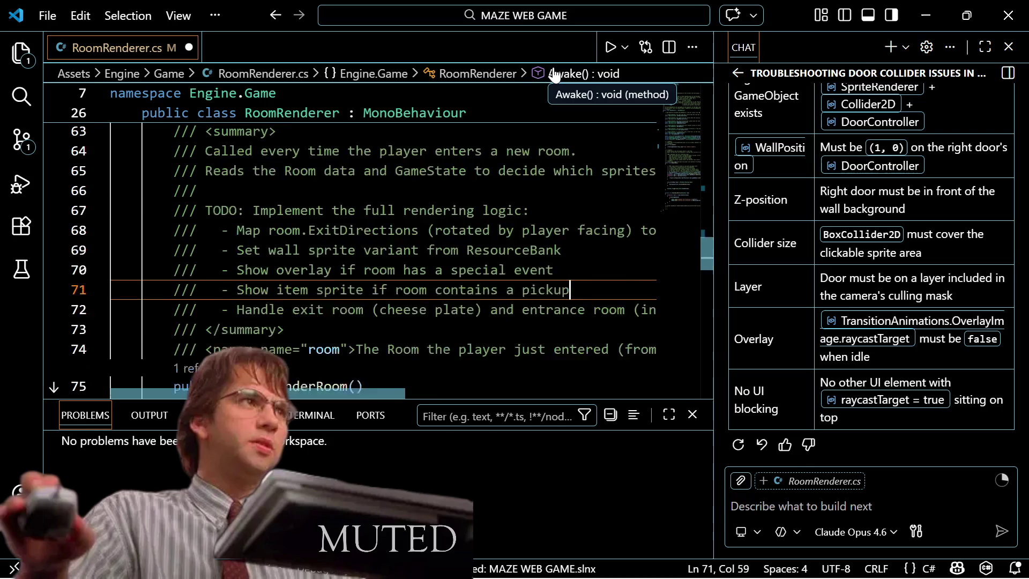
pyautogui.press('Up')
pyautogui.press('Up')
pyautogui.press('Up')
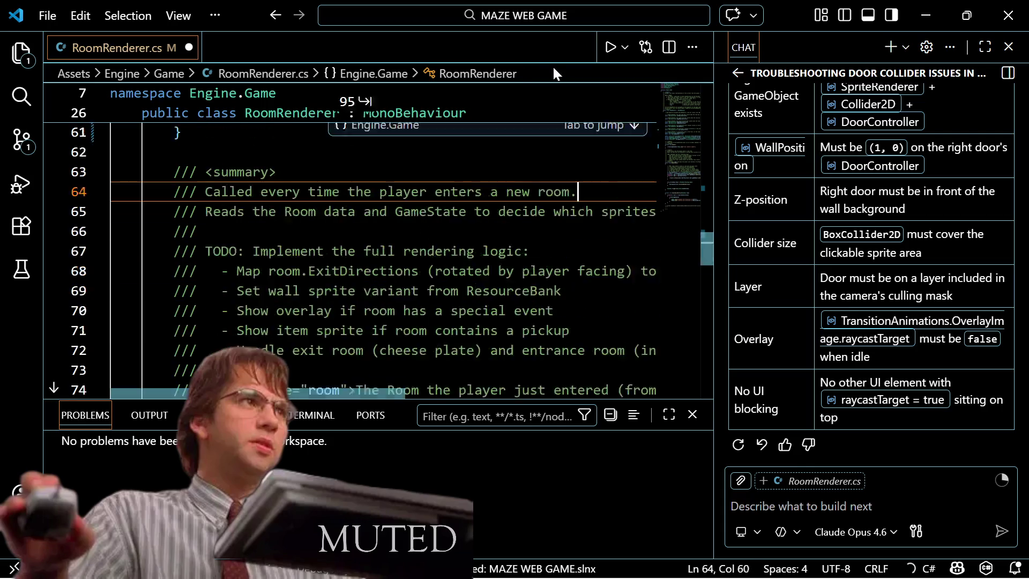
pyautogui.press('Up')
pyautogui.press('Up')
pyautogui.press('Up')
pyautogui.press('Down')
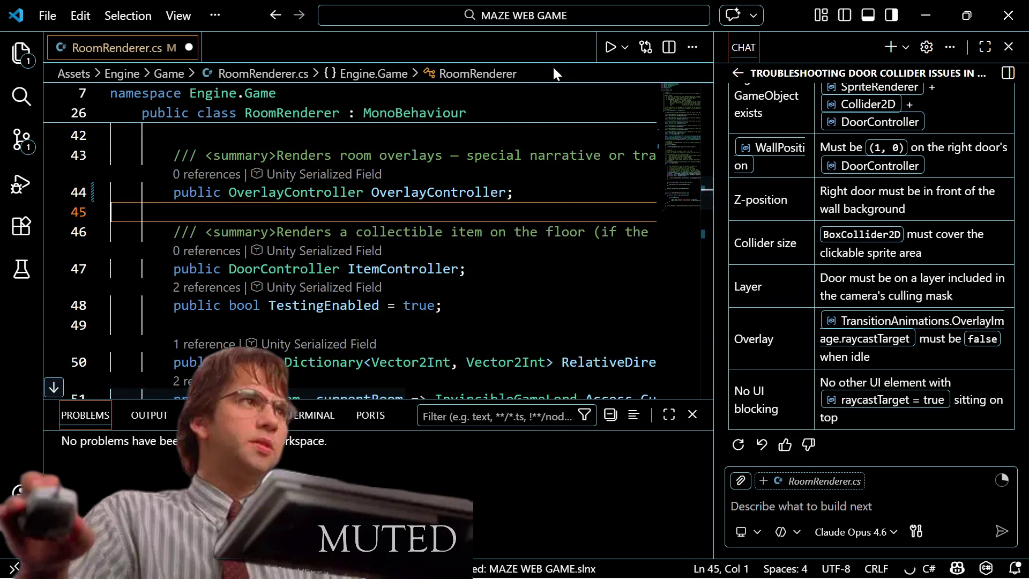
pyautogui.press('Down')
pyautogui.press('Down')
pyautogui.press('Down')
pyautogui.press('End')
pyautogui.press('Down')
pyautogui.press('Down')
pyautogui.press('Down')
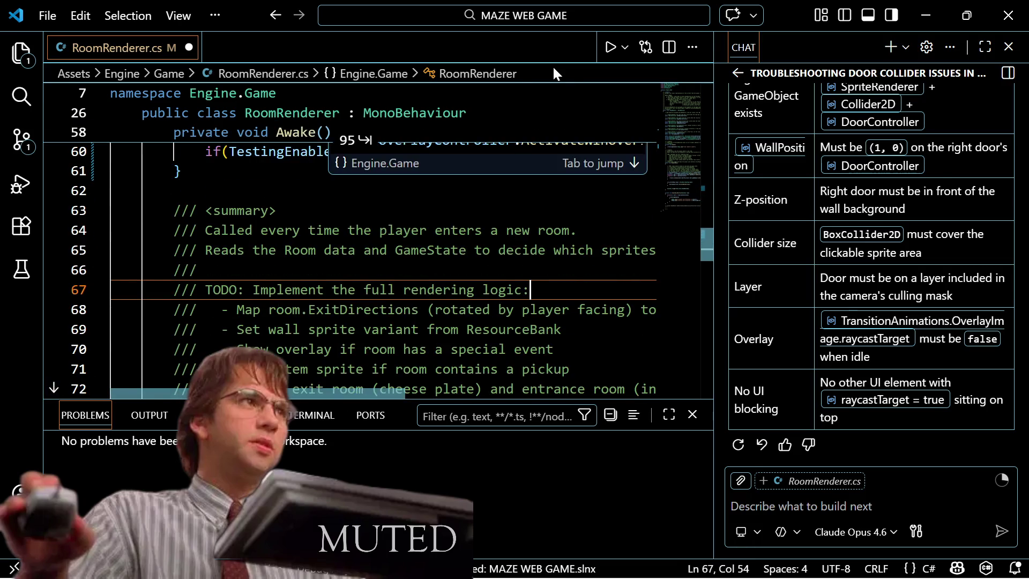
pyautogui.press('Down')
pyautogui.press('Down')
pyautogui.press('Down')
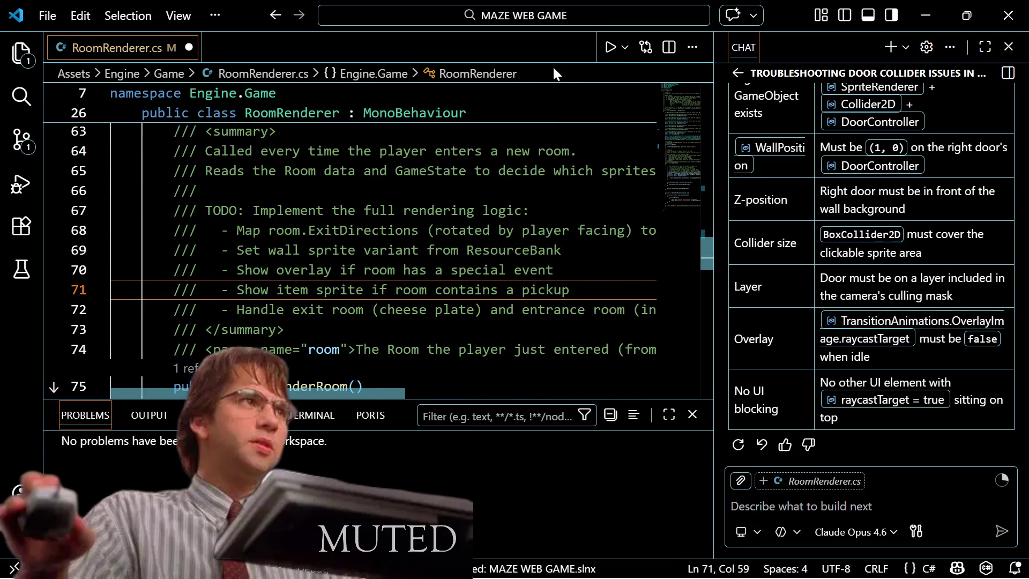
pyautogui.press('Down')
pyautogui.press('Down')
pyautogui.press('Down')
pyautogui.press('Down')
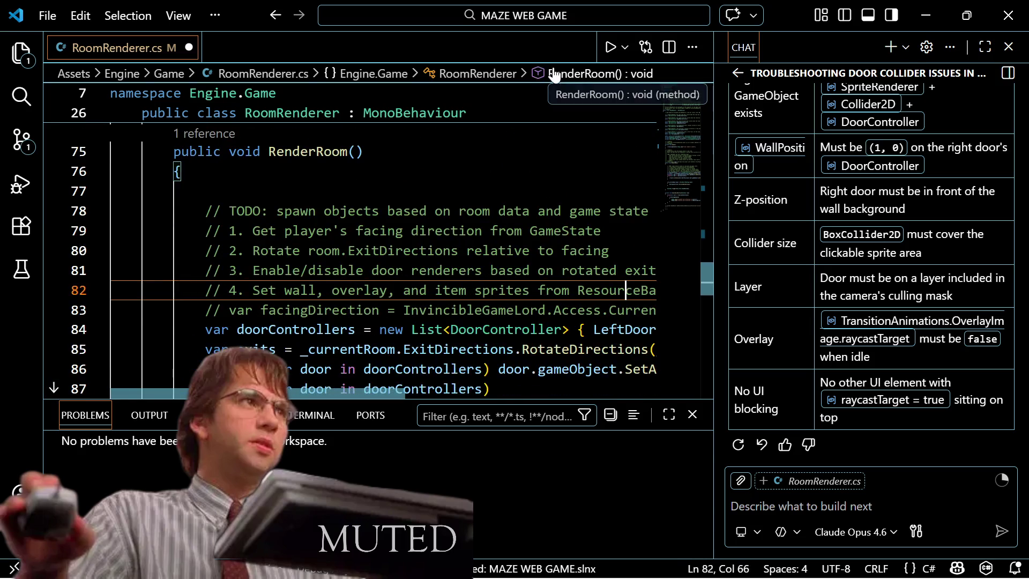
pyautogui.press('Down')
pyautogui.press('Down')
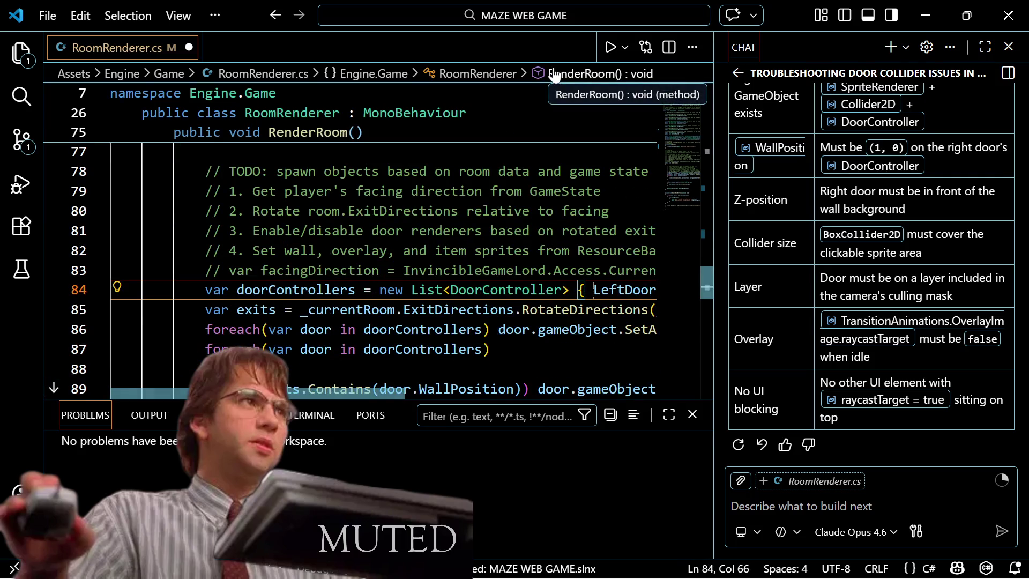
pyautogui.press('Up')
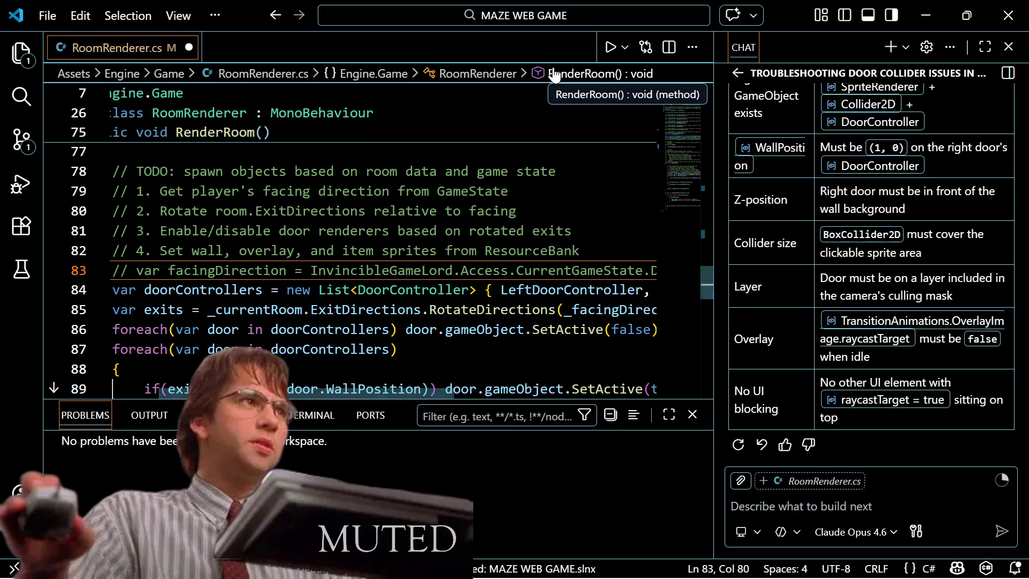
pyautogui.hotkey('ctrl', 'shift', 'k')
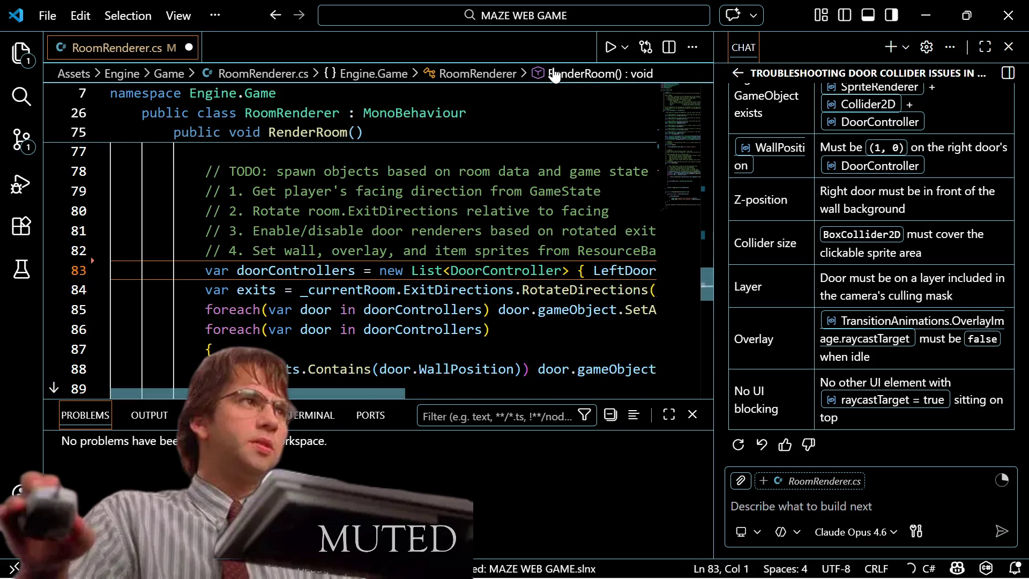
# Step: Step along the door controller list past LeftDoorController, then switch to Spotify
pyautogui.hotkey('ctrl', 'Right')
pyautogui.hotkey('ctrl', 'Right')
pyautogui.hotkey('ctrl', 'Right')
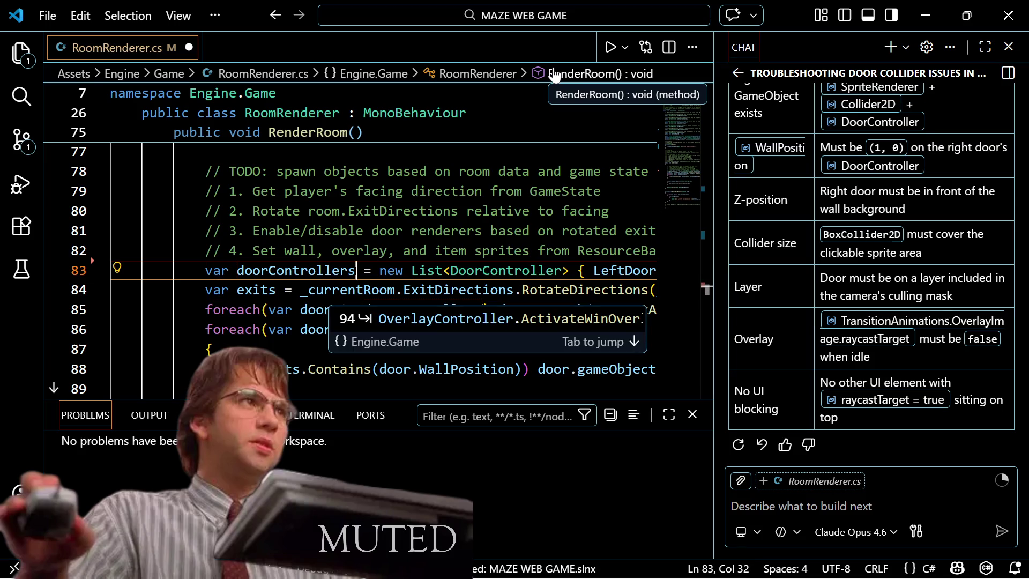
pyautogui.hotkey('ctrl', 'Right')
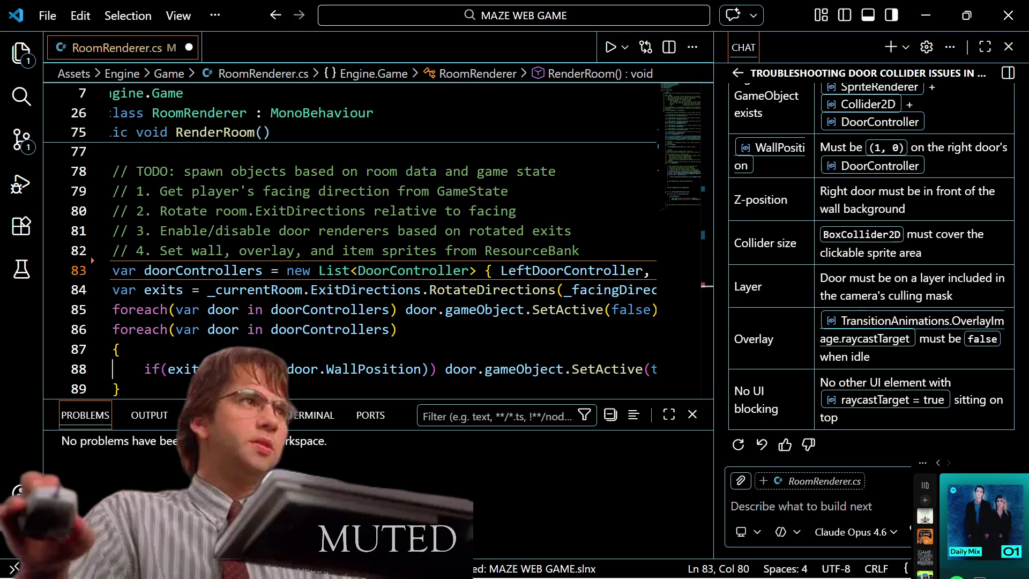
pyautogui.hotkey('alt', 'Tab')
# Step: Maximize Spotify, start the DJ instead of Daily Mix 1, and minimize the window
pyautogui.moveTo(608, 6); pyautogui.dragTo(607, 7)
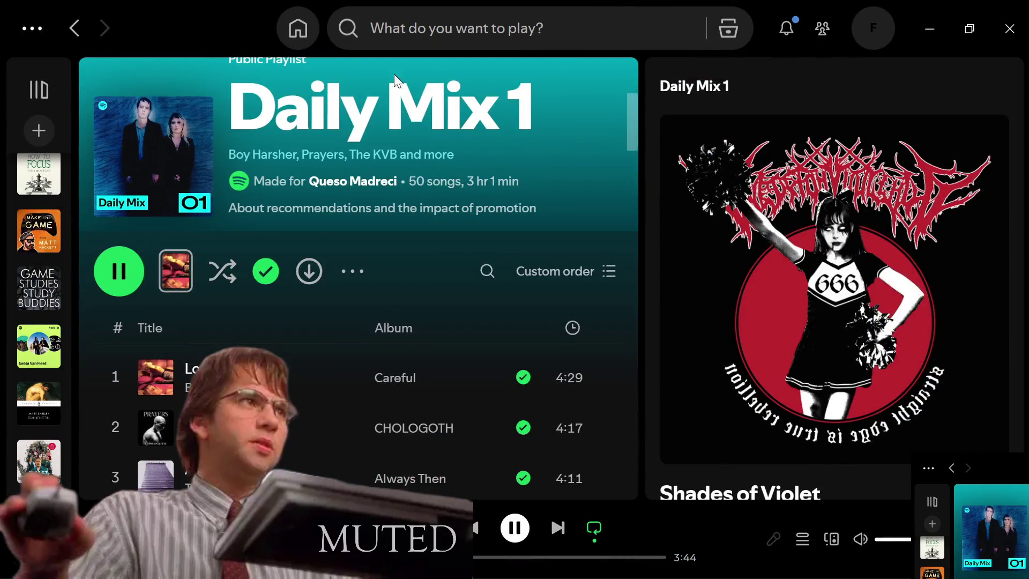
pyautogui.scroll(-5, 48, 316)
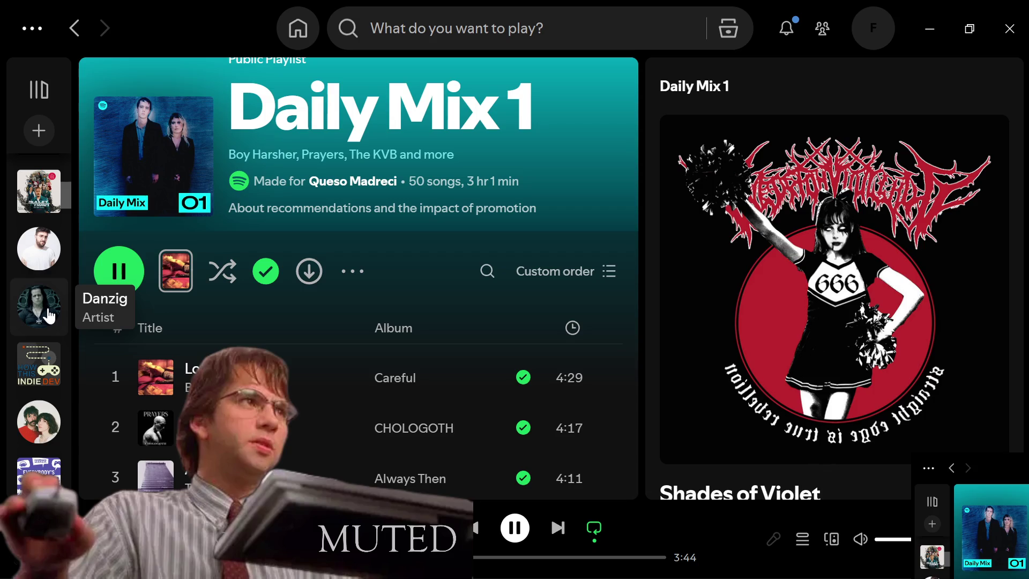
pyautogui.scroll(-10, 50, 316)
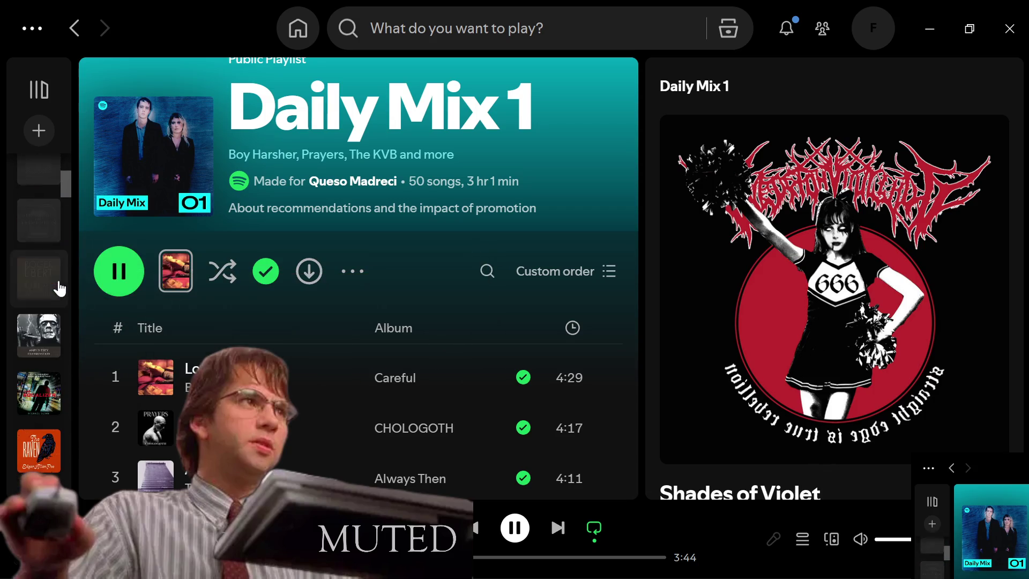
pyautogui.scroll(5, 60, 290)
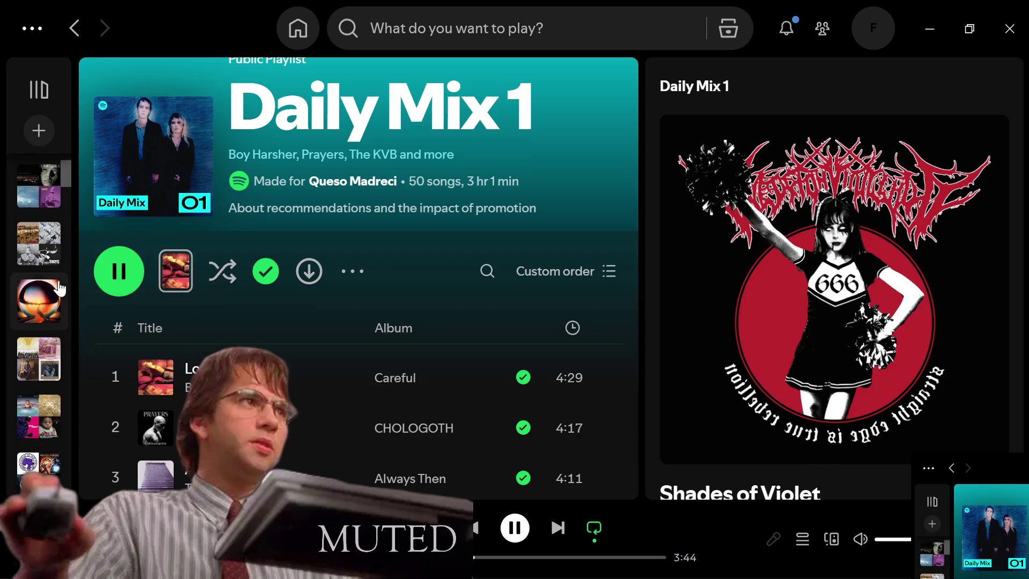
pyautogui.scroll(3, 54, 284)
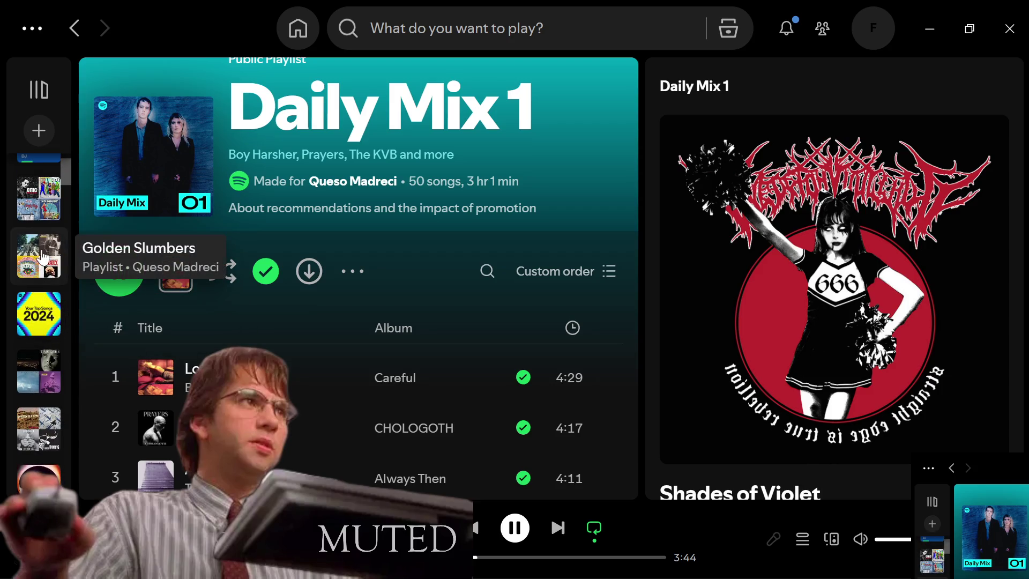
pyautogui.scroll(3, 43, 257)
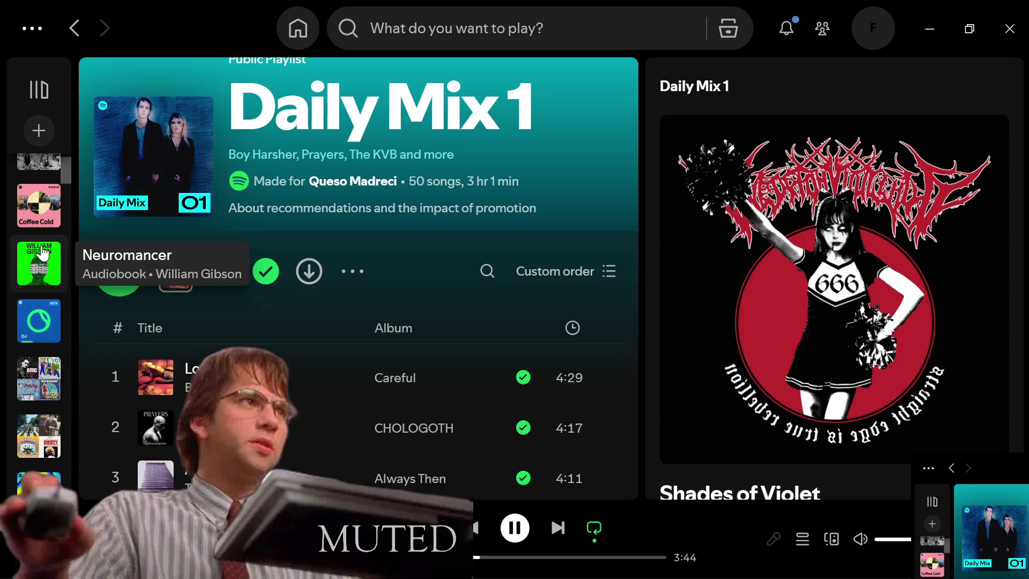
pyautogui.scroll(2, 37, 315)
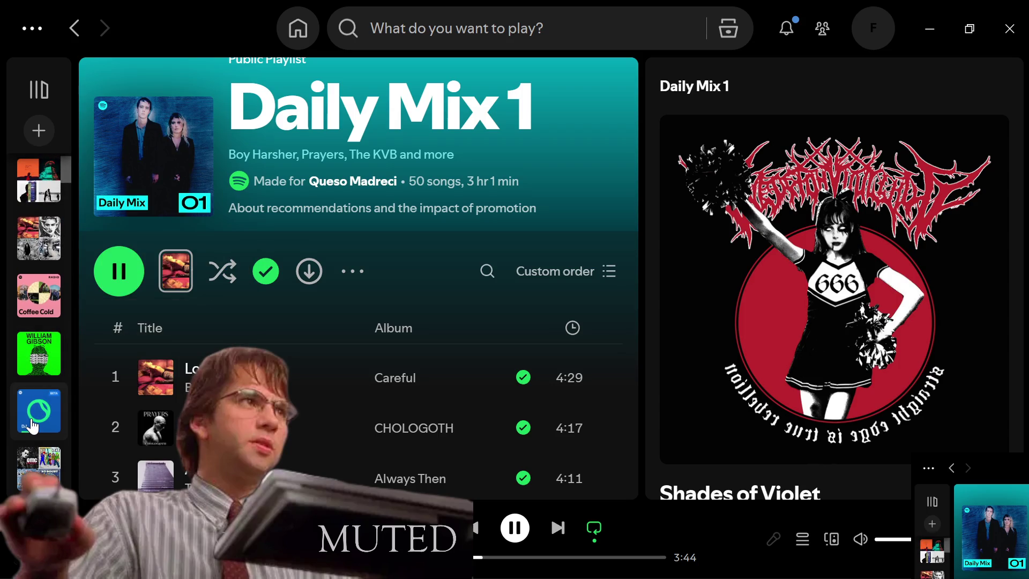
pyautogui.click(32, 426)
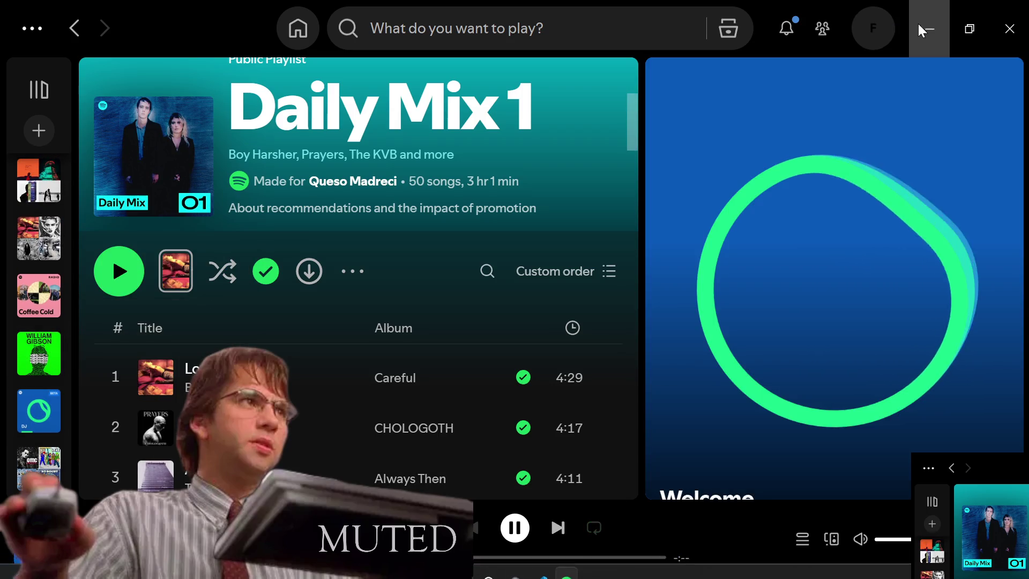
pyautogui.click(933, 24)
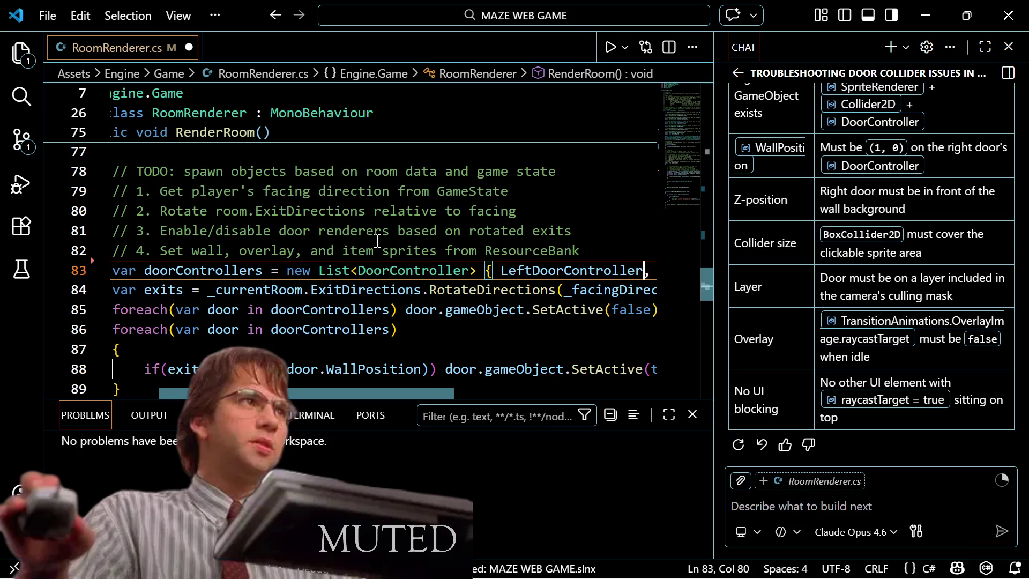
# Step: Scroll through RoomRenderer.cs to review the ItemController and TestingEnabled fields
pyautogui.scroll(-2, 377, 240)
pyautogui.scroll(2, 317, 270)
pyautogui.scroll(-3, 315, 268)
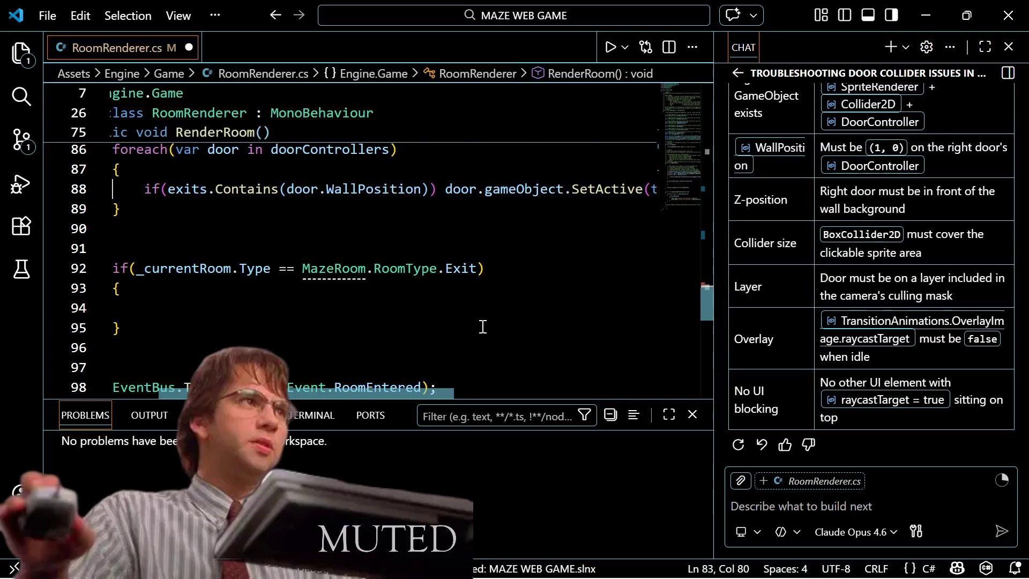
pyautogui.scroll(-1, 483, 327)
pyautogui.scroll(3, 498, 356)
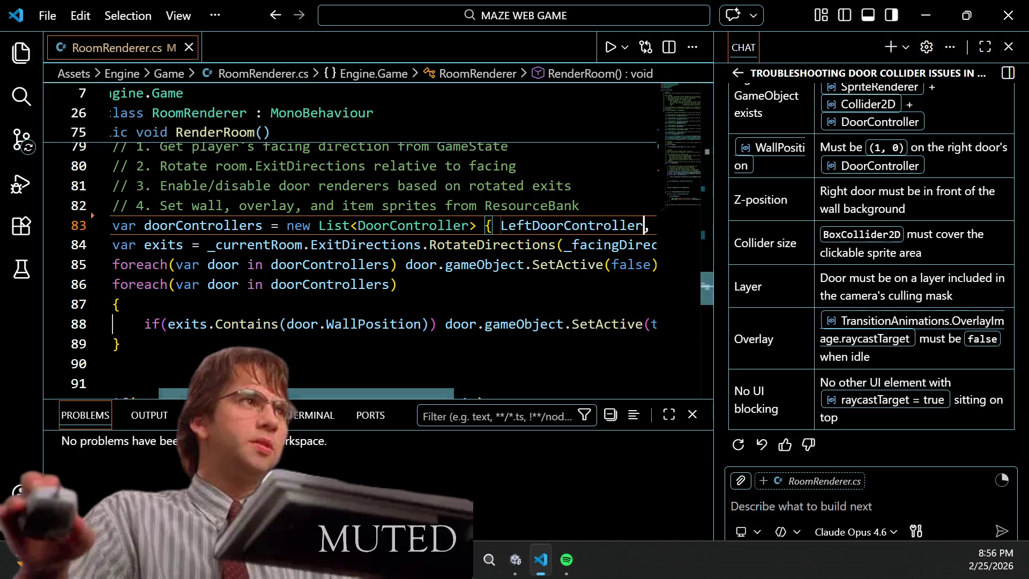
pyautogui.scroll(8, 335, 230)
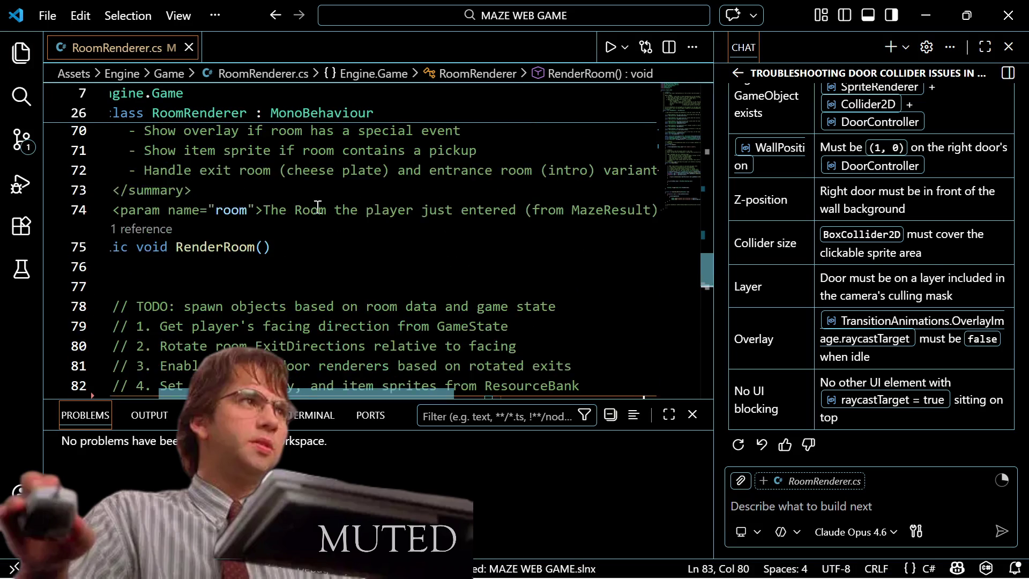
pyautogui.scroll(3, 387, 249)
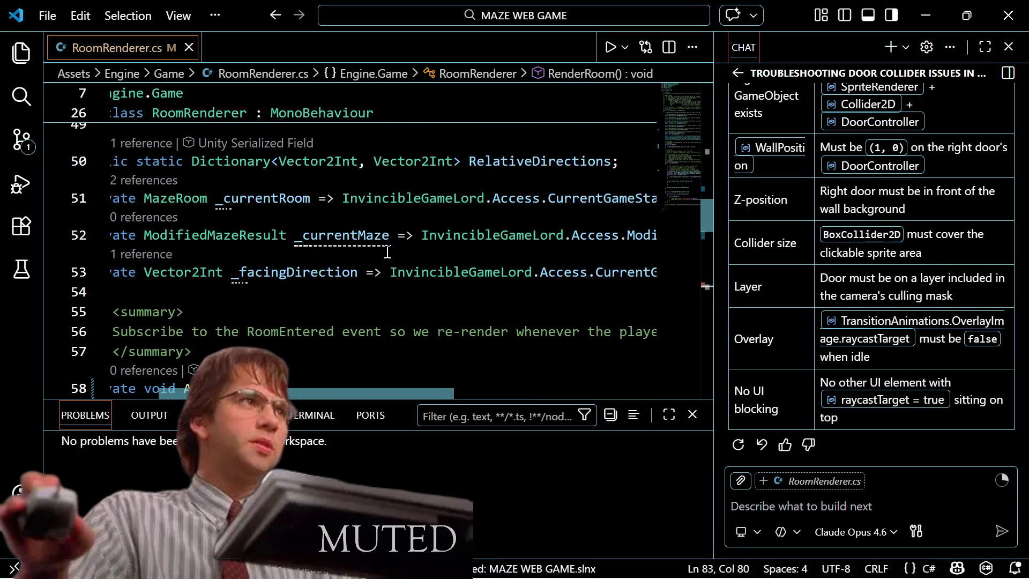
pyautogui.scroll(1, 386, 249)
pyautogui.scroll(2, 381, 235)
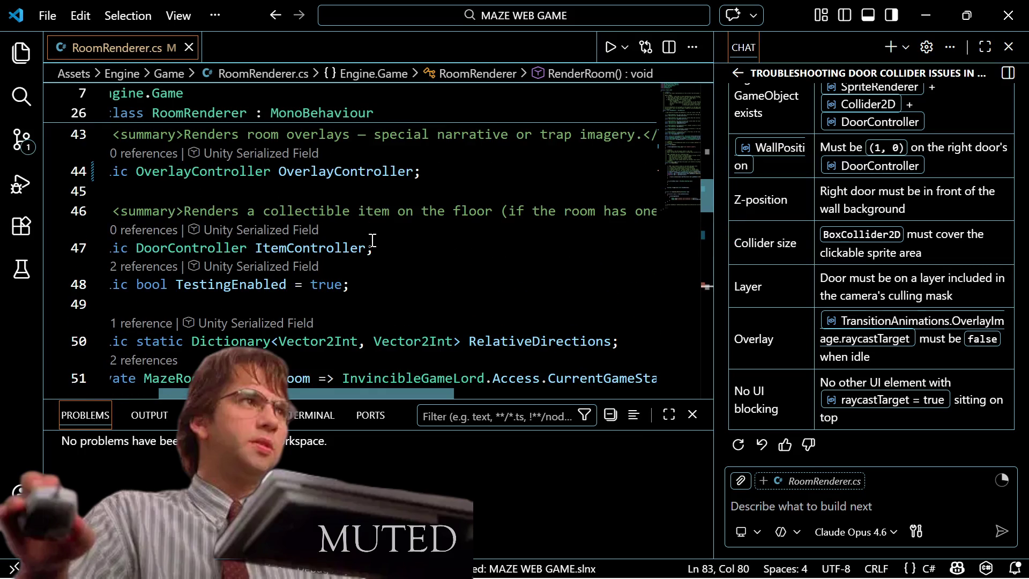
pyautogui.scroll(3, 372, 240)
pyautogui.scroll(-4, 369, 243)
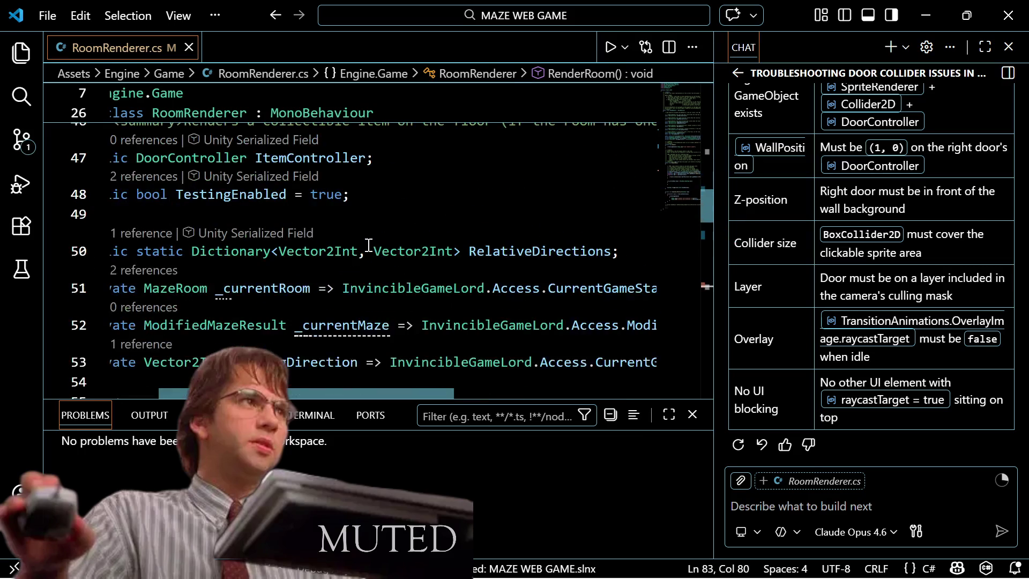
pyautogui.scroll(-2, 369, 245)
# Step: Search for OverlayController and open OverlayController.cs
pyautogui.hotkey('ctrl', 'p')
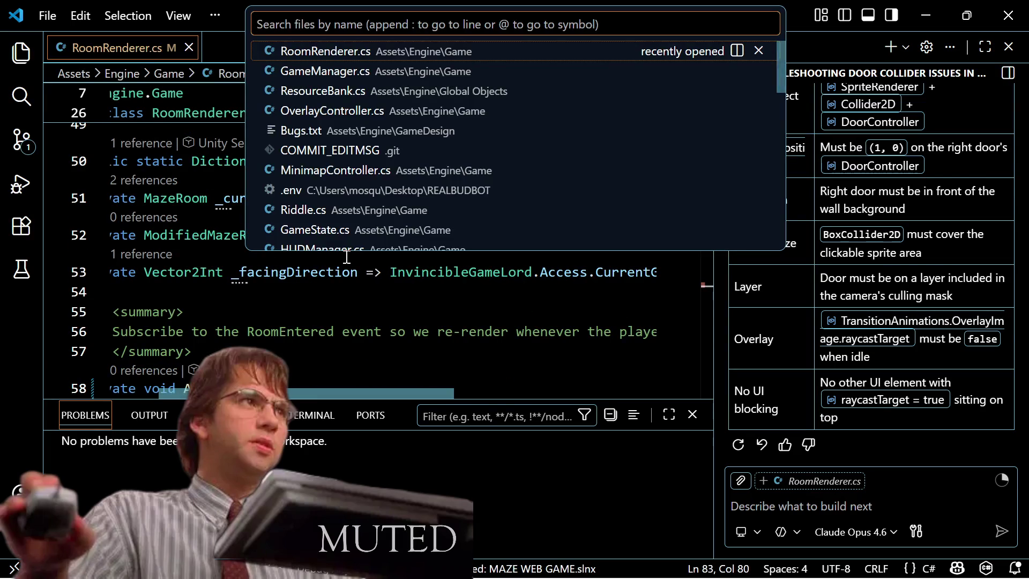
pyautogui.write('Overl')
pyautogui.press('BackSpace')
pyautogui.press('BackSpace')
pyautogui.write('rl')
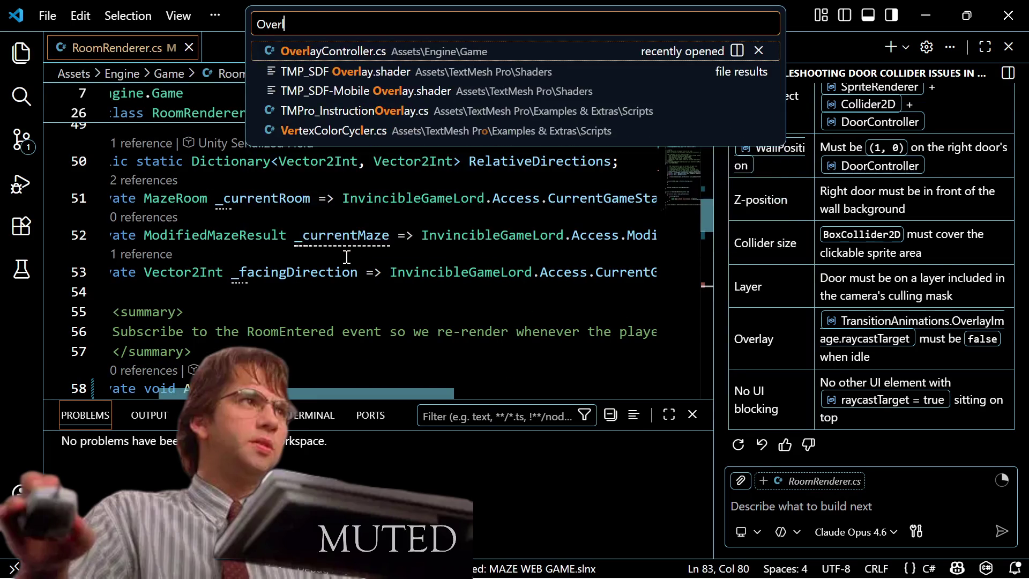
pyautogui.write('ayCo')
pyautogui.press('BackSpace')
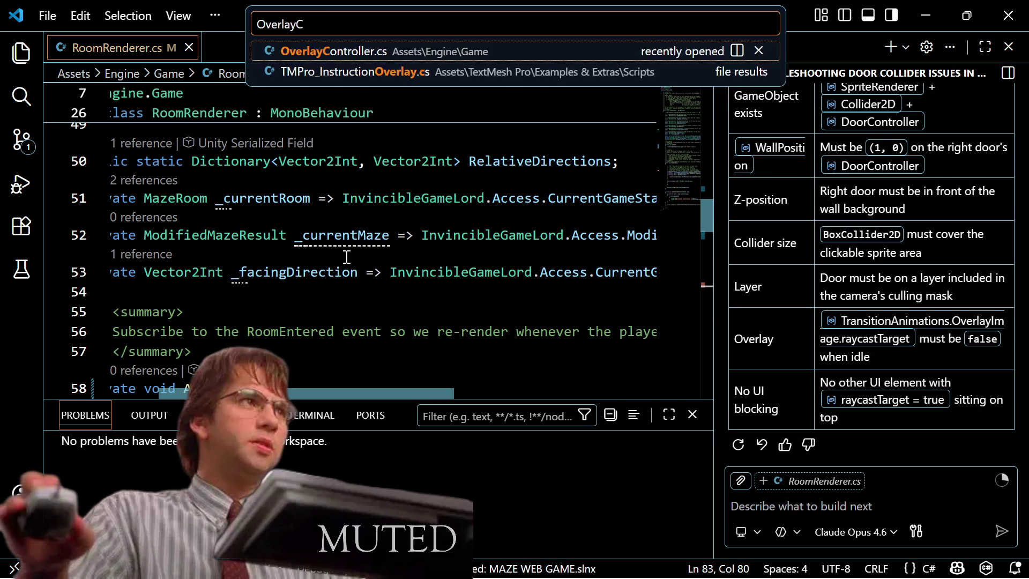
pyautogui.write('ontroller')
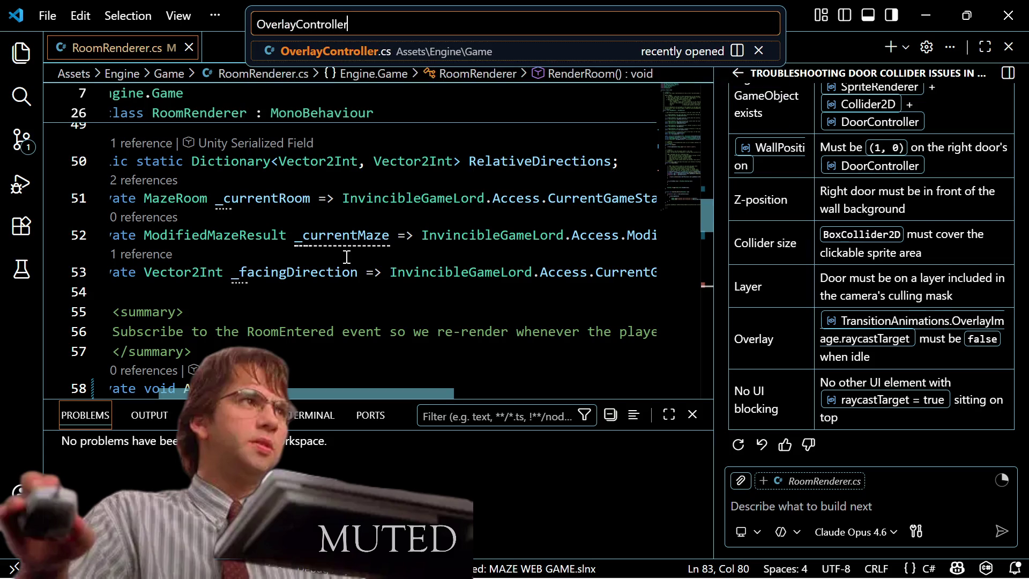
pyautogui.press('Return')
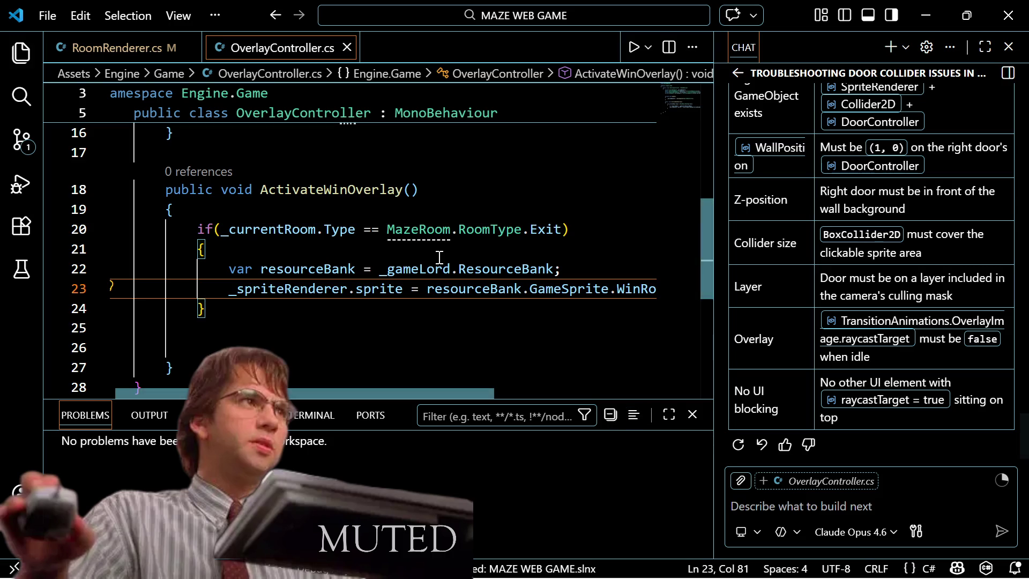
# Step: Scroll to the top of OverlayController.cs to review its fields and Awake method
pyautogui.scroll(2, 436, 257)
pyautogui.scroll(1, 435, 258)
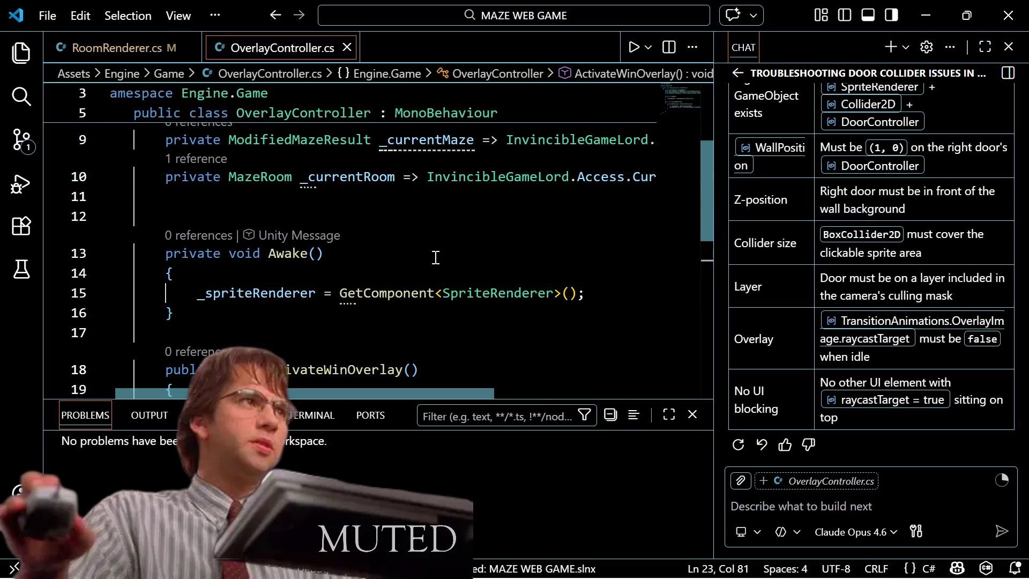
pyautogui.scroll(1, 436, 257)
pyautogui.scroll(1, 447, 262)
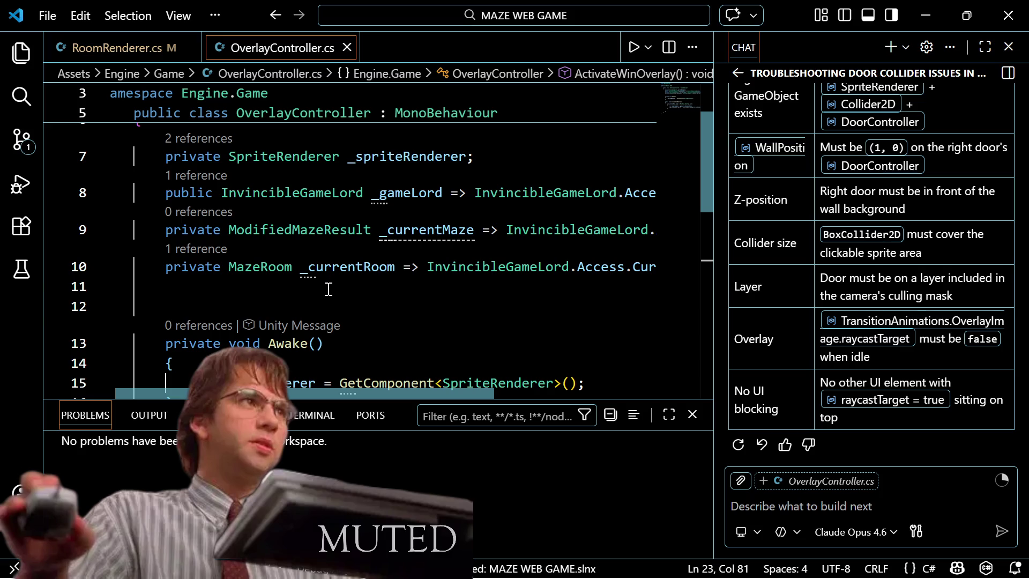
pyautogui.scroll(-2, 325, 289)
pyautogui.scroll(4, 326, 291)
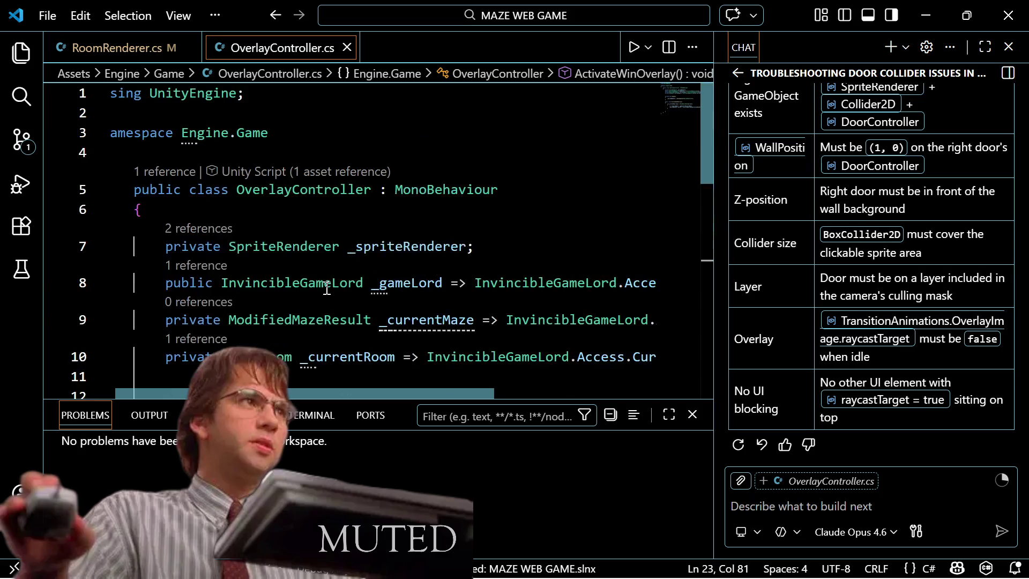
pyautogui.moveTo(337, 282)
pyautogui.click(530, 247)
pyautogui.press('Return')
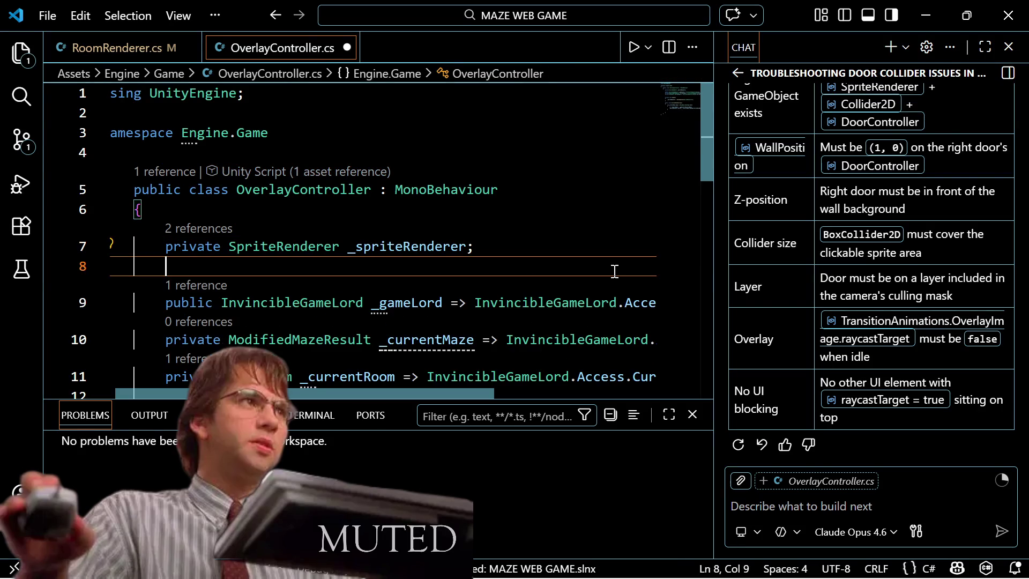
pyautogui.write('private ')
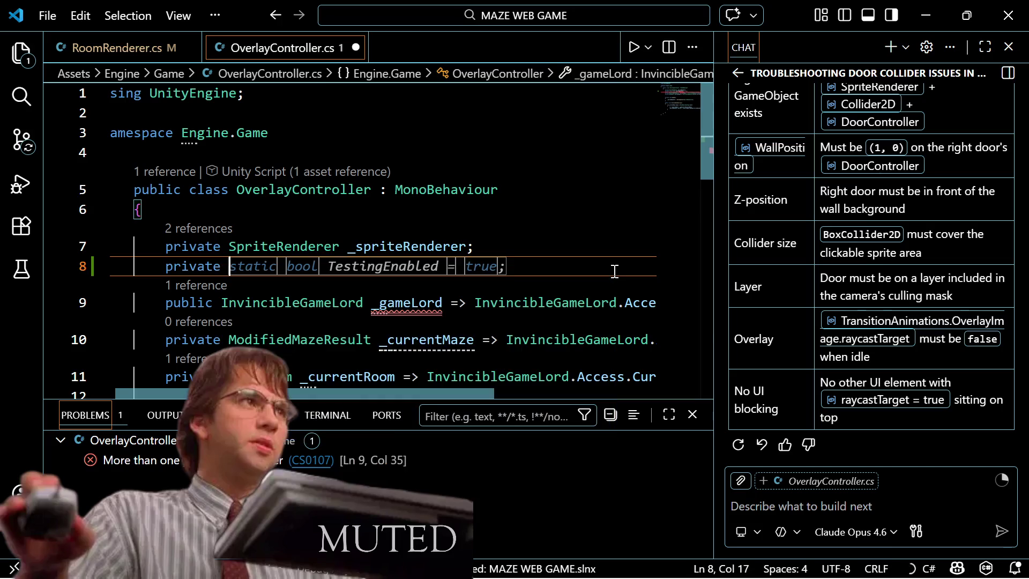
pyautogui.write('void')
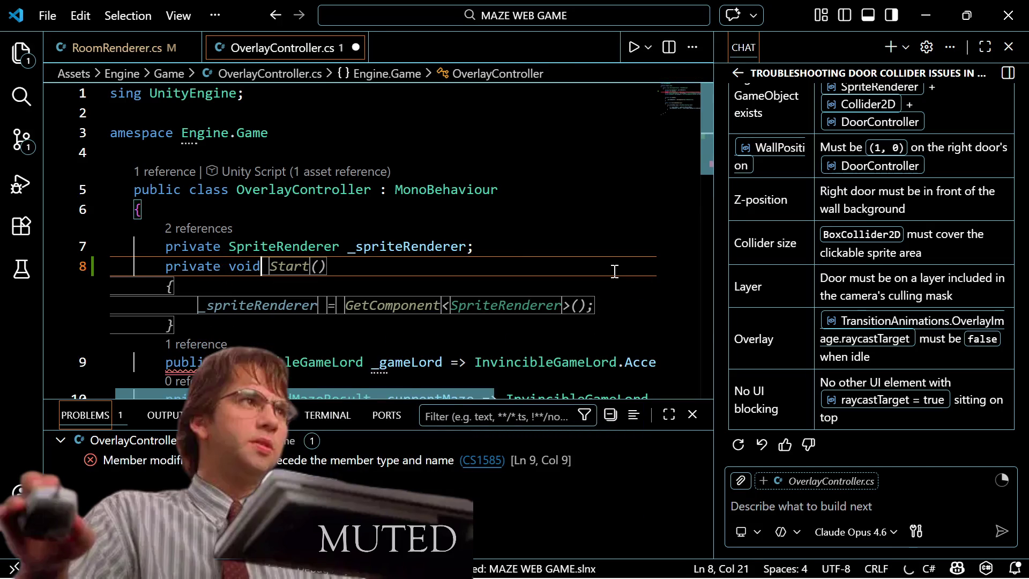
pyautogui.press('BackSpace')
pyautogui.press('BackSpace')
pyautogui.press('BackSpace')
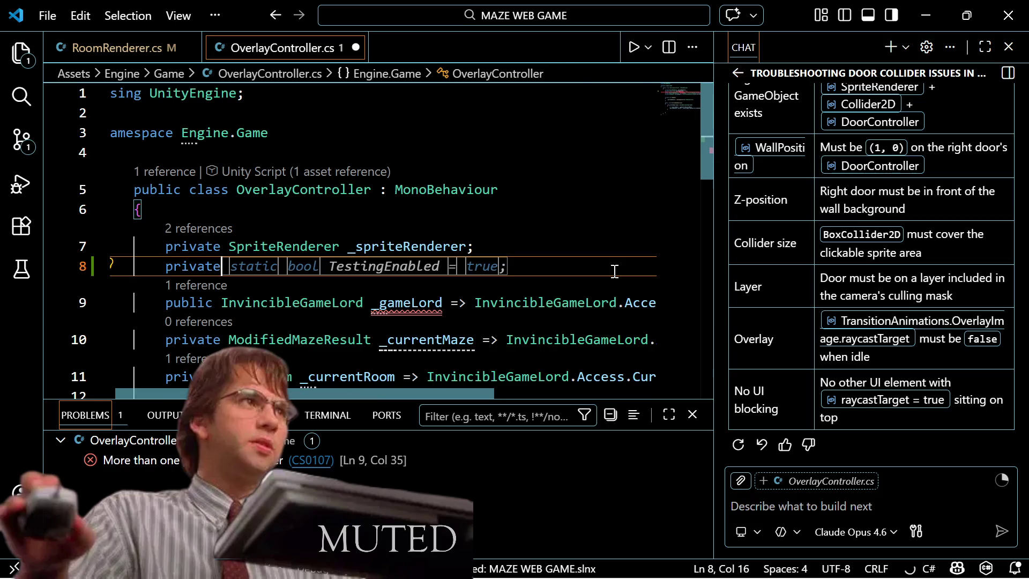
pyautogui.write(' Coll')
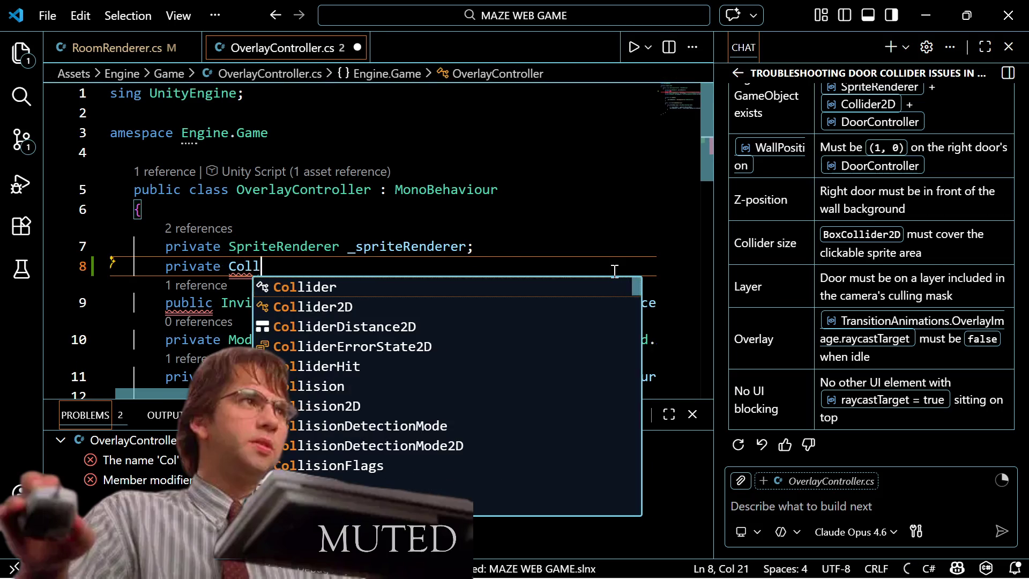
pyautogui.write('ider2')
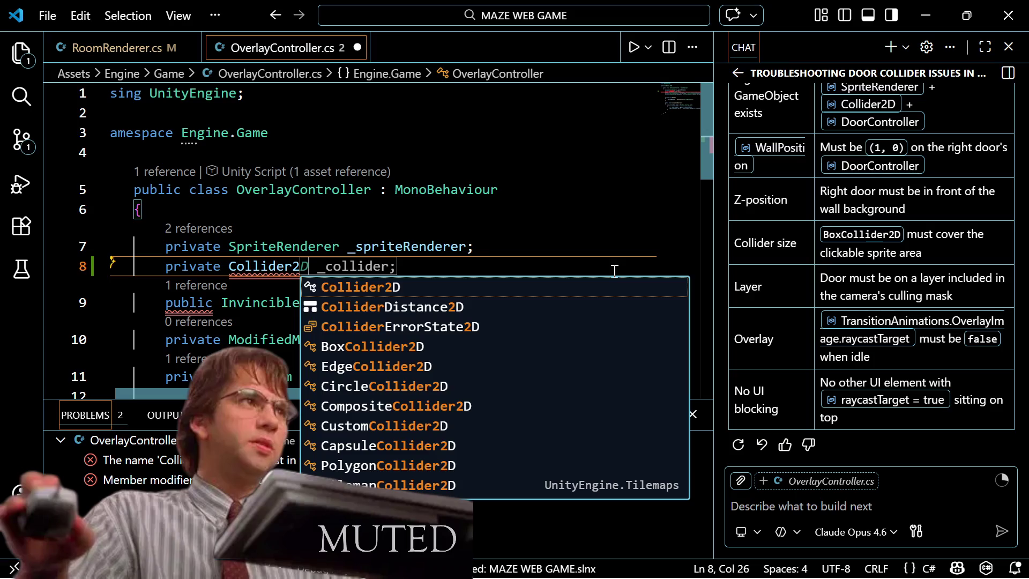
pyautogui.write('D ')
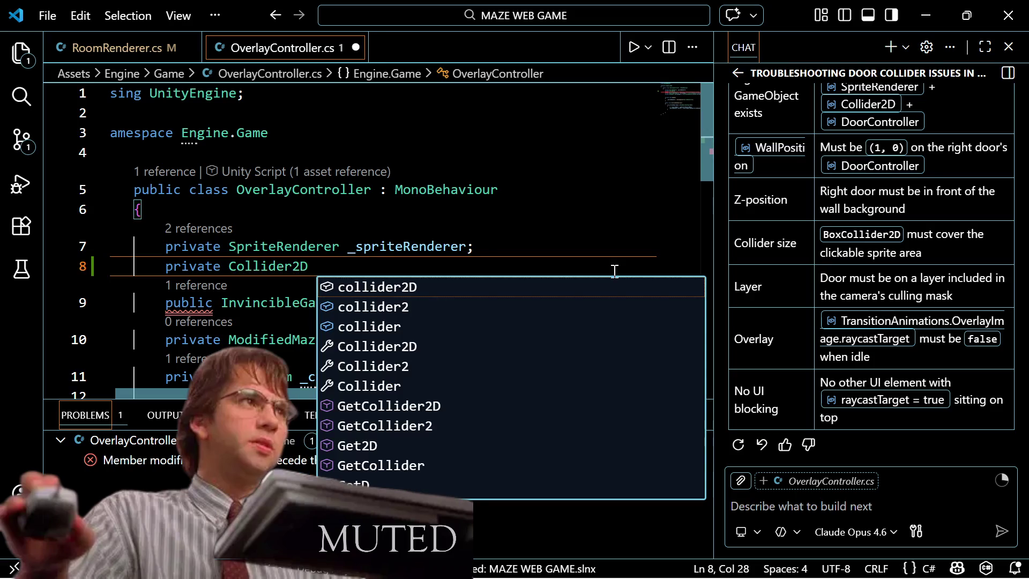
pyautogui.write('_c')
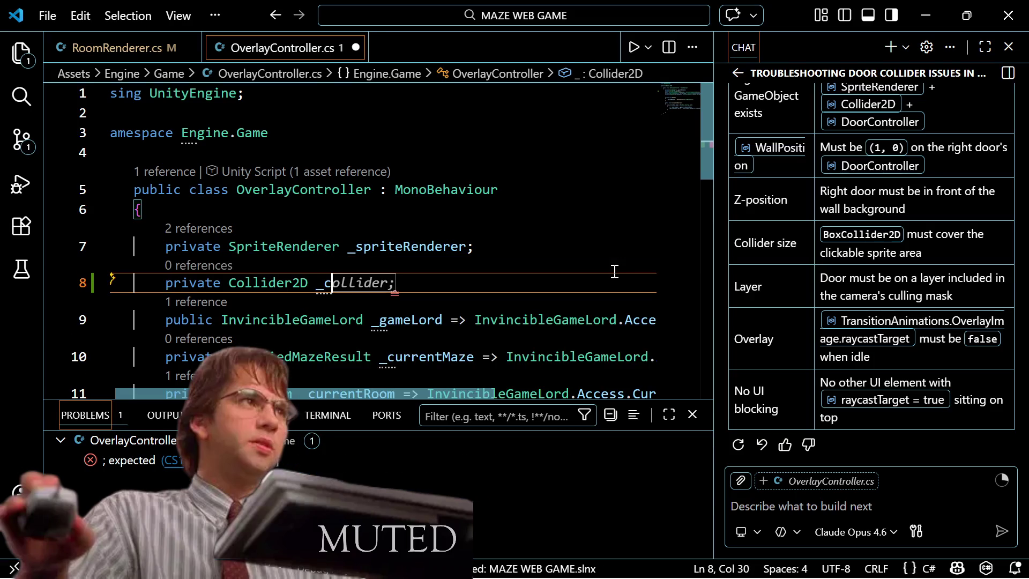
pyautogui.write('ol')
pyautogui.press('BackSpace')
pyautogui.press('BackSpace')
pyautogui.press('BackSpace')
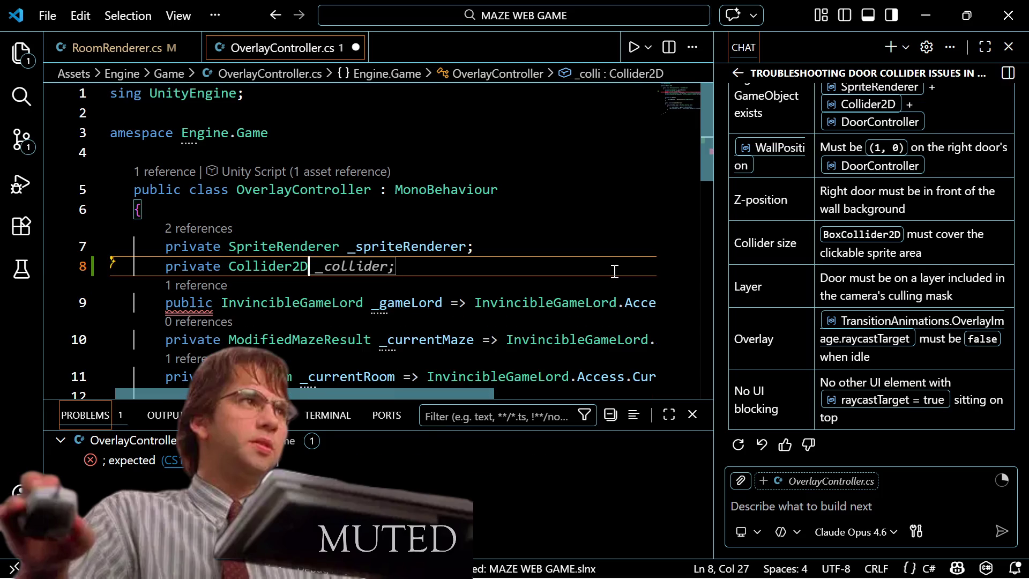
pyautogui.write('void')
pyautogui.press('BackSpace')
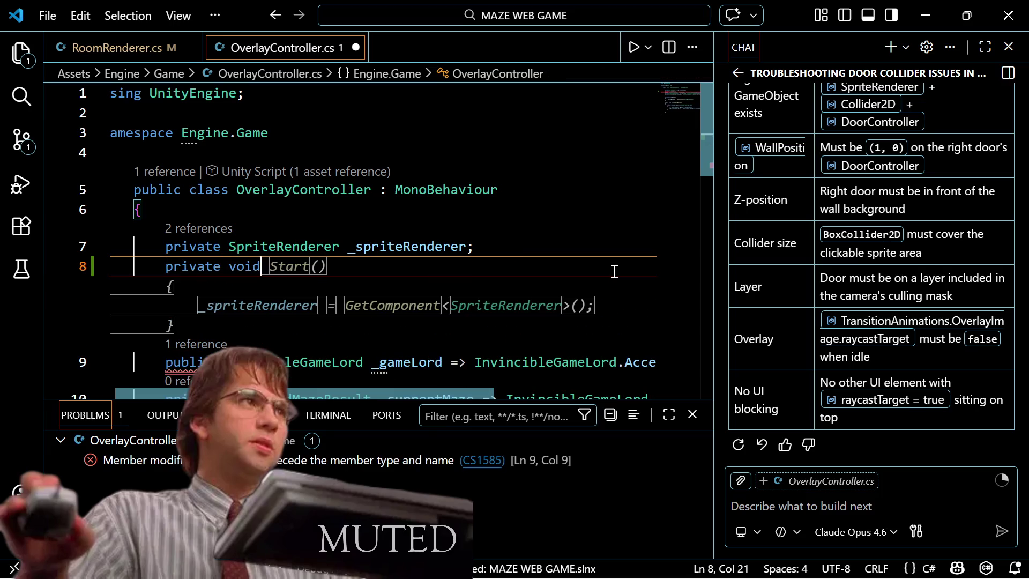
pyautogui.press('BackSpace')
pyautogui.press('BackSpace')
pyautogui.press('BackSpace')
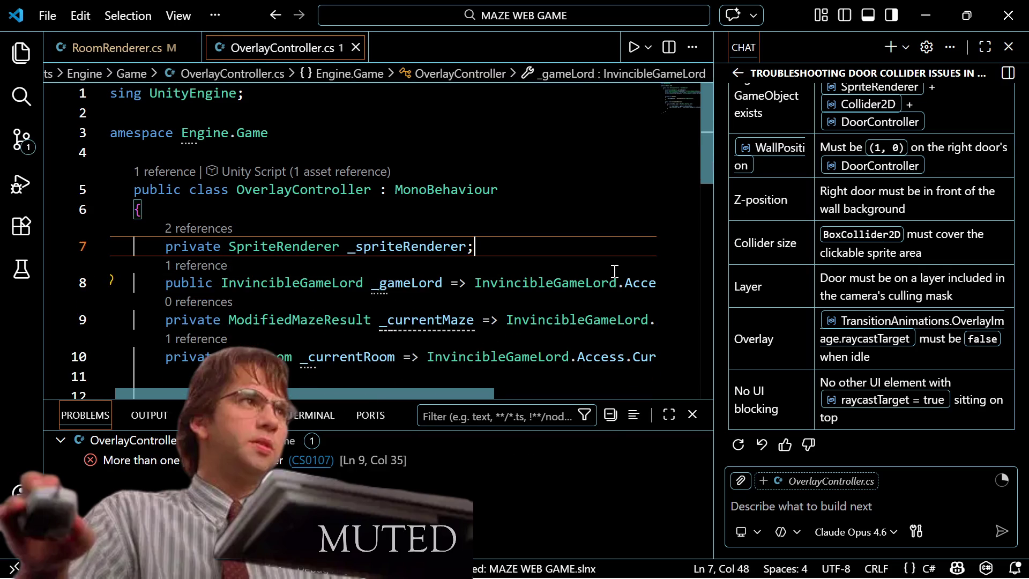
pyautogui.hotkey('ctrl', 's')
# Step: Open braces for the Engine.Game namespace
pyautogui.press('Up')
pyautogui.press('Up')
pyautogui.press('Up')
pyautogui.write('{')
pyautogui.press('Return')
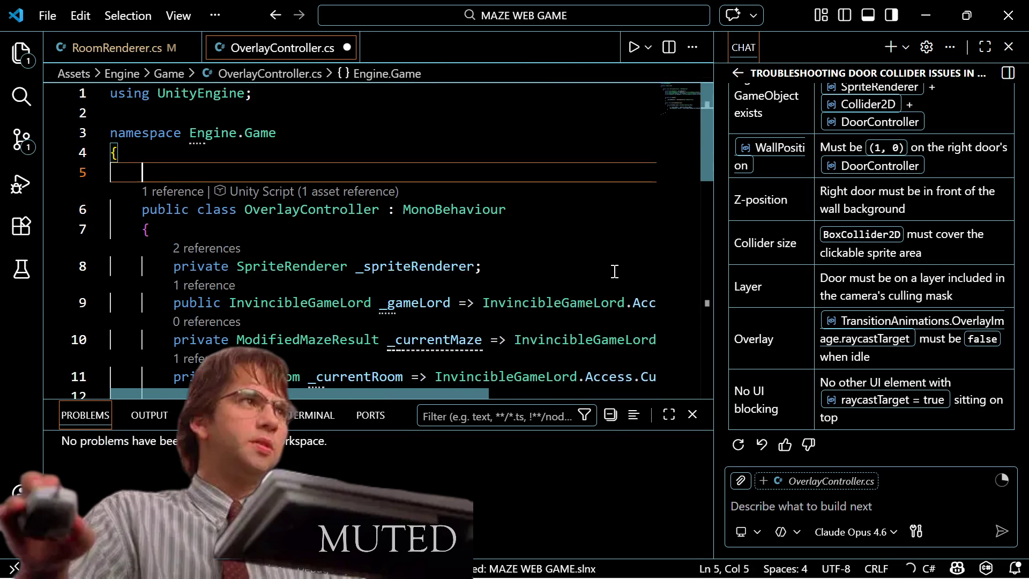
# Step: Add [RequireComponent(typeof(Collider2D))] above the OverlayController class and save the file
pyautogui.press('Return')
pyautogui.write('[Req')
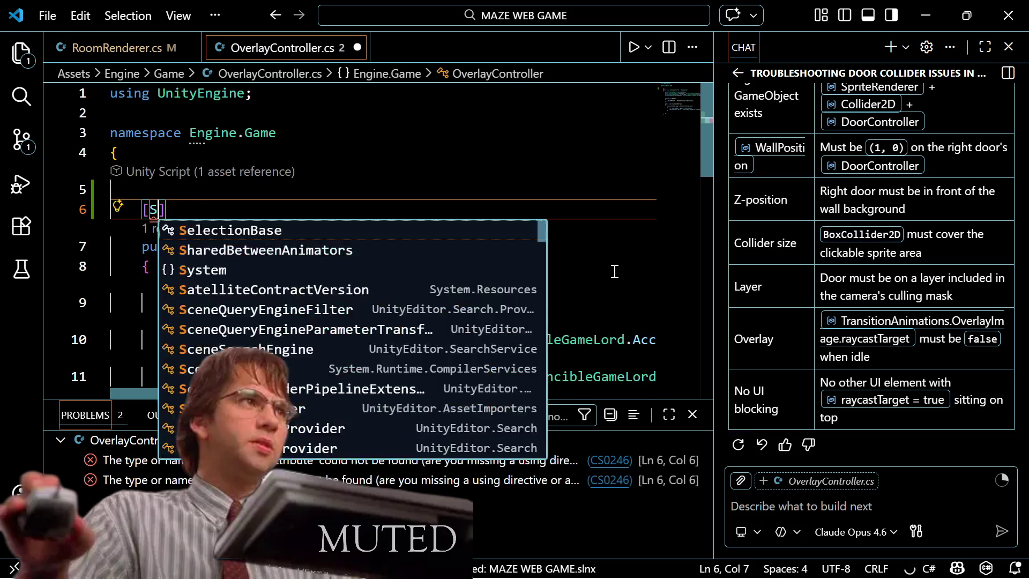
pyautogui.write('uireC')
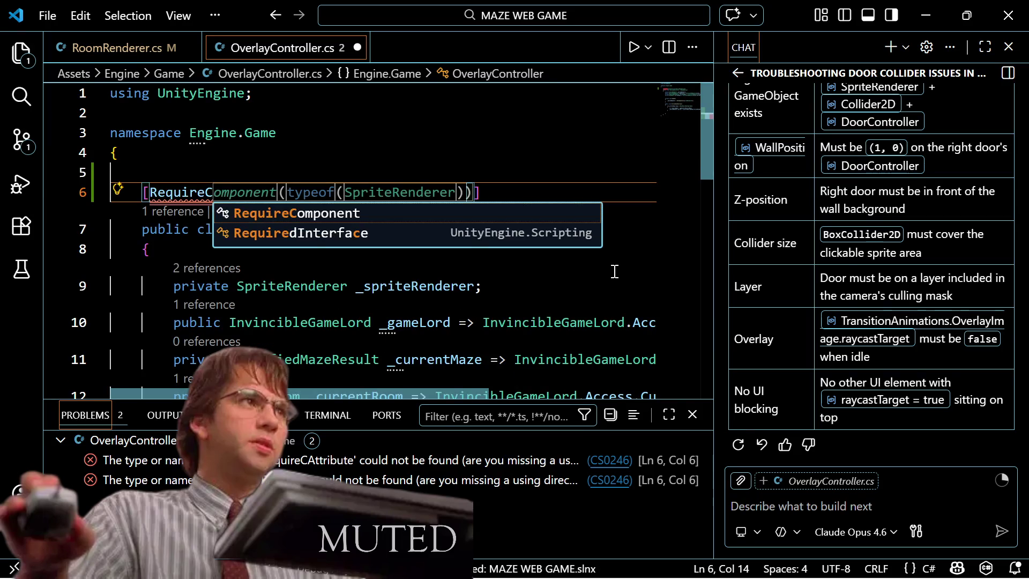
pyautogui.write('ompl')
pyautogui.press('BackSpace')
pyautogui.write('onent')
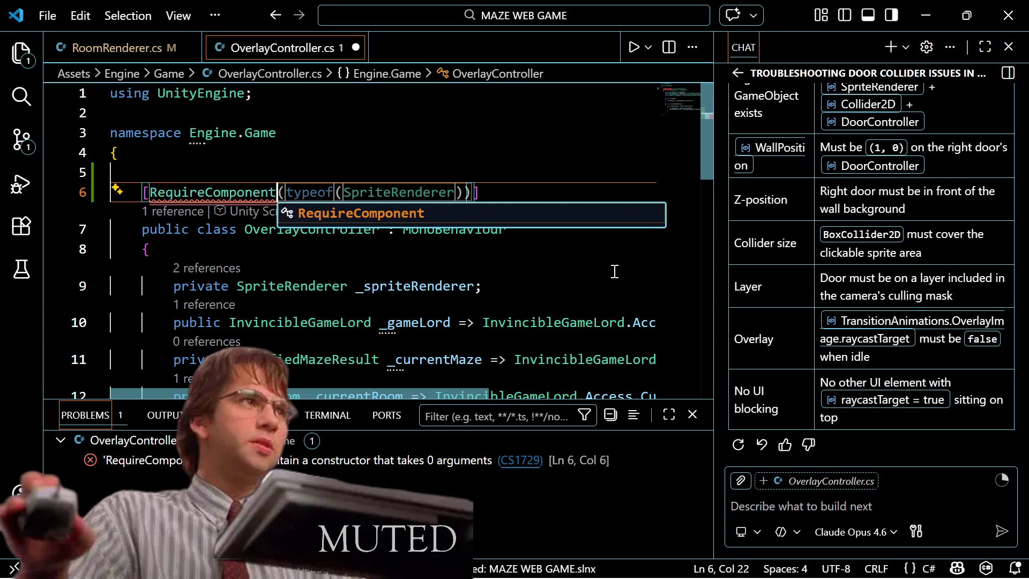
pyautogui.write('(type')
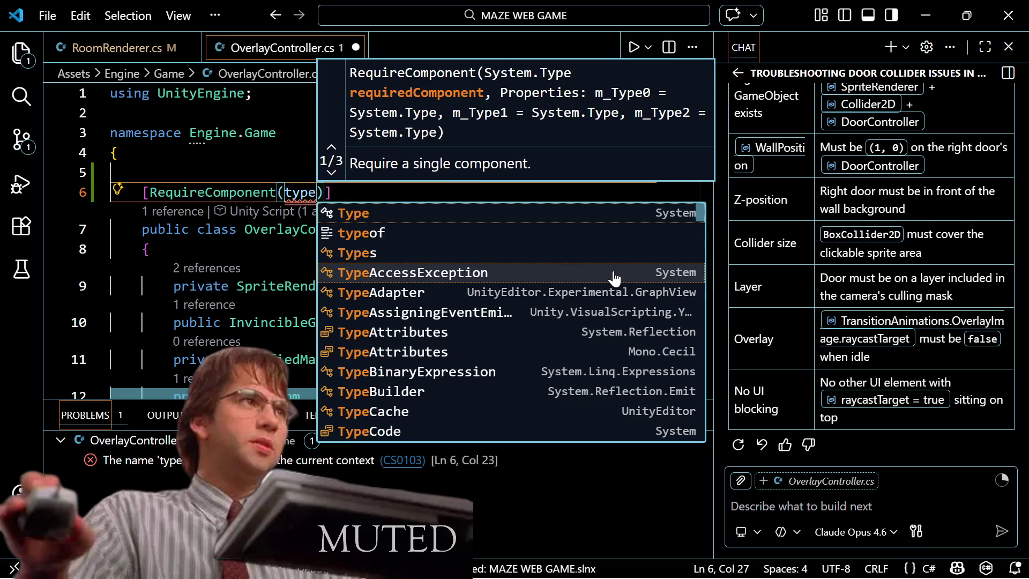
pyautogui.write('of')
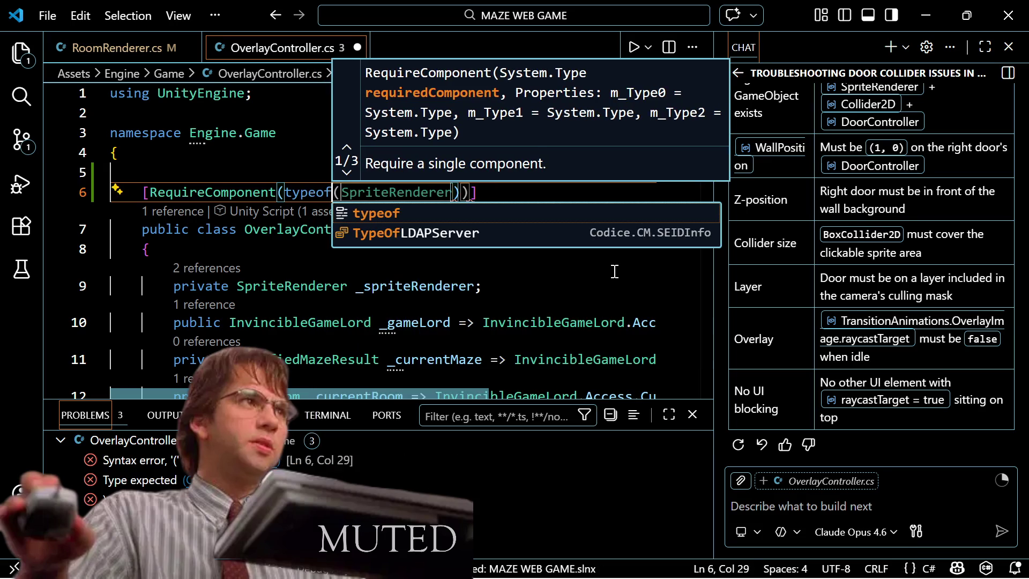
pyautogui.write('(C')
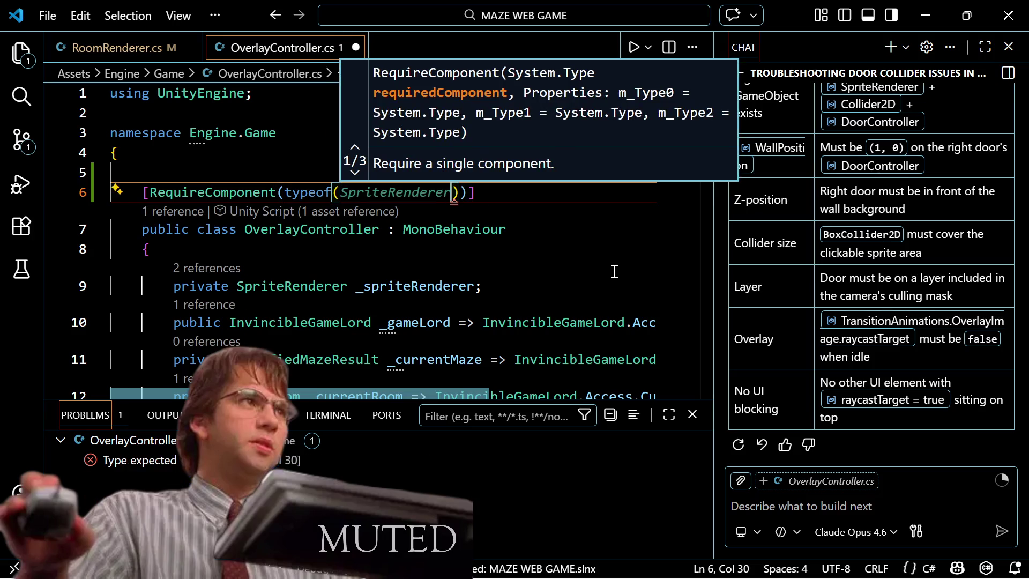
pyautogui.write('ollid')
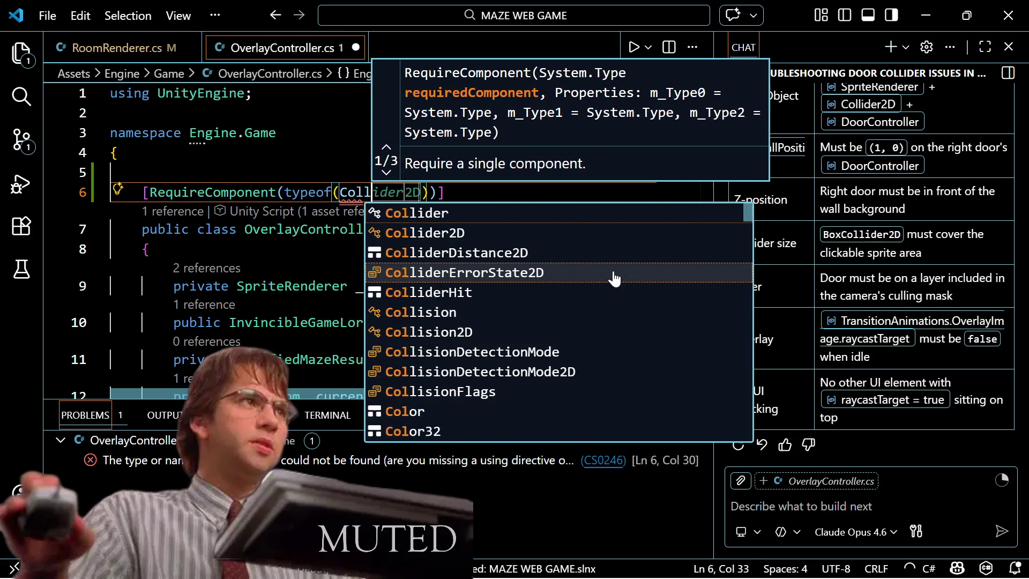
pyautogui.write('er2D')
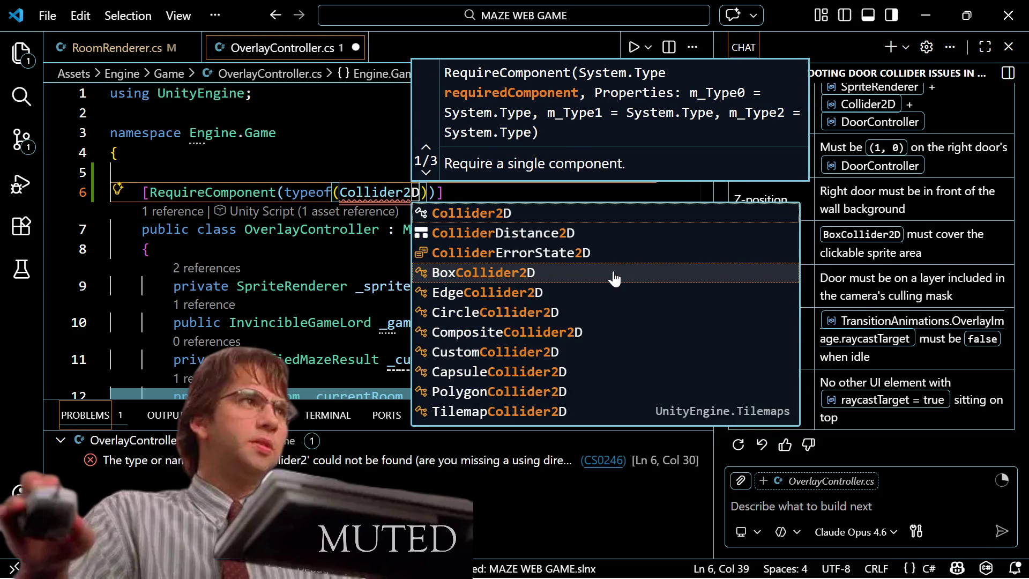
pyautogui.write('))')
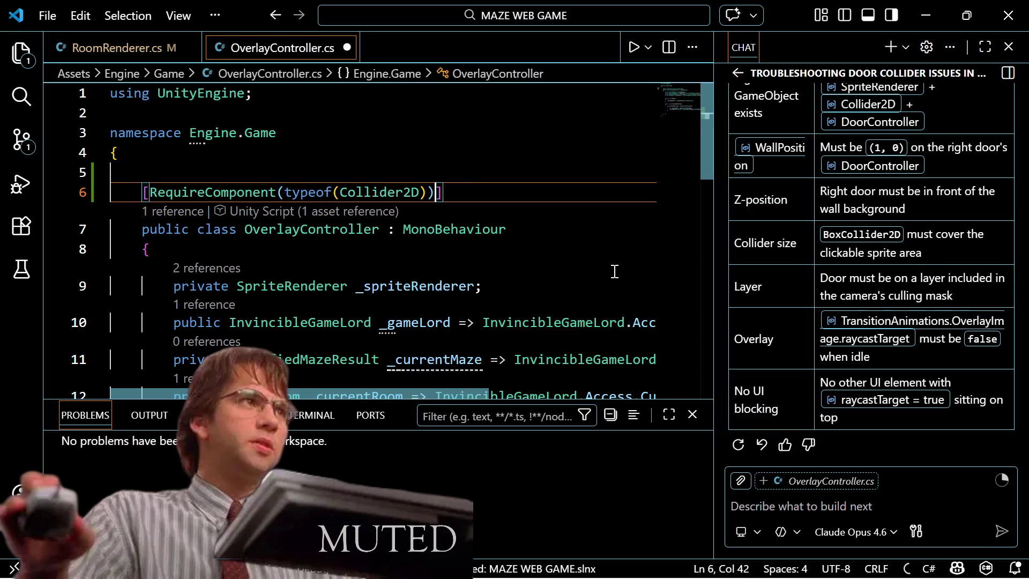
pyautogui.hotkey('ctrl', 's')
pyautogui.press('Down')
pyautogui.press('Down')
pyautogui.press('Down')
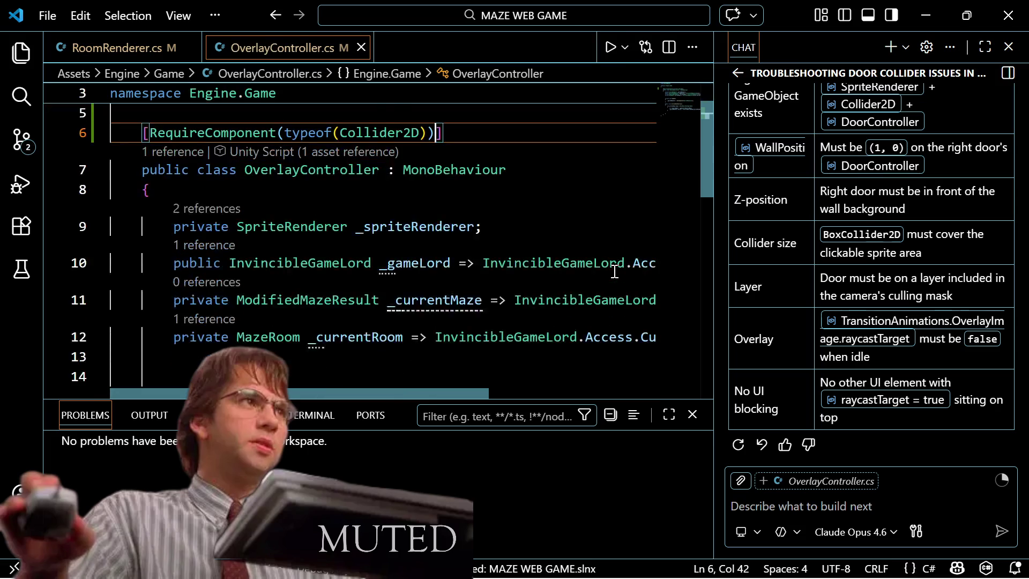
# Step: Start a new first line inside ActivateWinOverlay, just after its opening brace
pyautogui.press('Down')
pyautogui.press('Down')
pyautogui.press('Down')
pyautogui.press('Up')
pyautogui.press('Up')
pyautogui.press('Up')
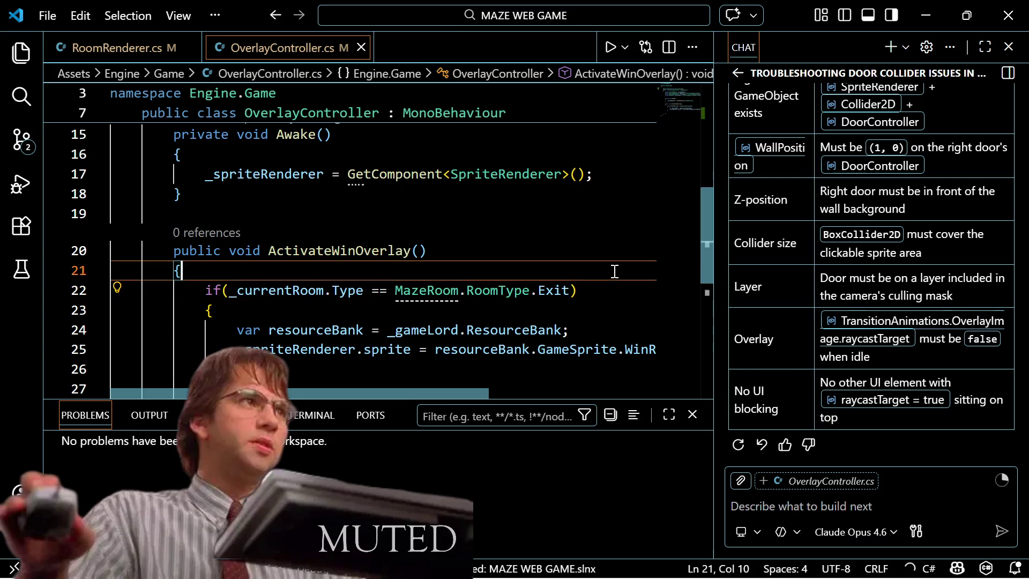
pyautogui.press('Left')
pyautogui.press('Up')
pyautogui.press('Up')
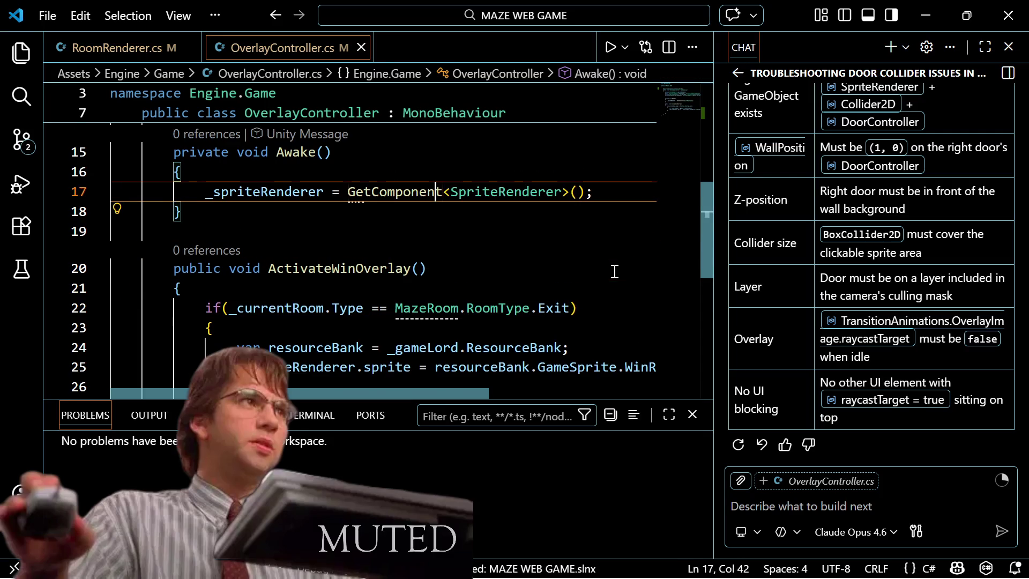
pyautogui.press('Down')
pyautogui.press('Down')
pyautogui.press('Up')
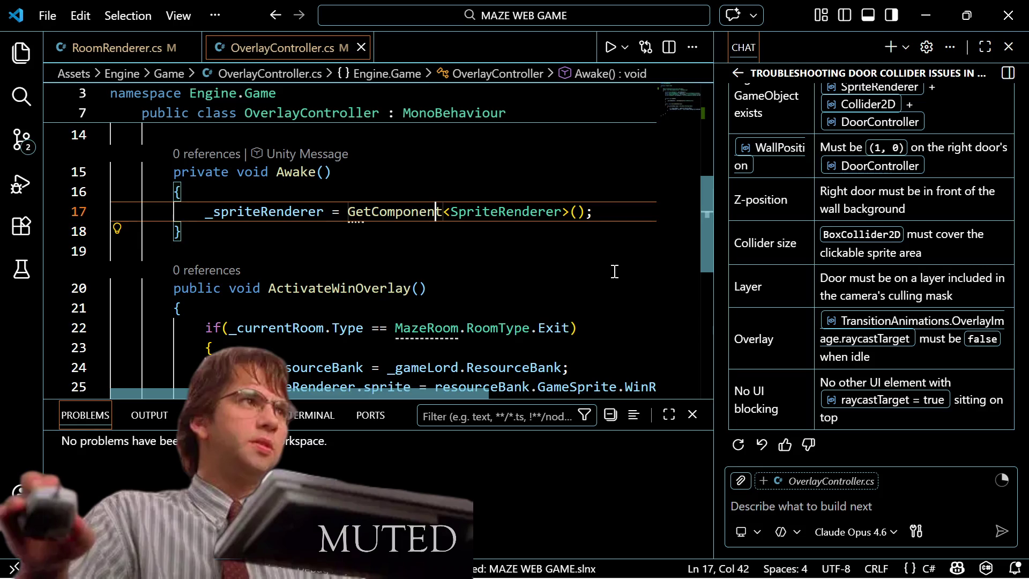
pyautogui.press('Down')
pyautogui.press('Down')
pyautogui.press('Down')
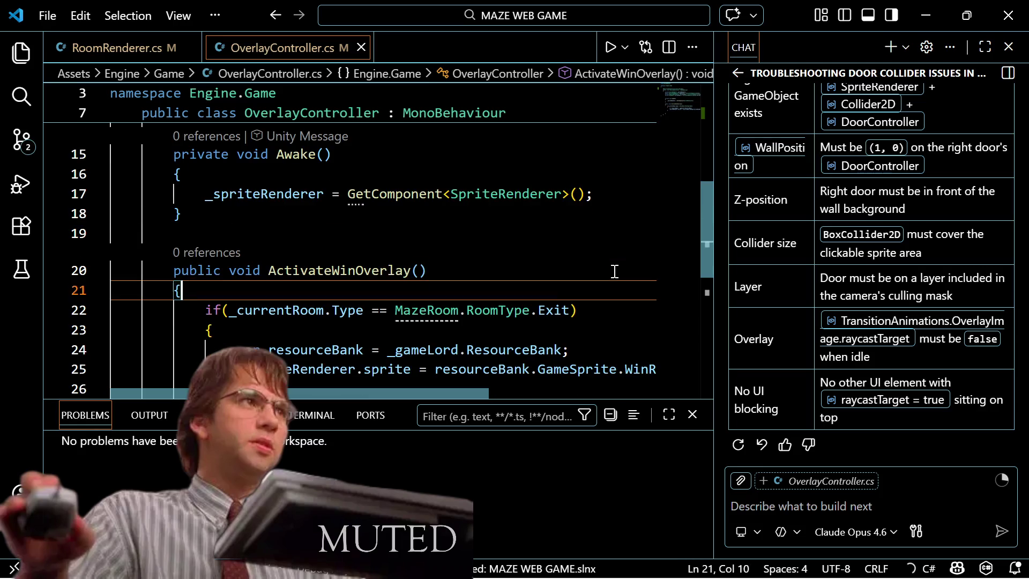
pyautogui.press('Return')
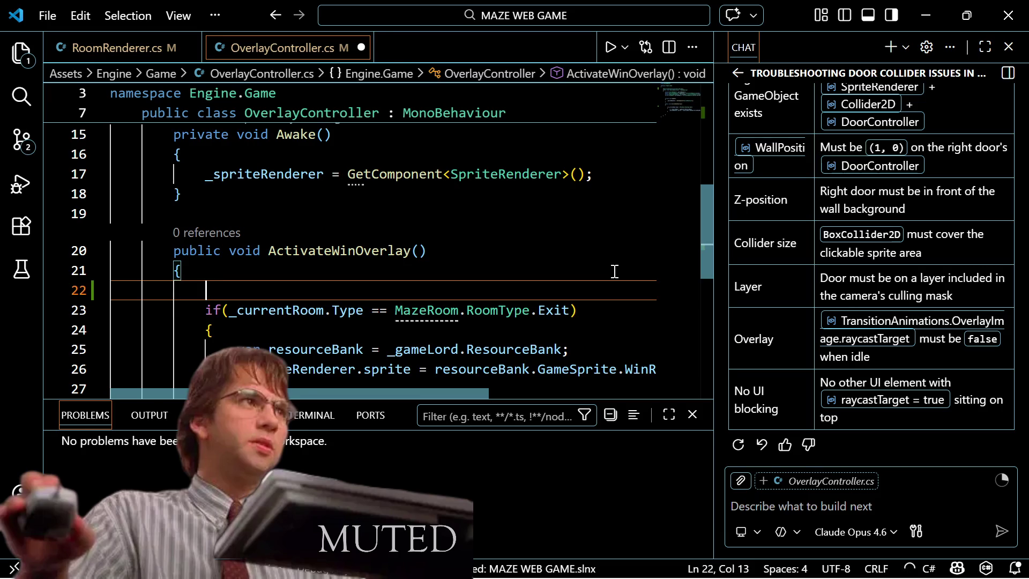
# Step: Write _collider2D.raycastTarget = true; on that line, discarding the suggested .enabled = false
pyautogui.write('_collider')
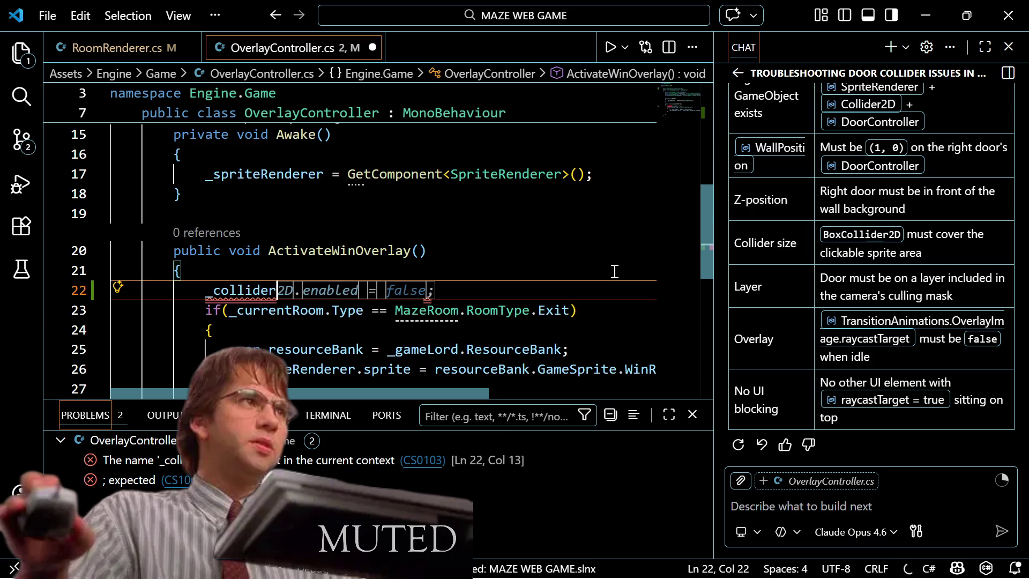
pyautogui.press('Tab')
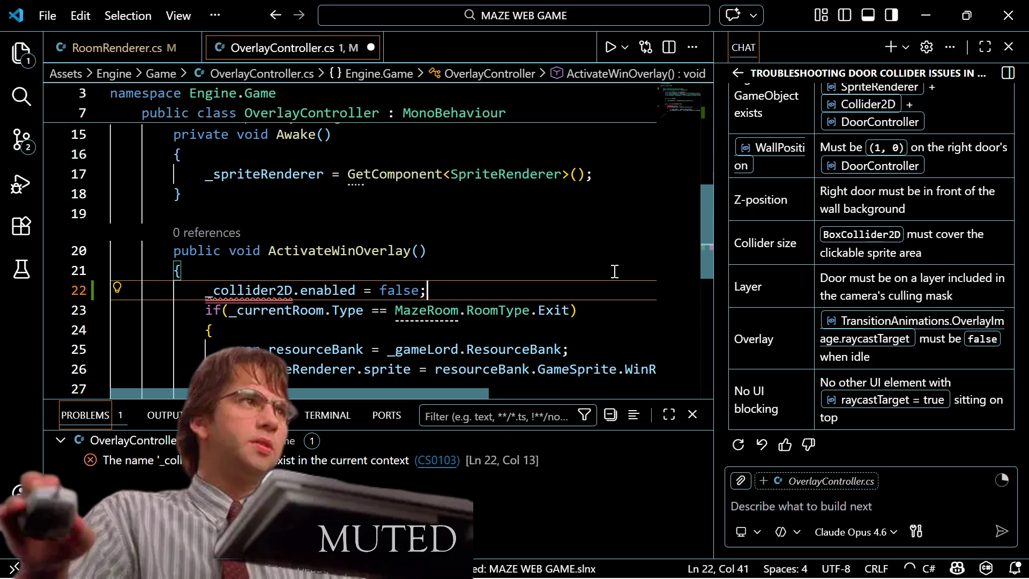
pyautogui.hotkey('ctrl', 'shift', 'Left')
pyautogui.hotkey('ctrl', 'shift', 'Left')
pyautogui.hotkey('ctrl', 'shift', 'Left')
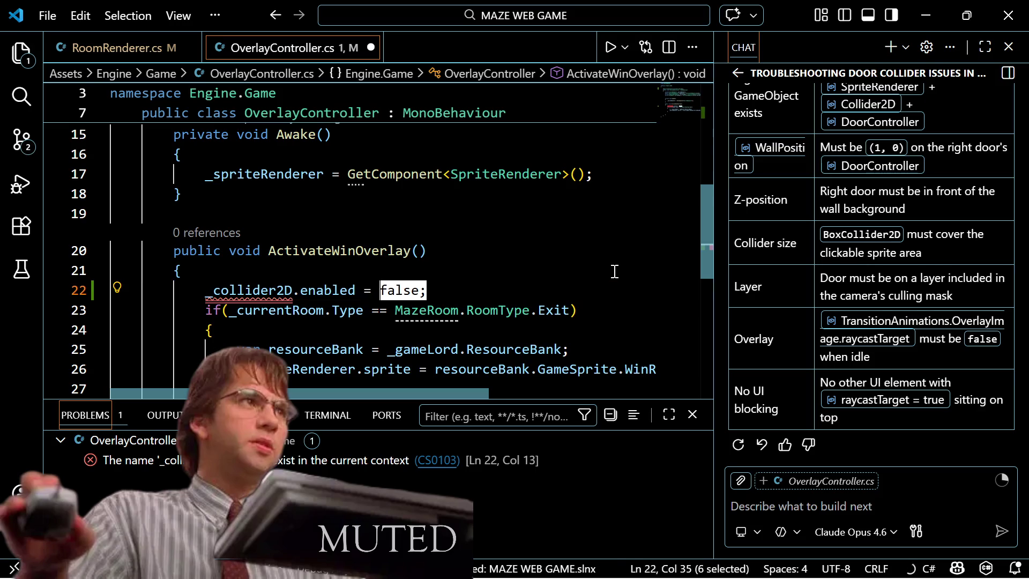
pyautogui.hotkey('ctrl', 'shift', 'Right')
pyautogui.press('BackSpace')
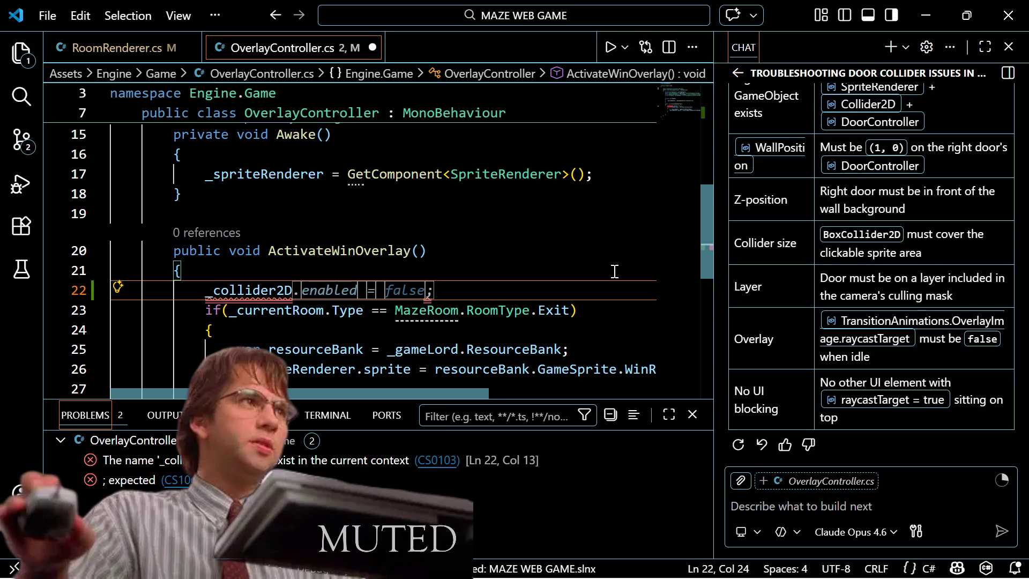
pyautogui.press('Escape')
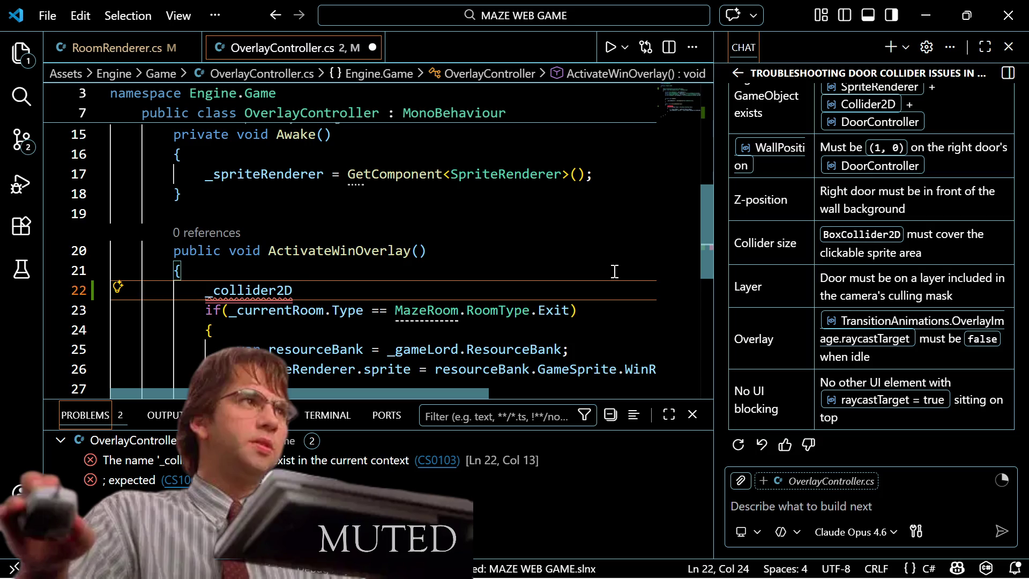
pyautogui.write('.ra')
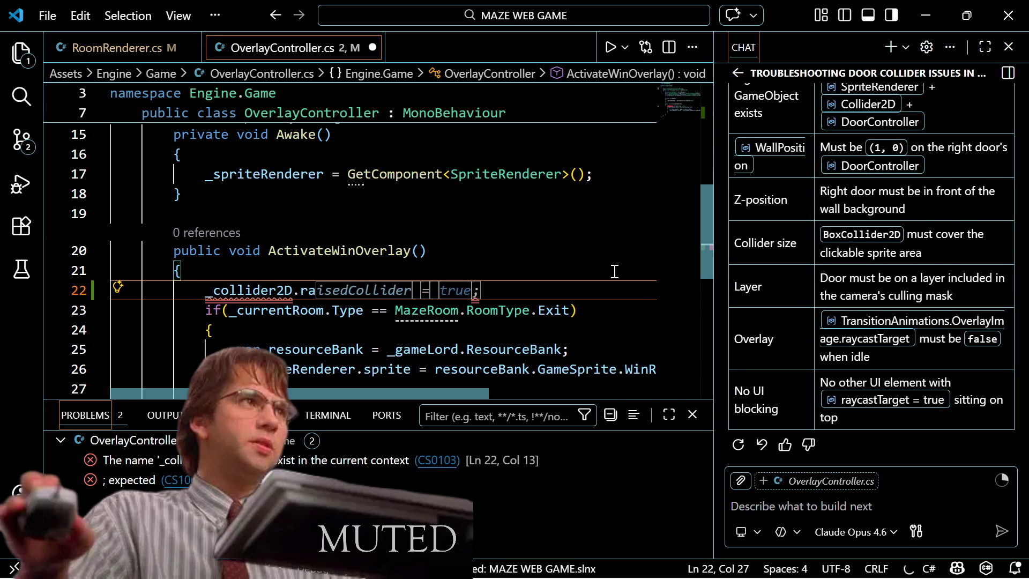
pyautogui.write('y')
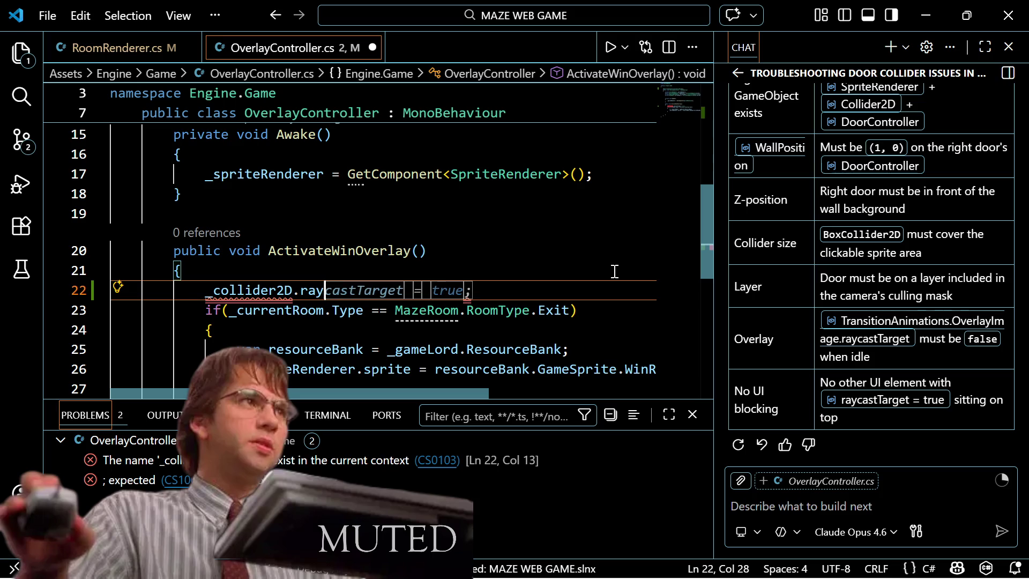
pyautogui.press('Tab')
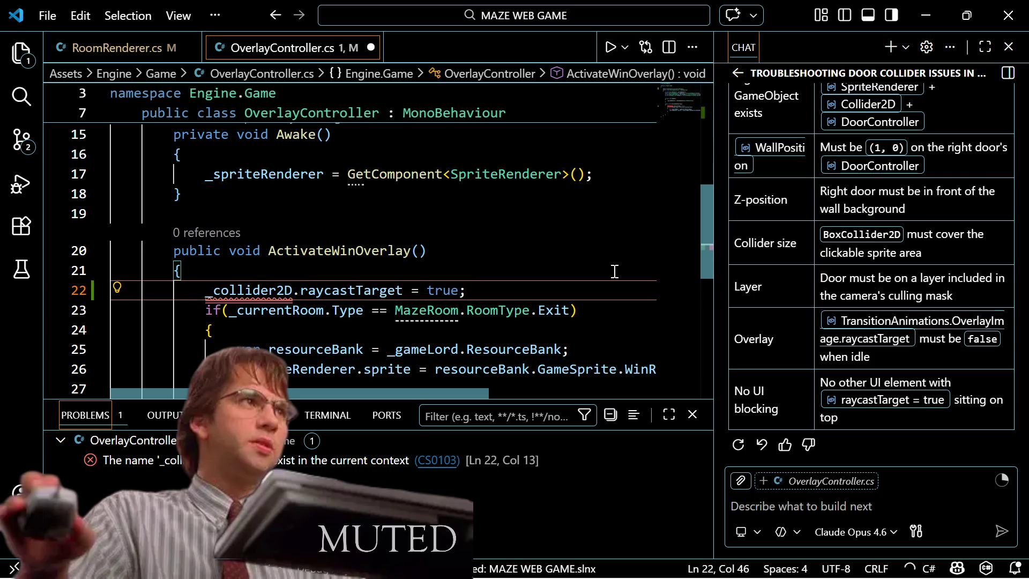
pyautogui.scroll(5, 615, 272)
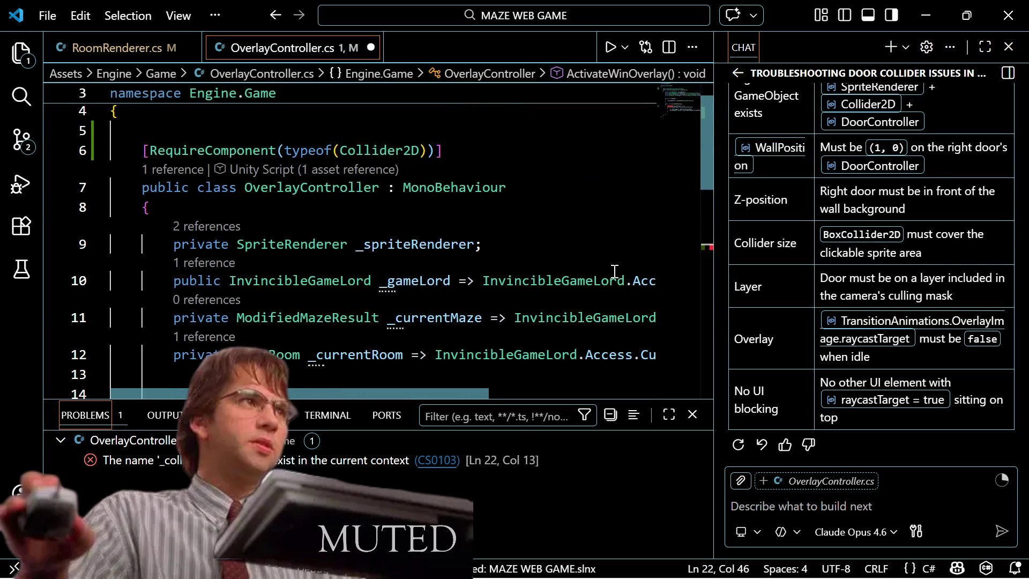
pyautogui.scroll(-5, 614, 272)
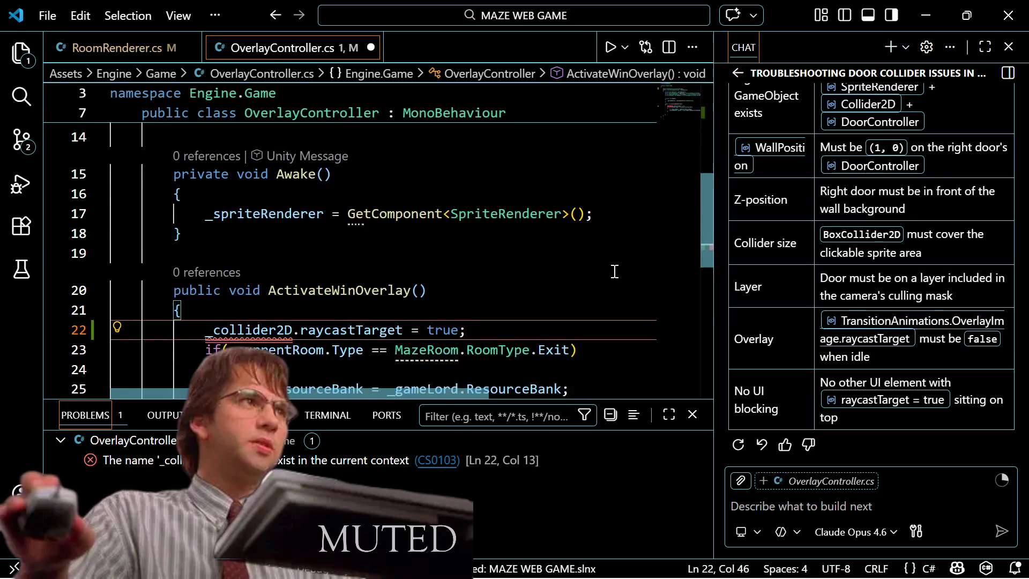
pyautogui.scroll(-1, 615, 271)
# Step: Replace _collider2D at the start of line 22 with GetComponent<Collider2D>()
pyautogui.press('Home')
pyautogui.hotkey('ctrl', 'shift', 'Right')
pyautogui.press('BackSpace')
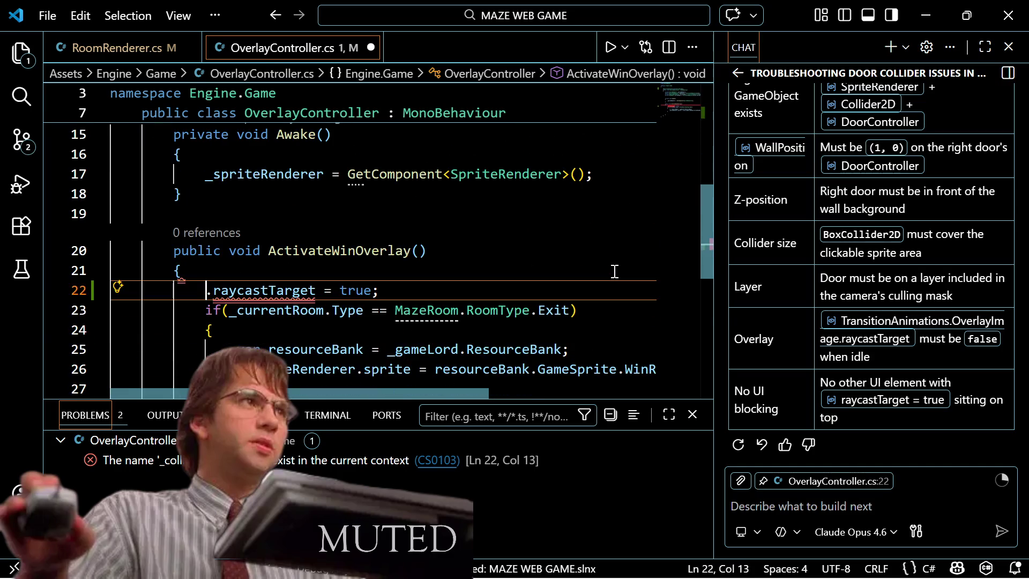
pyautogui.write('va')
pyautogui.press('BackSpace')
pyautogui.press('BackSpace')
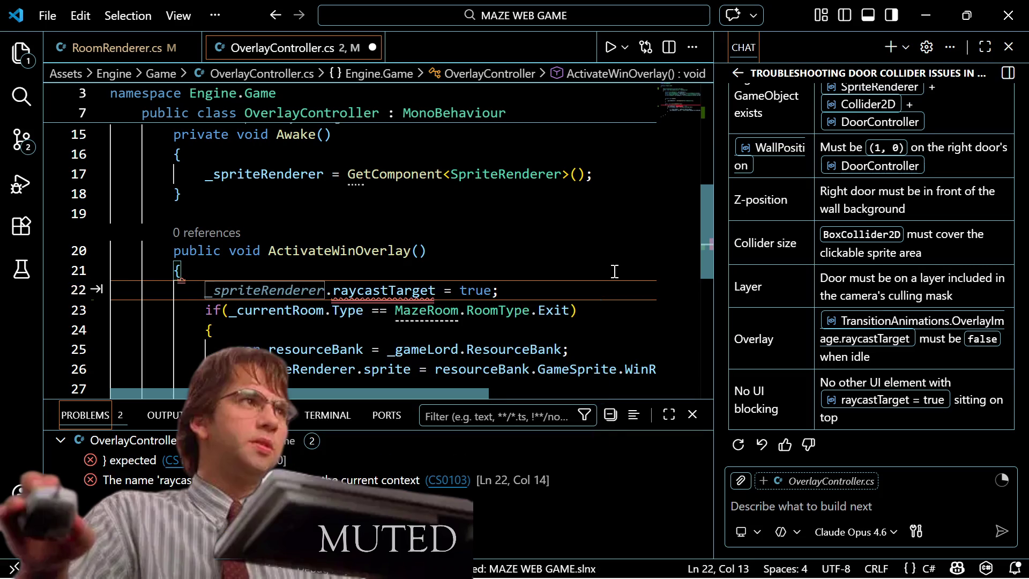
pyautogui.write('GetCom')
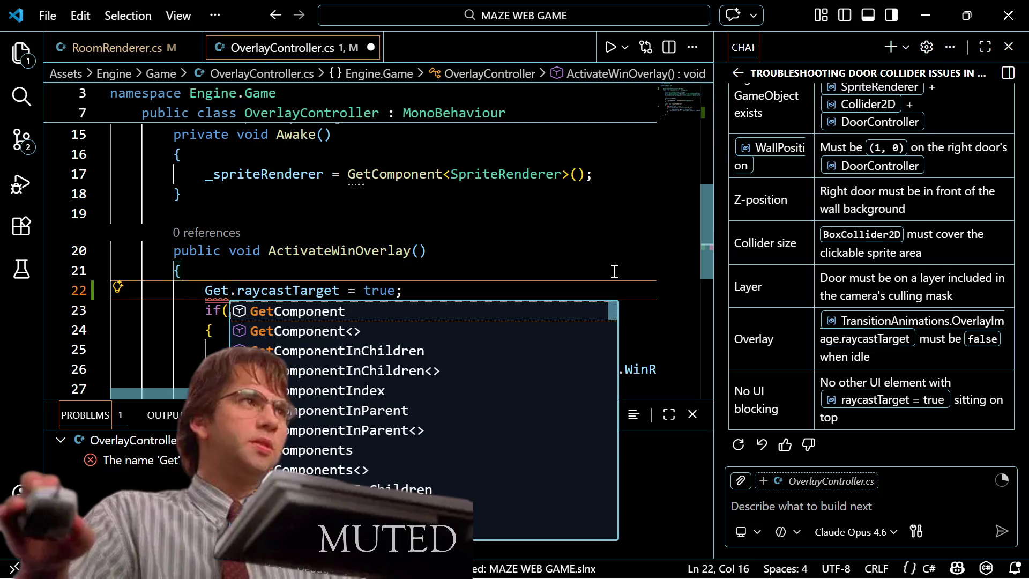
pyautogui.write('ponet')
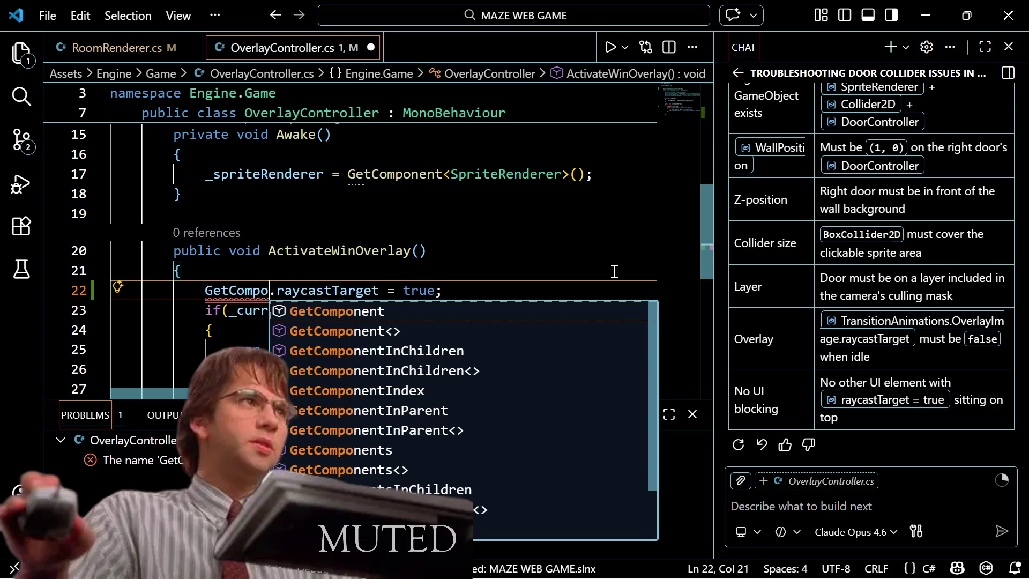
pyautogui.press('BackSpace')
pyautogui.write('nt<')
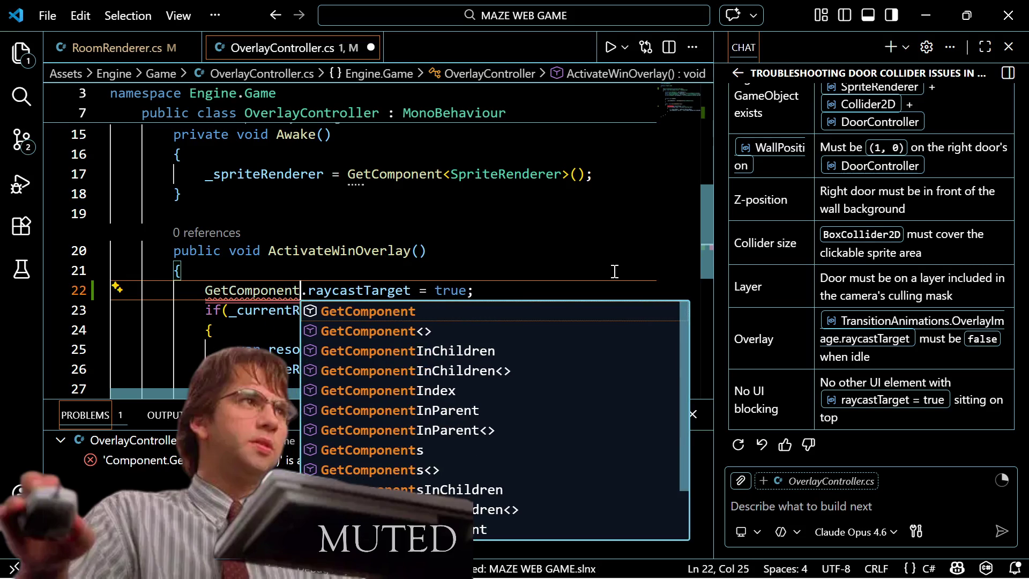
pyautogui.write('Colli')
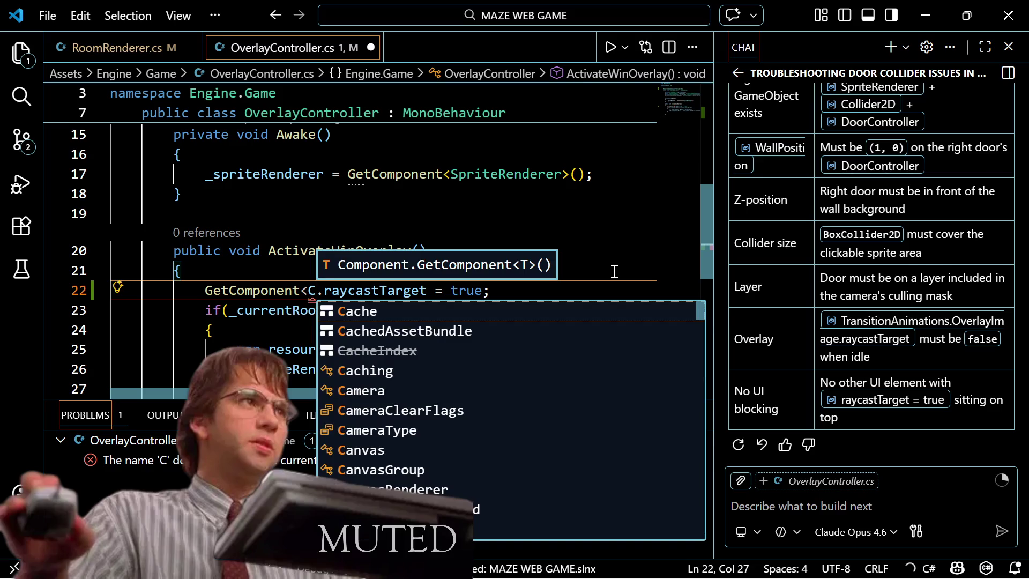
pyautogui.write('der')
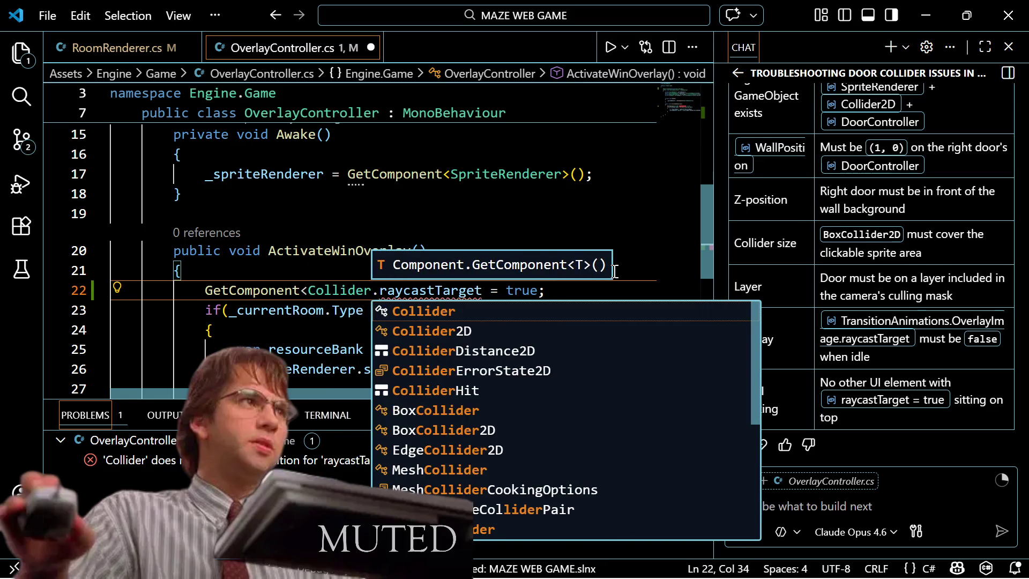
pyautogui.write('2D>')
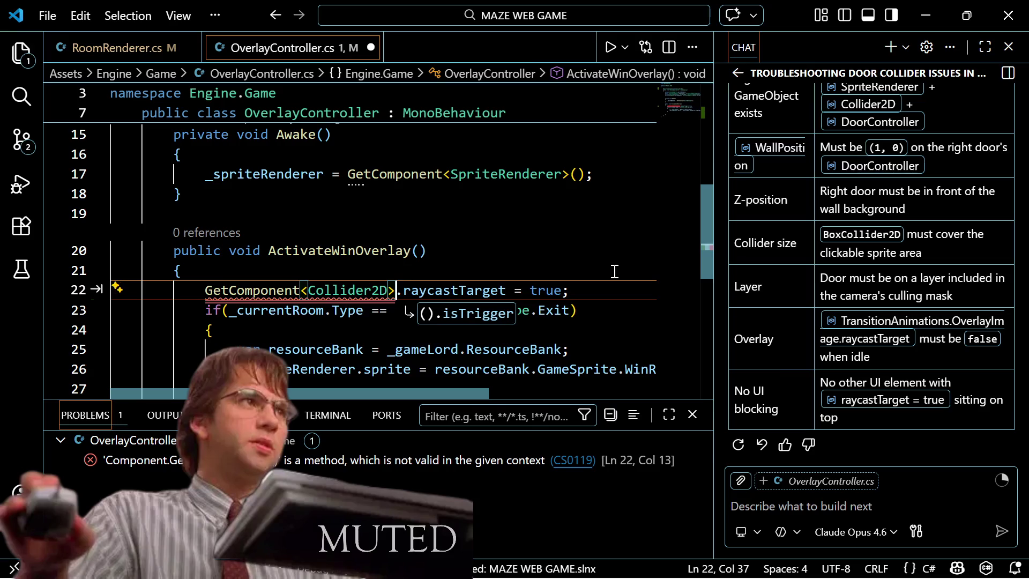
pyautogui.write('()')
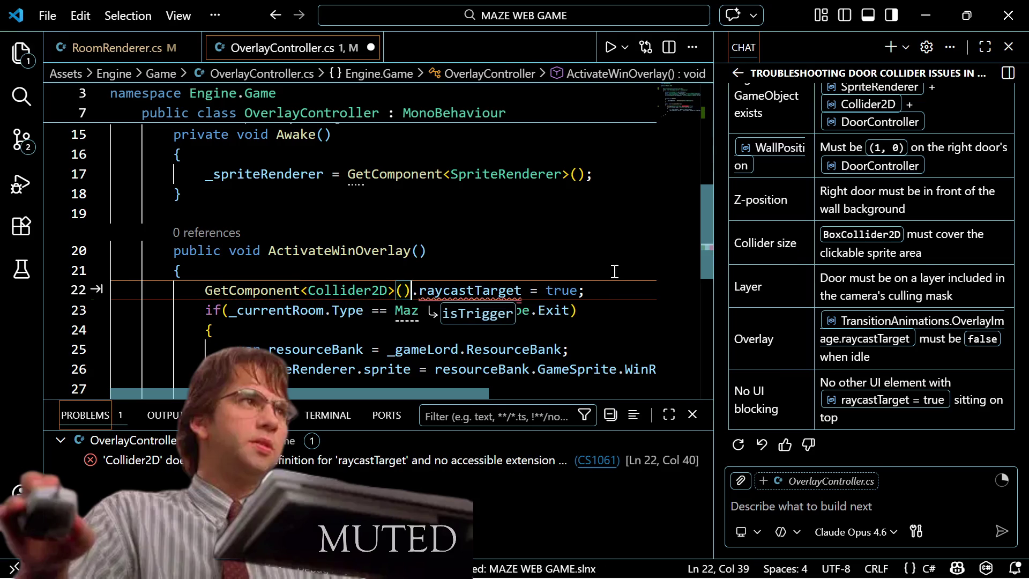
pyautogui.press('Escape')
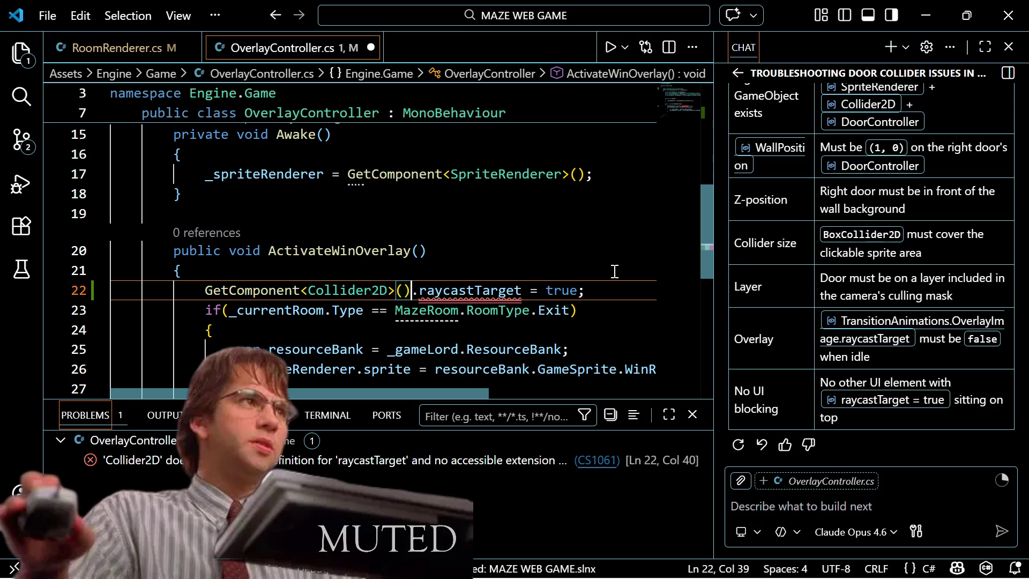
# Step: Remove raycastTarget = true and browse Collider2D members starting with 'r', then select the line
pyautogui.press('Right')
pyautogui.hotkey('ctrl', 'shift', 'Right')
pyautogui.hotkey('ctrl', 'shift', 'Right')
pyautogui.hotkey('ctrl', 'shift', 'Right')
pyautogui.hotkey('ctrl', 'shift', 'Right')
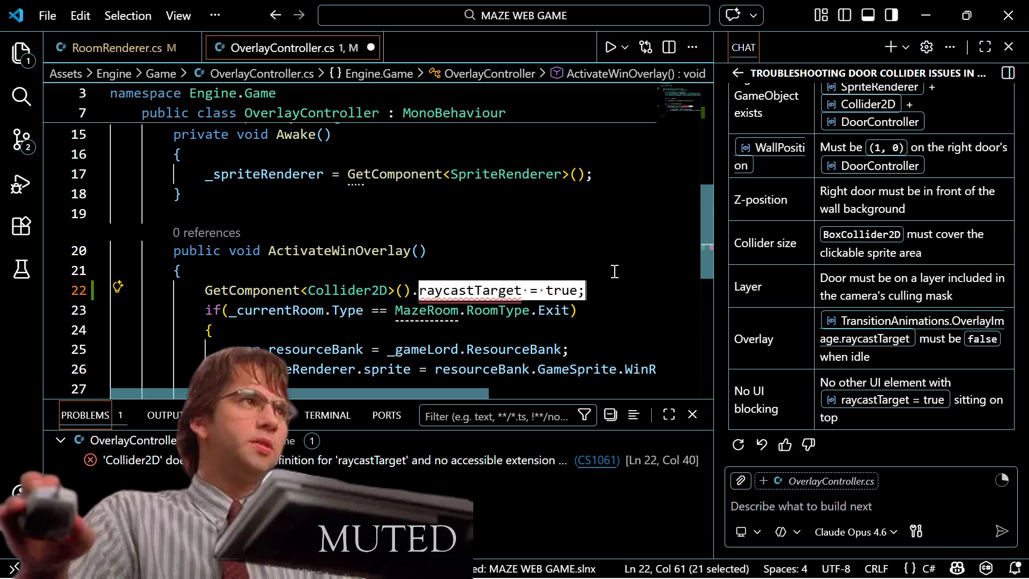
pyautogui.press('BackSpace')
pyautogui.hotkey('ctrl', 'space')
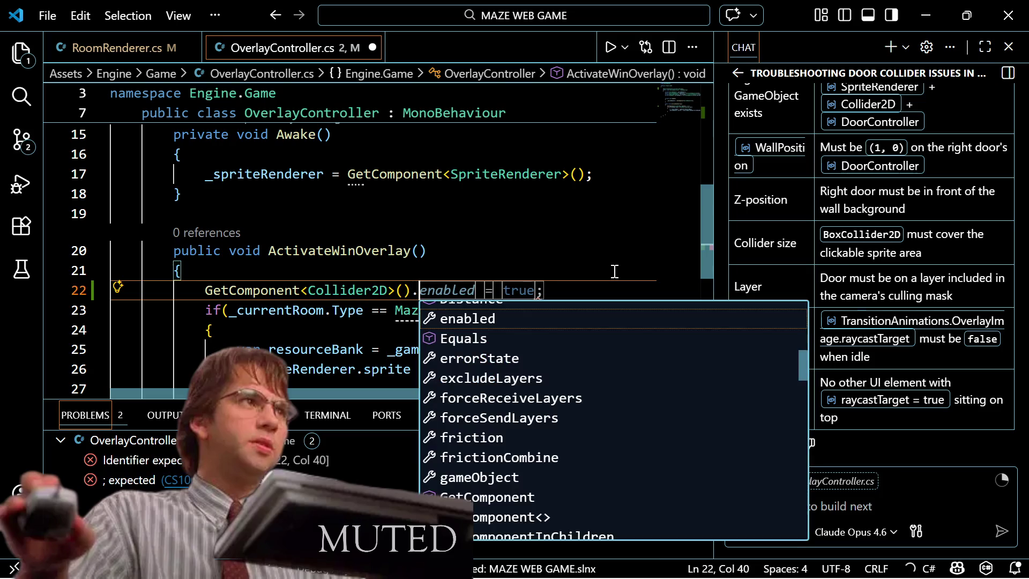
pyautogui.write('r')
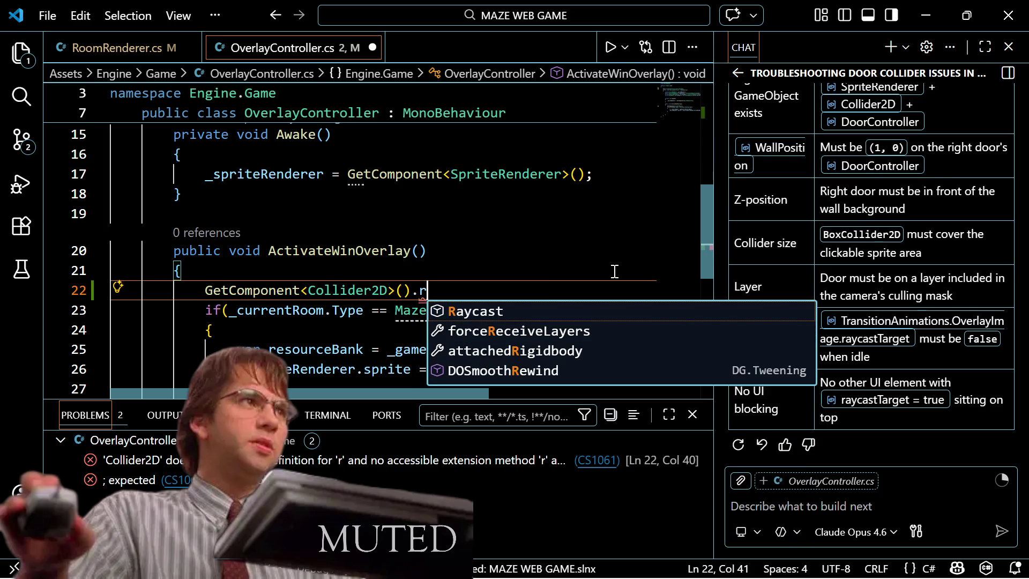
pyautogui.press('Down')
pyautogui.press('Down')
pyautogui.press('Down')
pyautogui.press('Down')
pyautogui.press('Down')
pyautogui.press('Down')
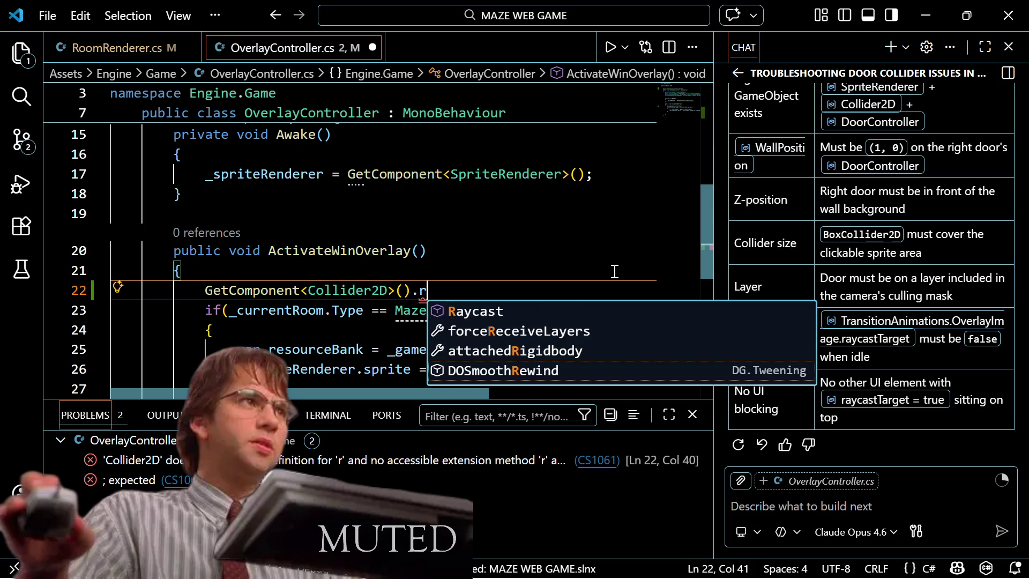
pyautogui.press('Escape')
pyautogui.hotkey('shift', 'Up')
# Step: Delete the rest of the unfinished Collider2D line and save OverlayController.cs
pyautogui.press('BackSpace')
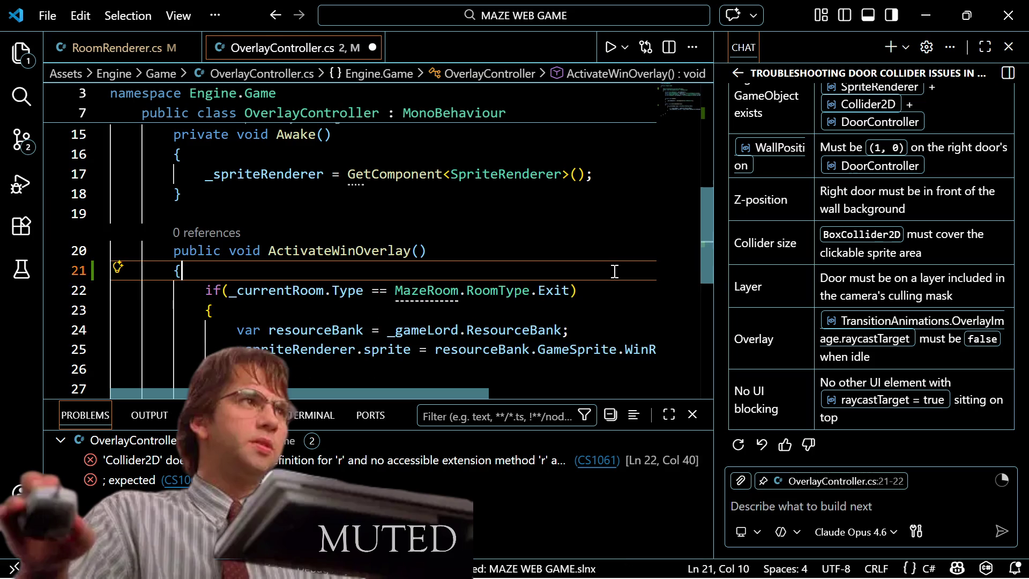
pyautogui.hotkey('ctrl', 's')
pyautogui.scroll(3, 615, 271)
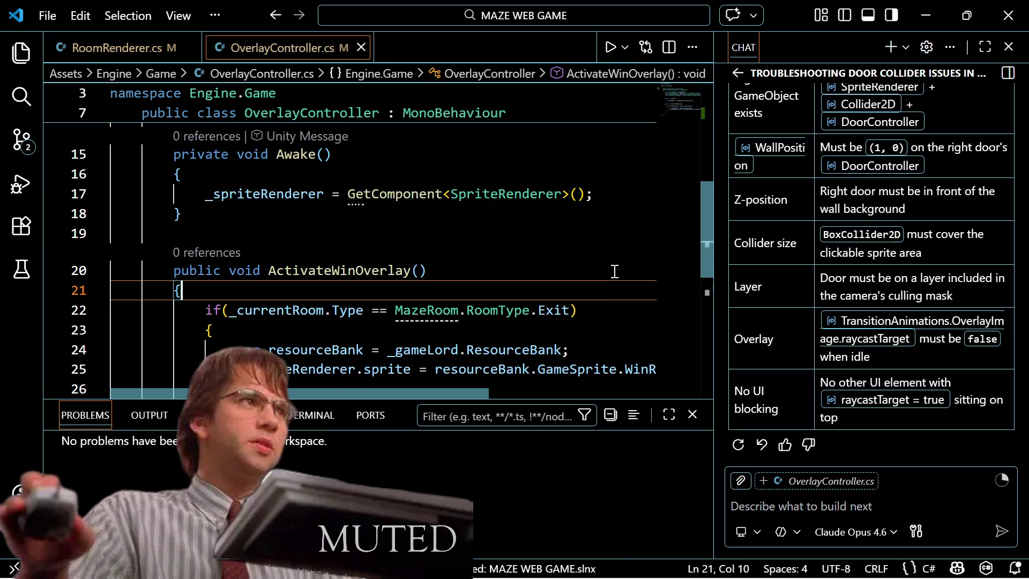
pyautogui.click(614, 271)
pyautogui.press('Up')
pyautogui.press('Up')
pyautogui.press('Up')
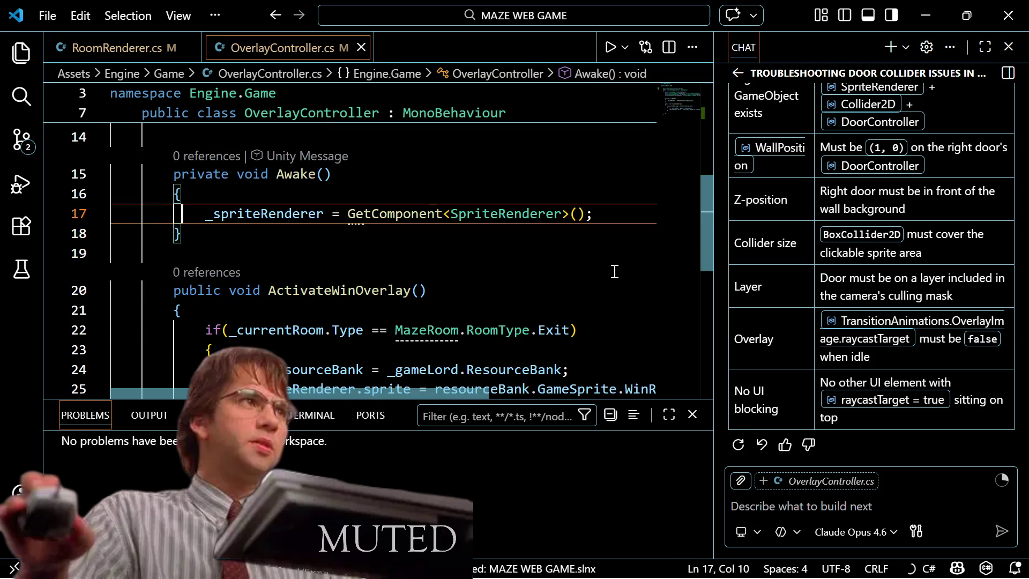
pyautogui.press('Up')
pyautogui.press('Up')
pyautogui.press('Up')
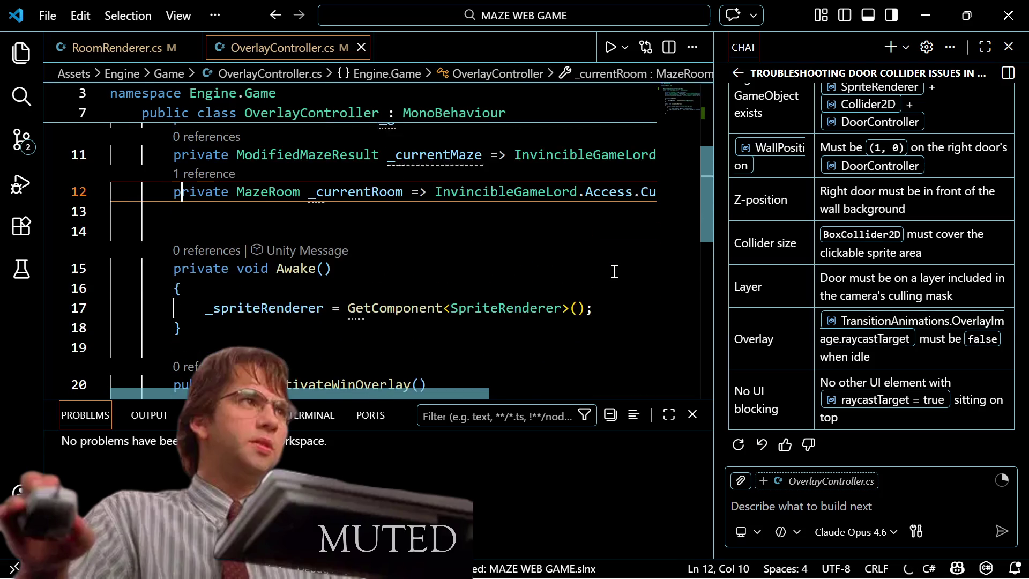
pyautogui.press('Down')
pyautogui.press('Down')
pyautogui.press('Down')
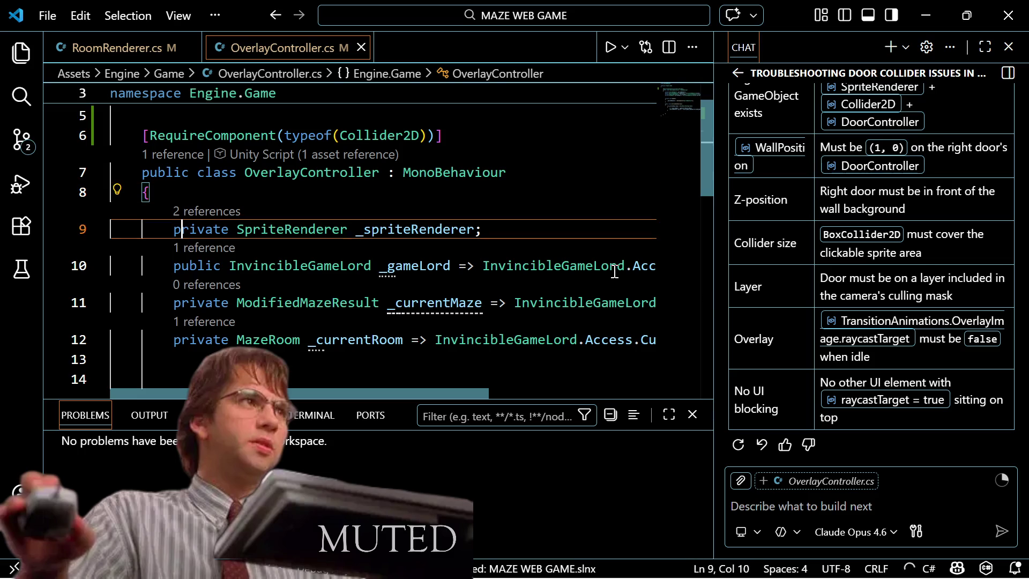
pyautogui.press('Down')
pyautogui.press('Down')
pyautogui.press('Down')
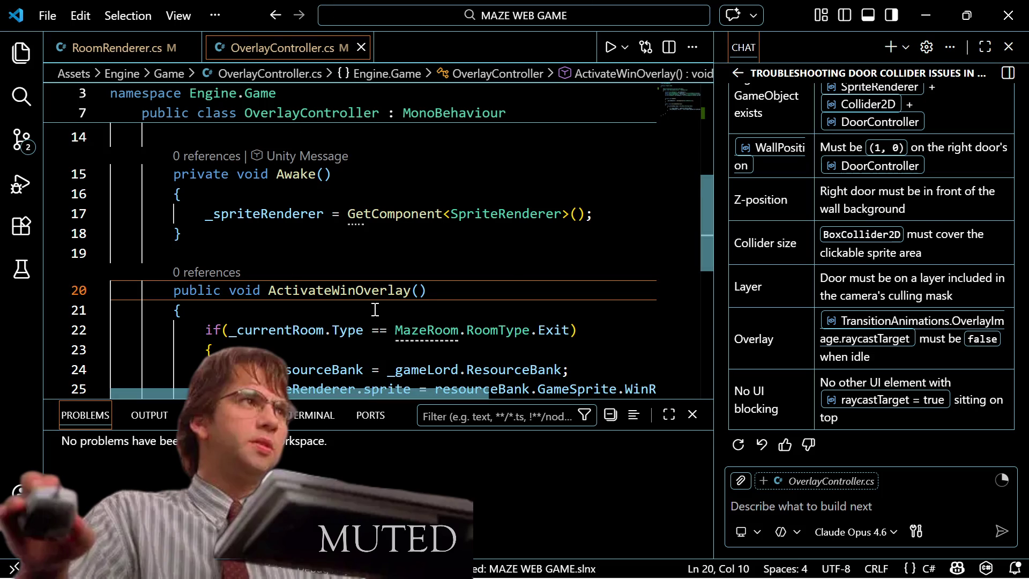
# Step: Scroll through ActivateWinOverlay to review its Exit-room sprite assignment
pyautogui.scroll(-2, 372, 311)
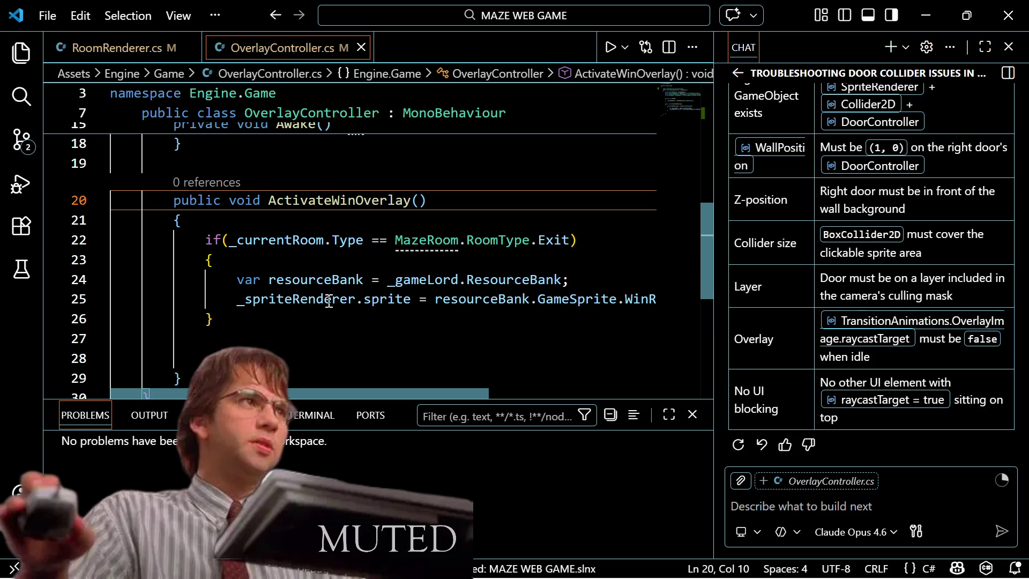
pyautogui.moveTo(348, 292)
pyautogui.scroll(2, 299, 364)
pyautogui.scroll(-3, 301, 352)
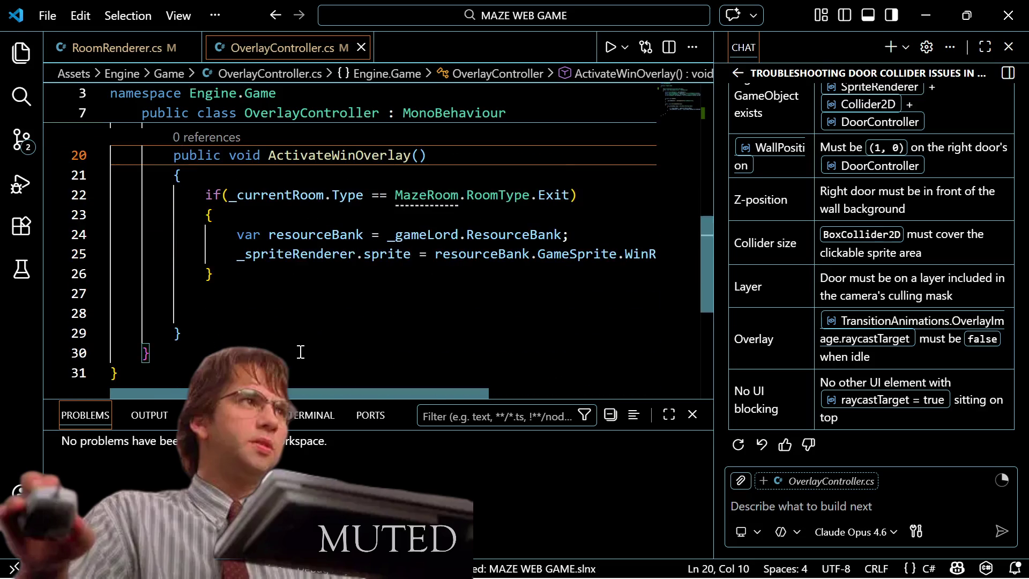
pyautogui.click(202, 333)
pyautogui.scroll(2, 202, 333)
pyautogui.scroll(-1, 201, 332)
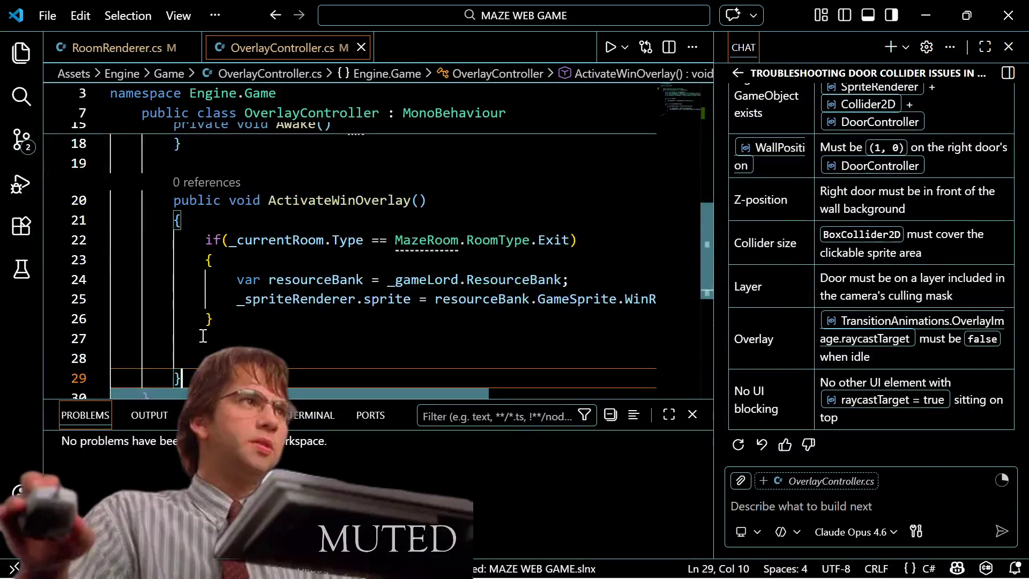
pyautogui.scroll(1, 203, 336)
pyautogui.scroll(-2, 203, 336)
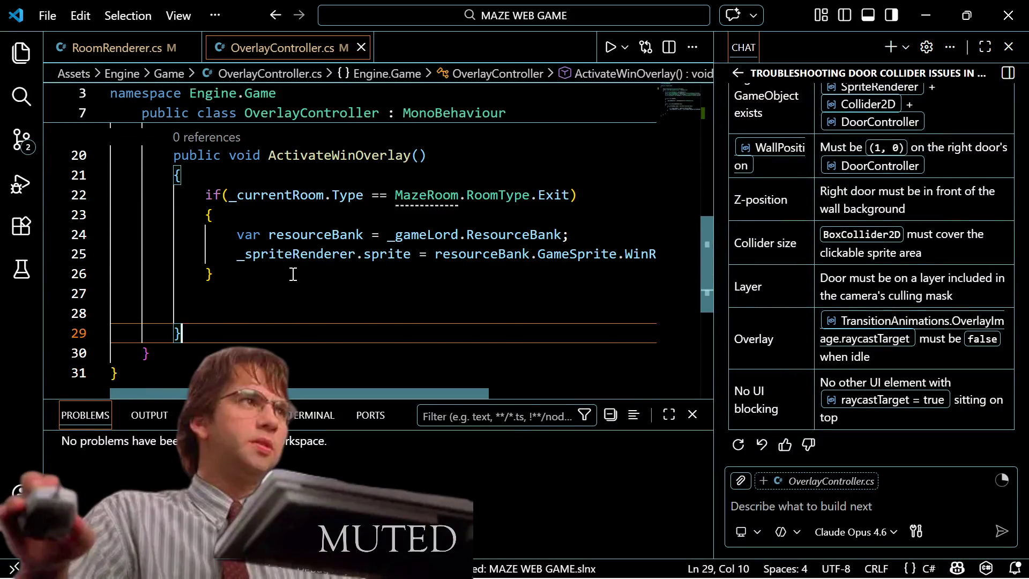
pyautogui.scroll(2, 292, 274)
pyautogui.scroll(2, 357, 241)
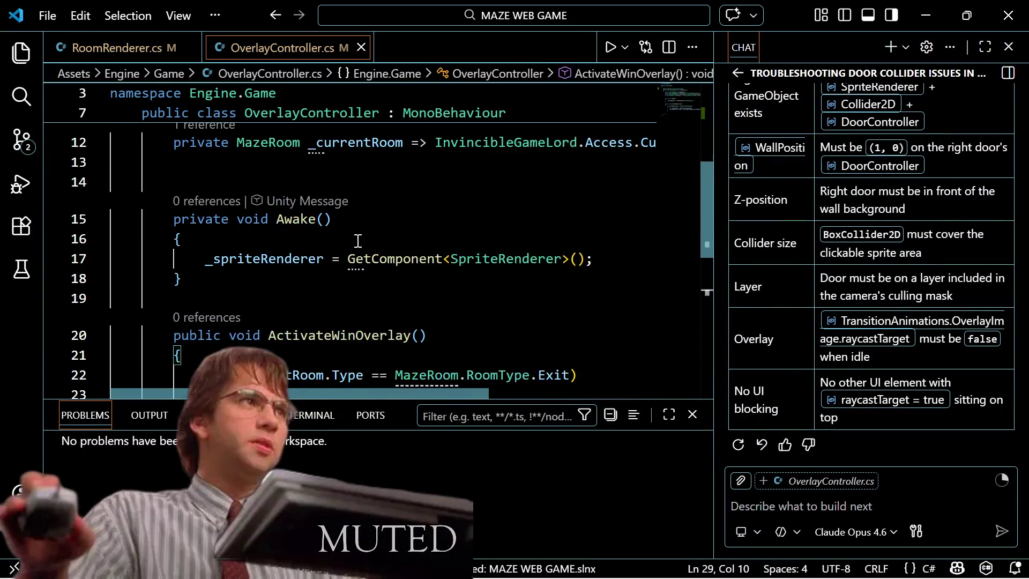
pyautogui.scroll(-1, 358, 240)
pyautogui.scroll(3, 358, 241)
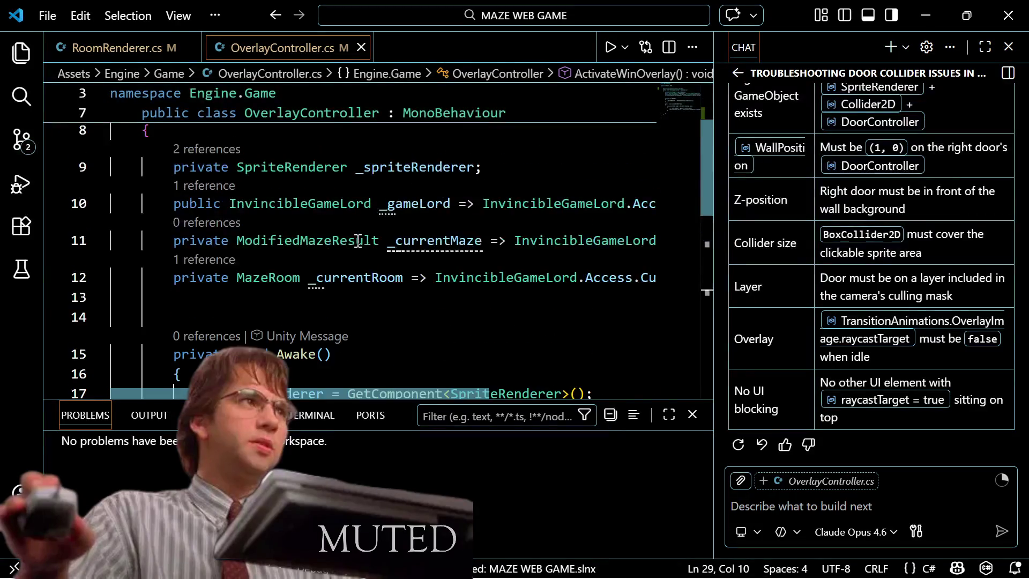
pyautogui.scroll(-4, 352, 243)
# Step: Retype the ActivateWinOverlay method name as OnMouseClick and save
pyautogui.doubleClick(363, 198)
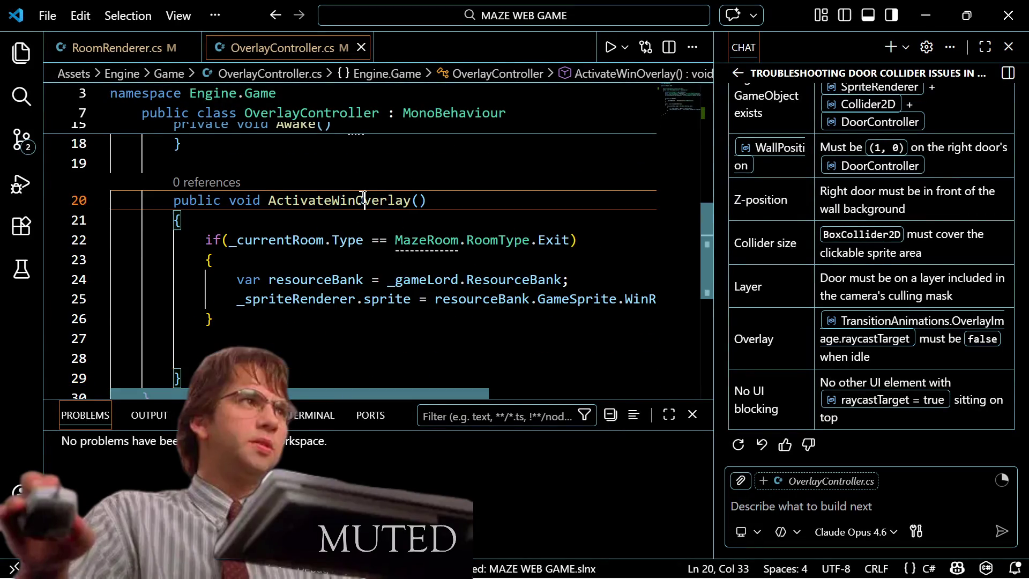
pyautogui.write('Mous')
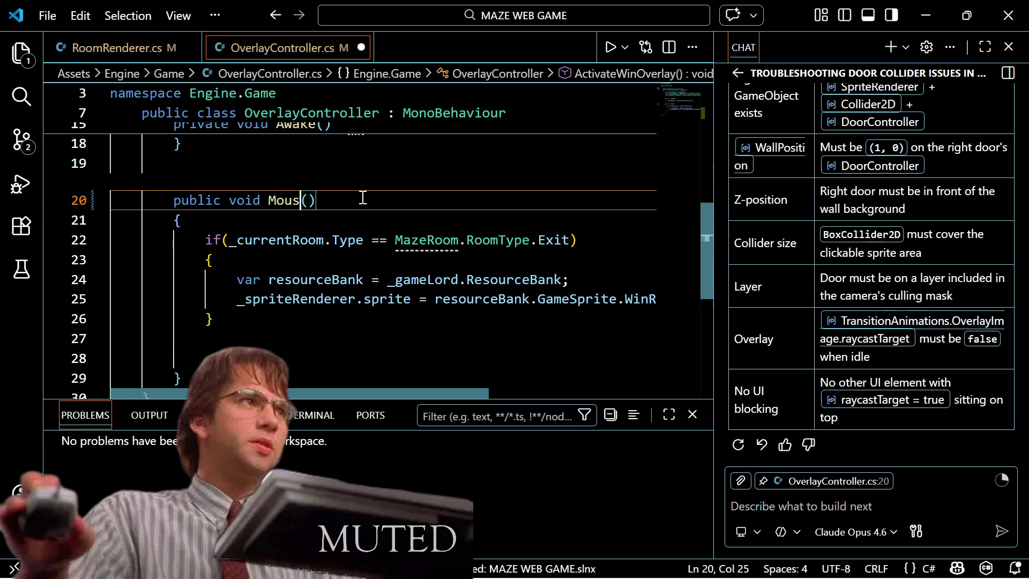
pyautogui.press('BackSpace')
pyautogui.press('BackSpace')
pyautogui.press('BackSpace')
pyautogui.press('BackSpace')
pyautogui.write('OnMous')
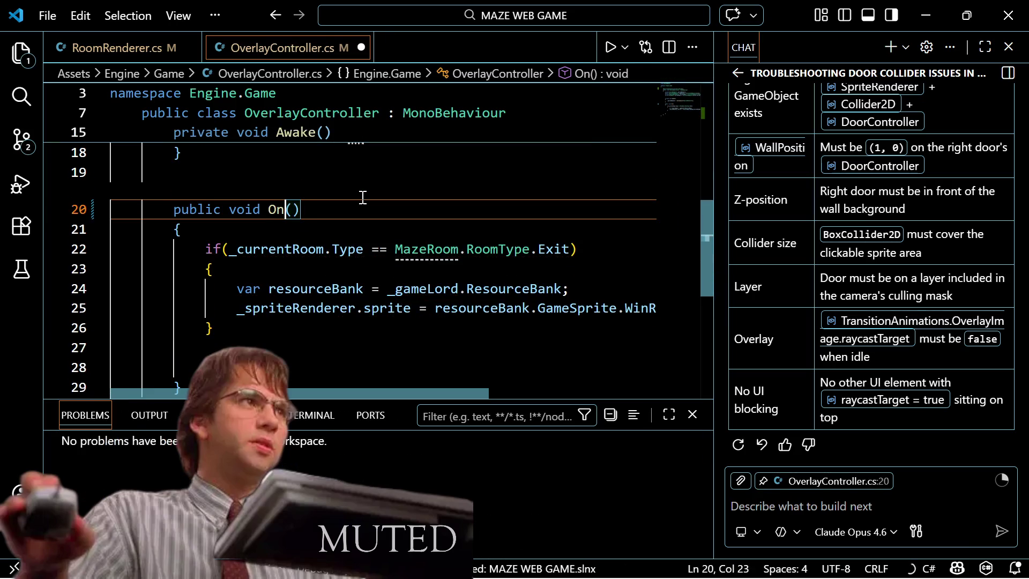
pyautogui.write('eEnt')
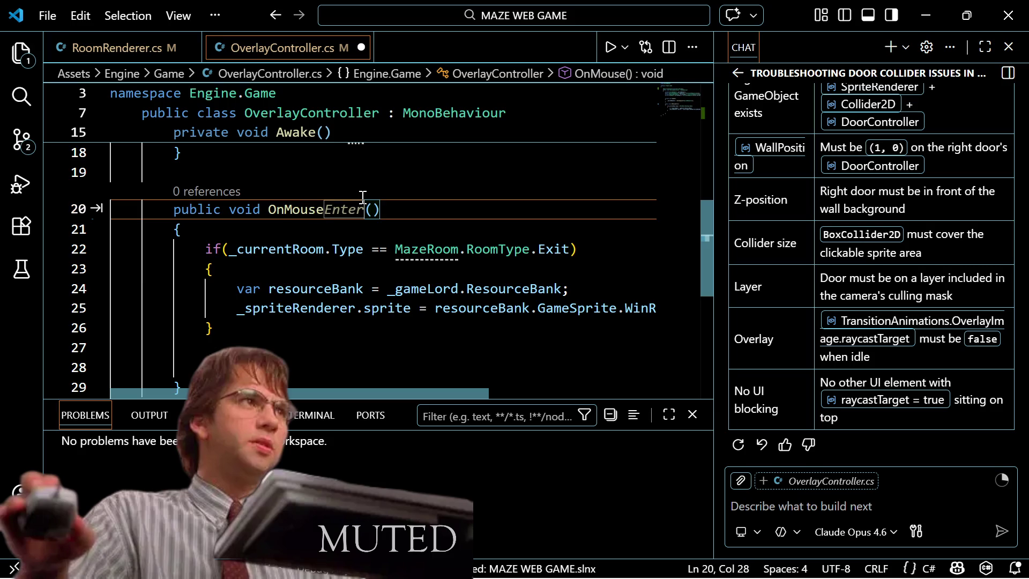
pyautogui.press('BackSpace')
pyautogui.press('BackSpace')
pyautogui.press('BackSpace')
pyautogui.write('Click')
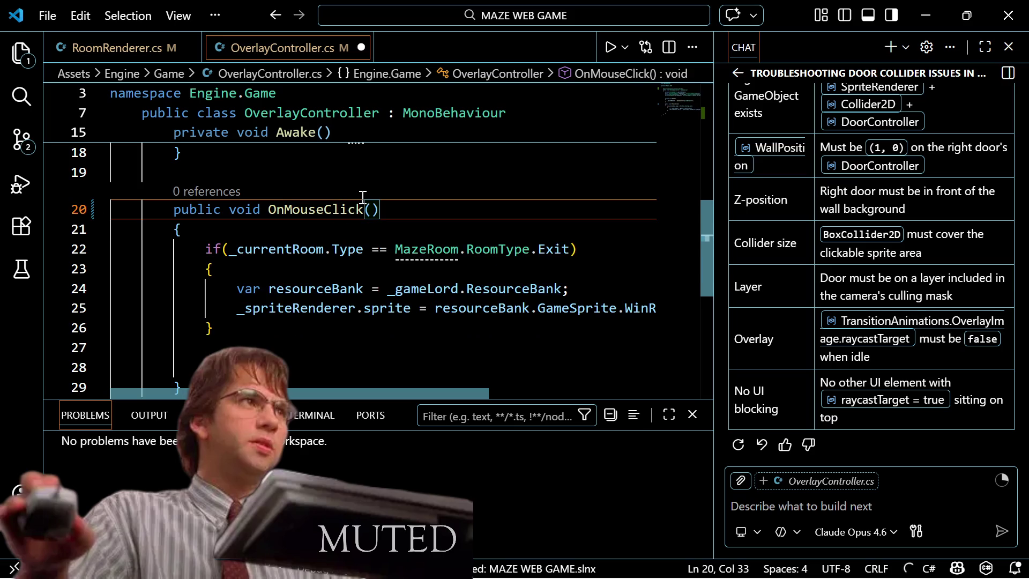
pyautogui.hotkey('ctrl', 's')
# Step: Open DoorController.cs to check how its OnMouseDown click handler is named
pyautogui.hotkey('ctrl', 'p')
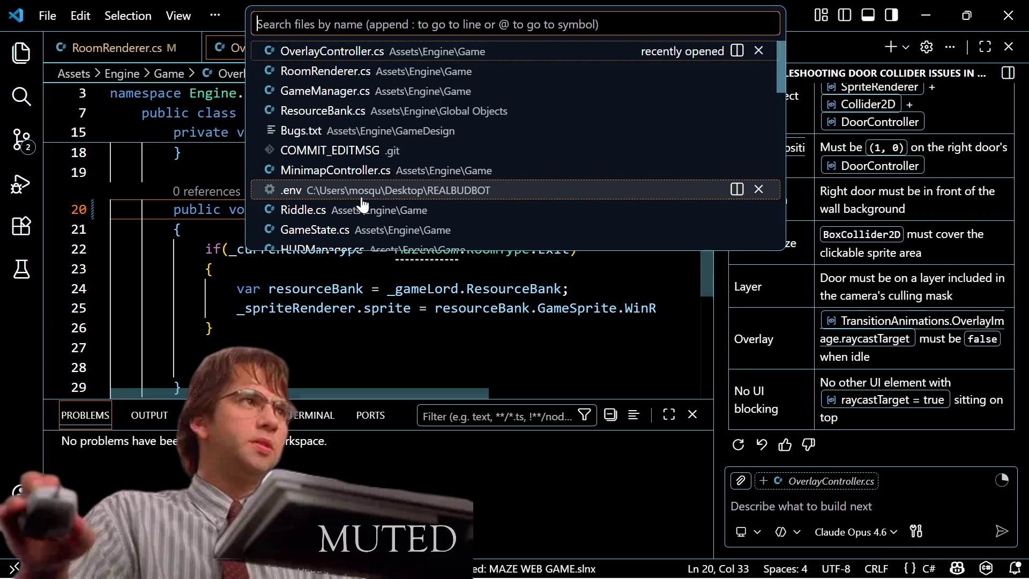
pyautogui.write('Doo')
pyautogui.write('rb')
pyautogui.press('BackSpace')
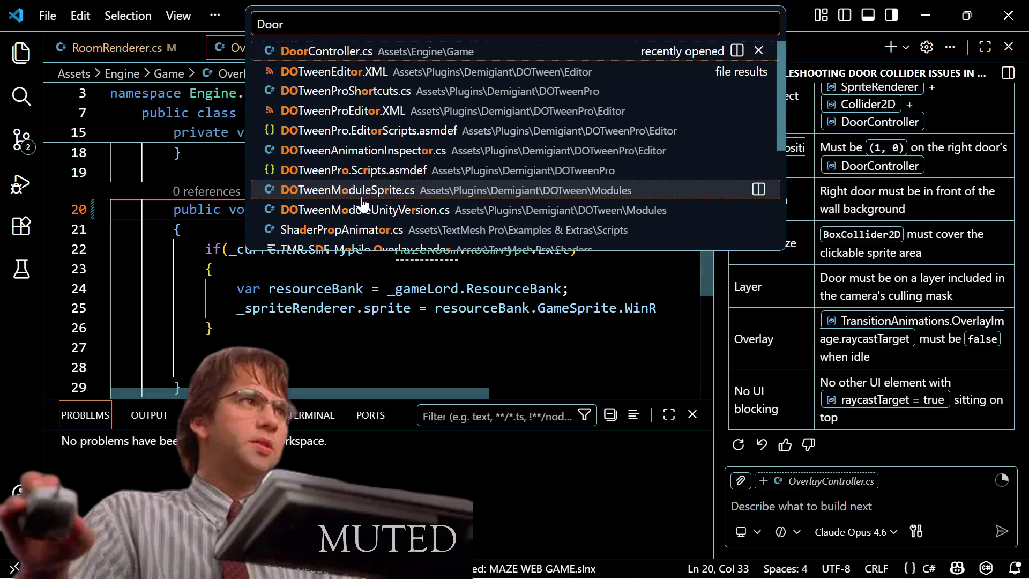
pyautogui.write('C')
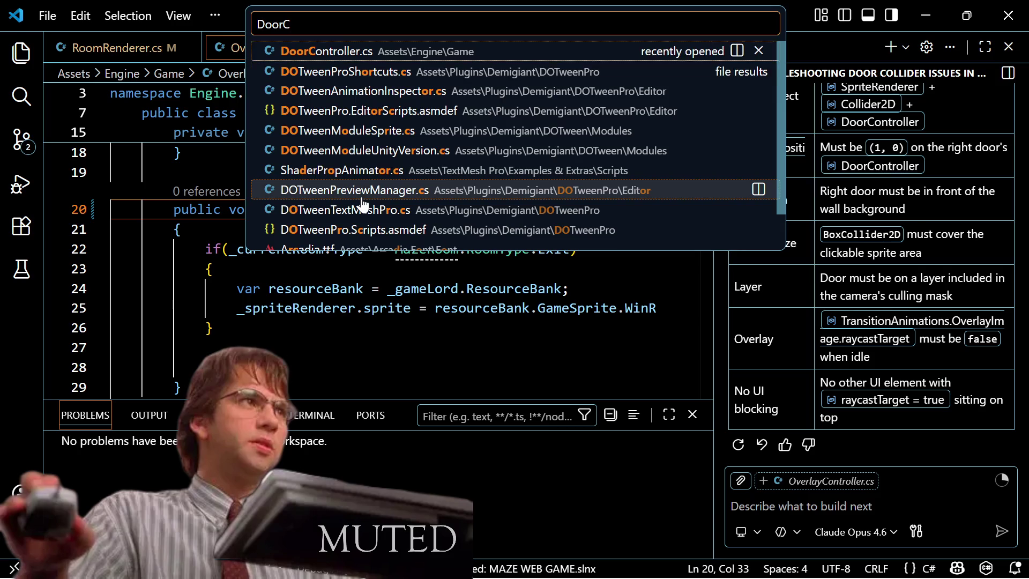
pyautogui.press('Return')
pyautogui.press('Down')
pyautogui.press('Down')
pyautogui.press('Down')
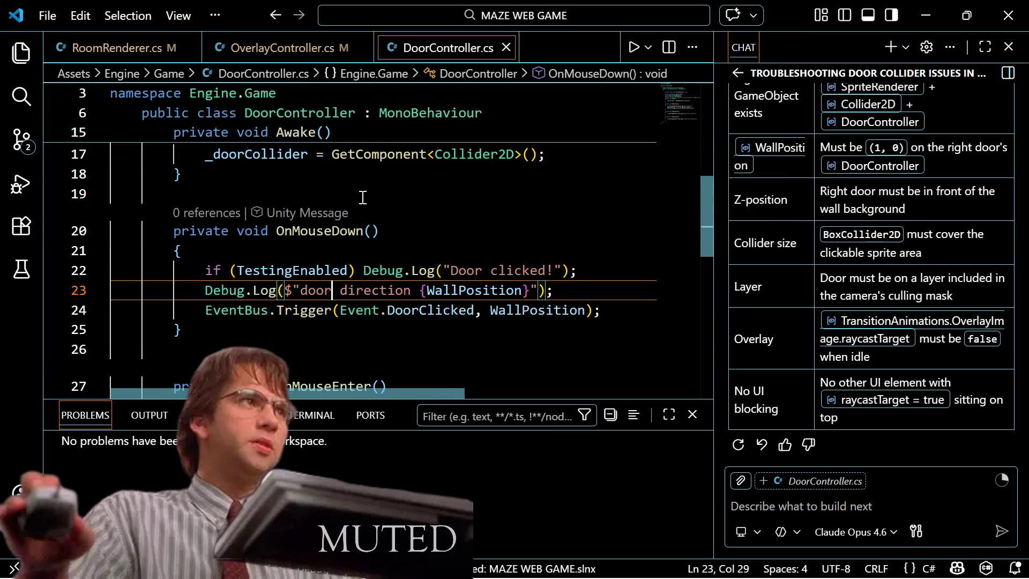
pyautogui.press('alt')
# Step: Back in OverlayController.cs, change the method name to OnMouseDown
pyautogui.hotkey('alt', 'Left')
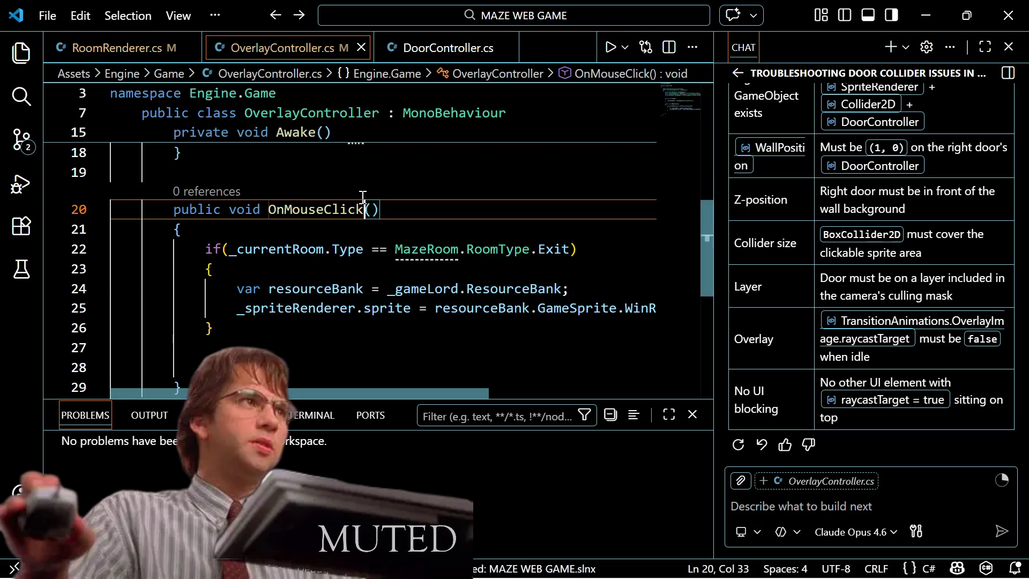
pyautogui.press('BackSpace')
pyautogui.press('BackSpace')
pyautogui.press('BackSpace')
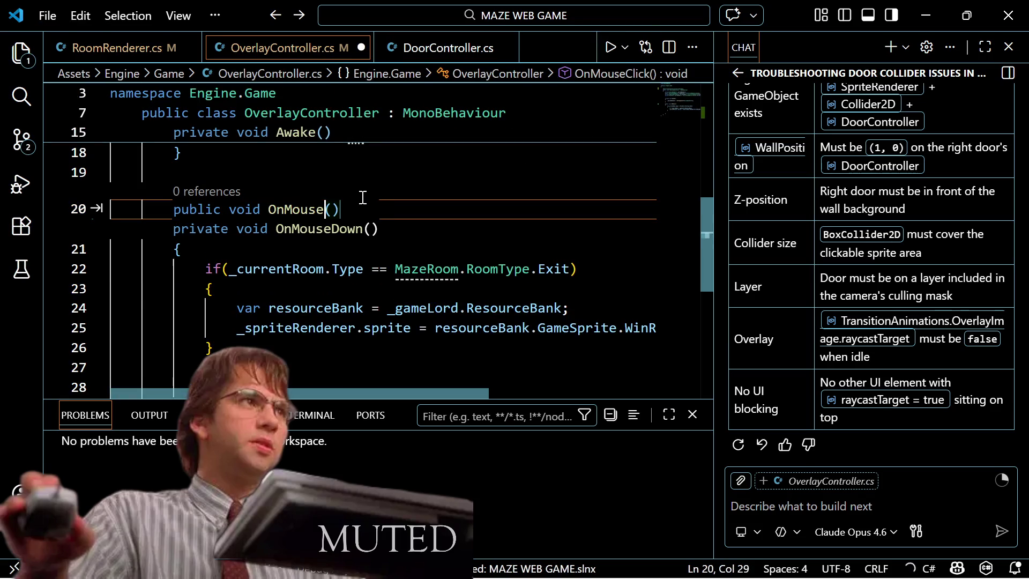
pyautogui.write('Do')
pyautogui.press('Tab')
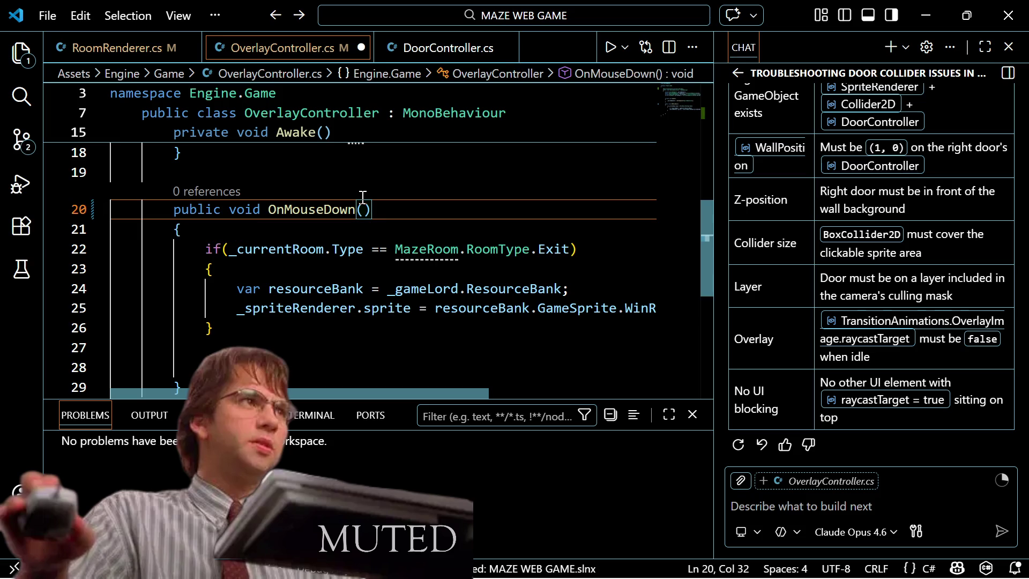
pyautogui.press('Down')
pyautogui.press('Down')
pyautogui.press('Down')
# Step: Delete the exit-room if block from OnMouseDown, leaving an indented empty line
pyautogui.scroll(-1, 363, 198)
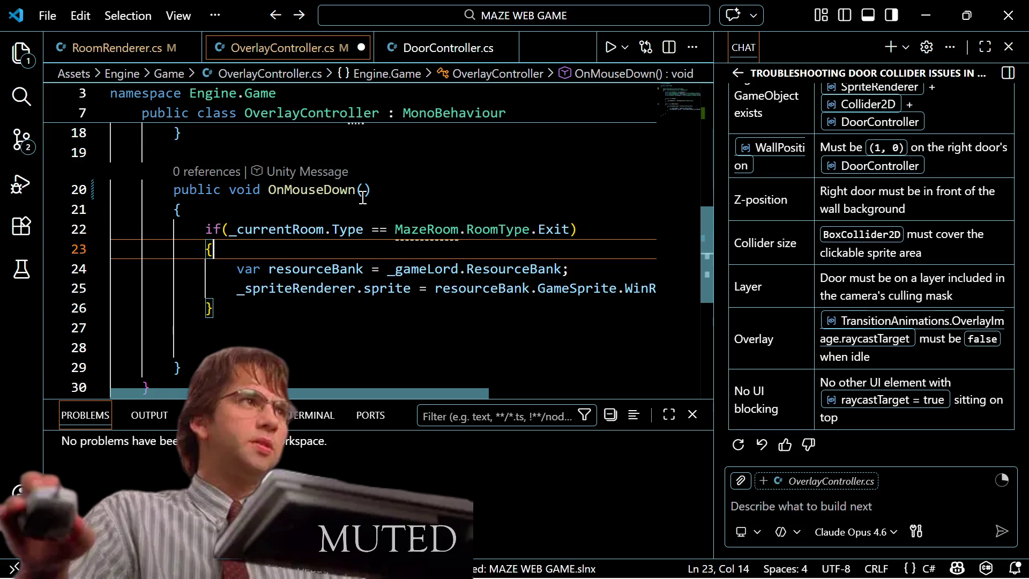
pyautogui.scroll(-2, 362, 197)
pyautogui.hotkey('ctrl', 's')
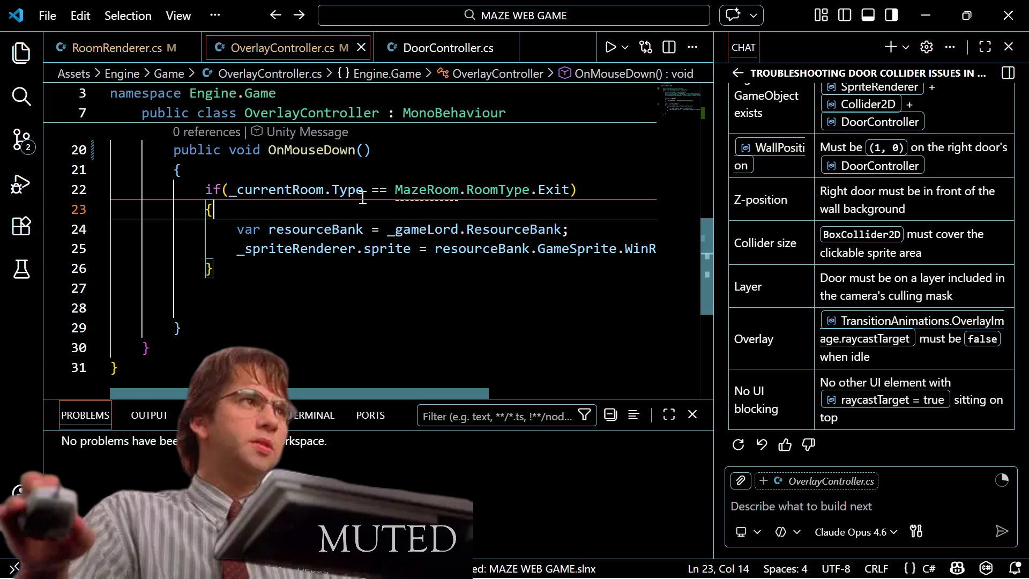
pyautogui.press('Down')
pyautogui.press('Down')
pyautogui.press('Down')
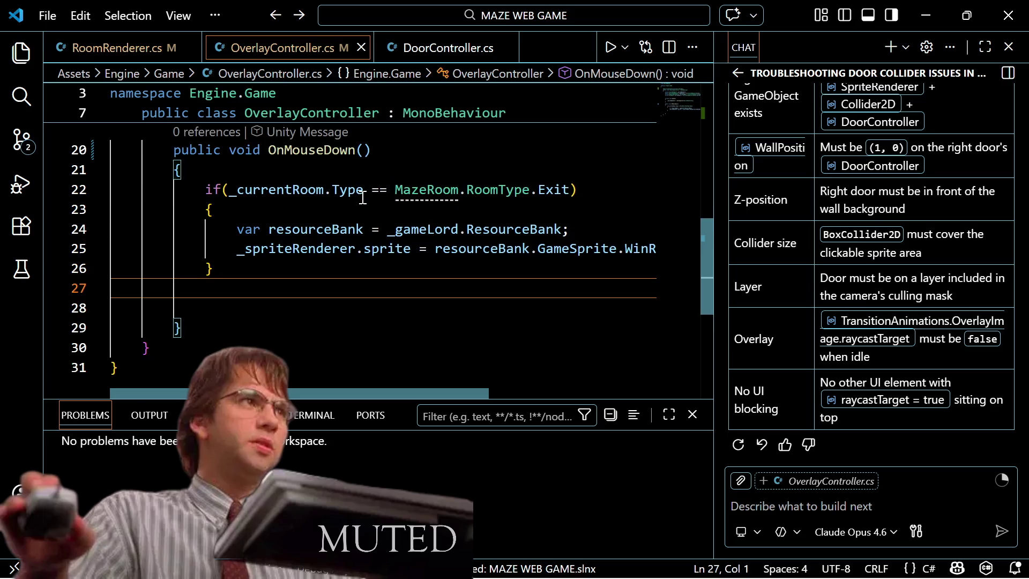
pyautogui.press('Left')
pyautogui.hotkey('shift', 'Up')
pyautogui.hotkey('shift', 'Up')
pyautogui.hotkey('shift', 'Up')
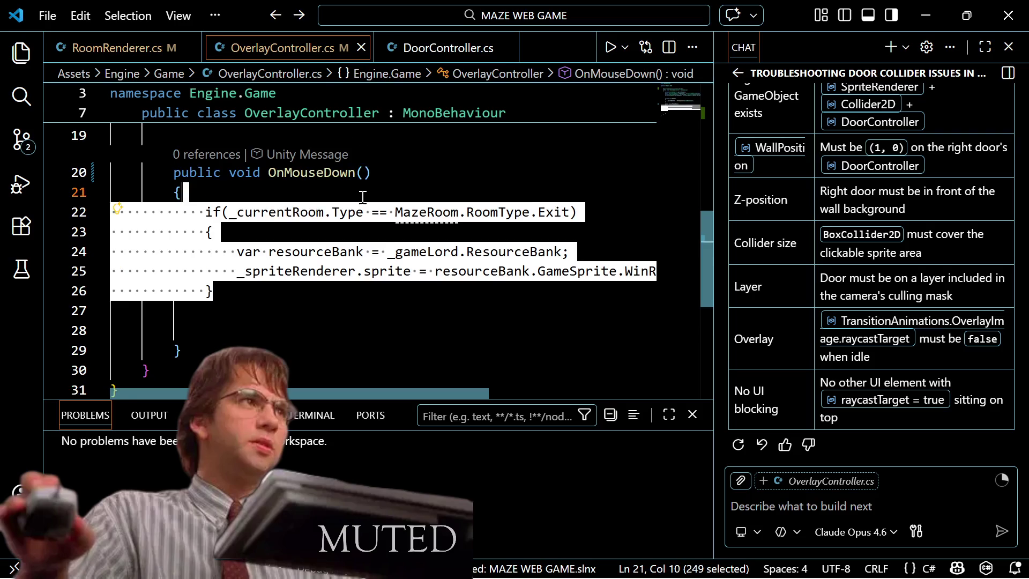
pyautogui.press('Delete')
pyautogui.press('Down')
pyautogui.press('Down')
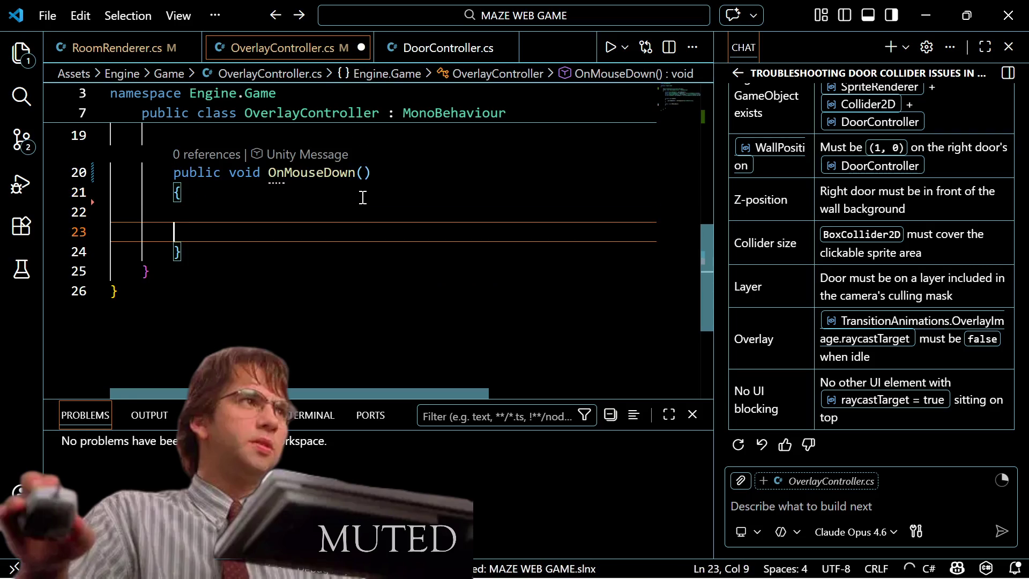
pyautogui.press('BackSpace')
pyautogui.press('BackSpace')
pyautogui.press('BackSpace')
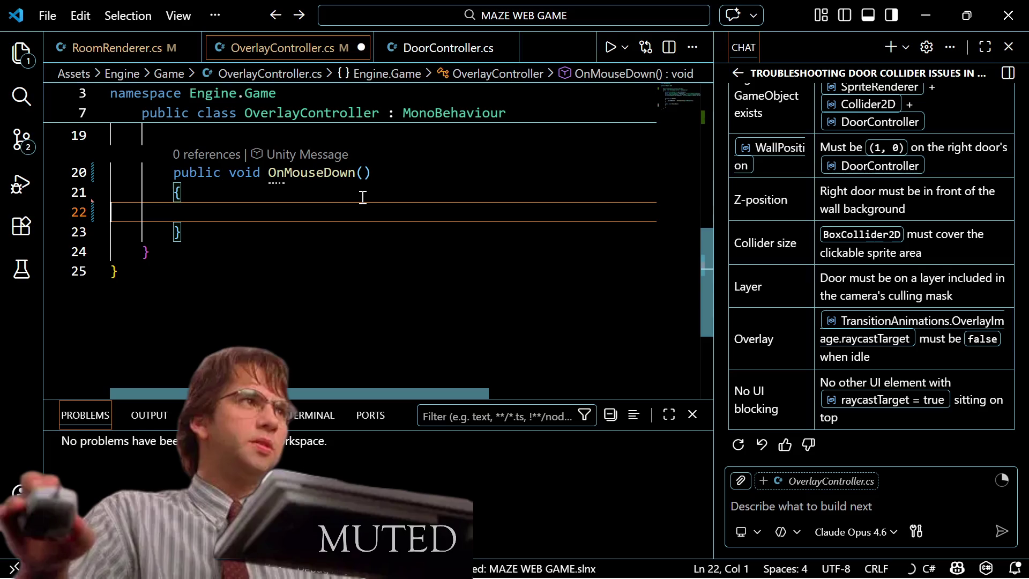
pyautogui.press('Escape')
pyautogui.press('Tab')
pyautogui.press('Tab')
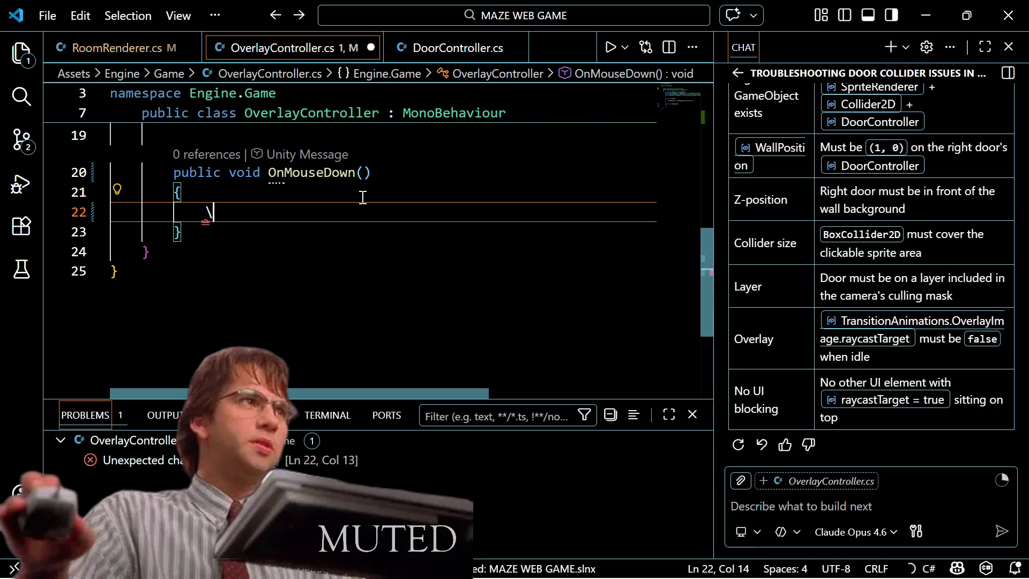
pyautogui.press('Tab')
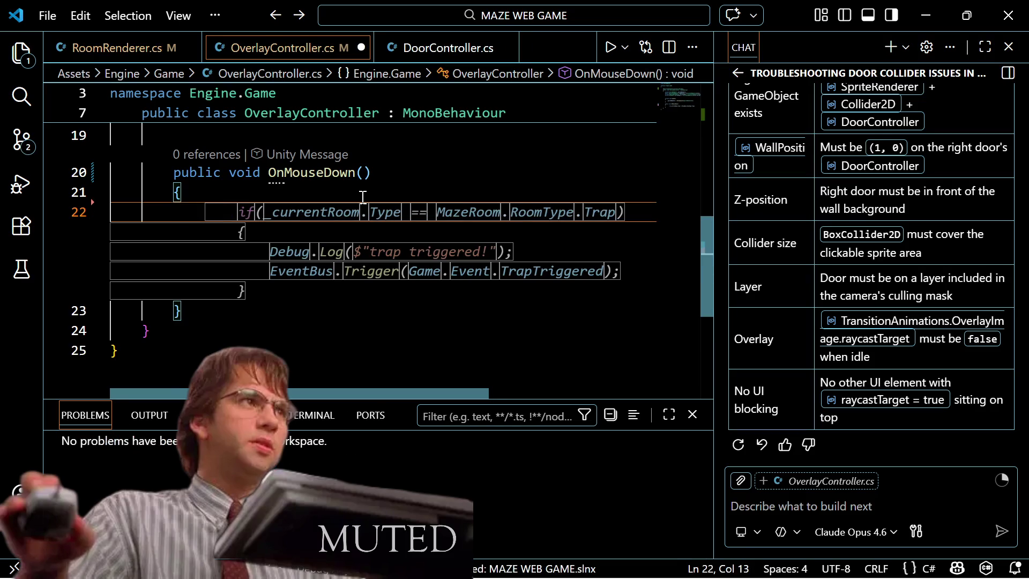
# Step: Write EventBus.Trigger(Event.CheeseObtained); in OnMouseDown and save the file
pyautogui.write('EventBut')
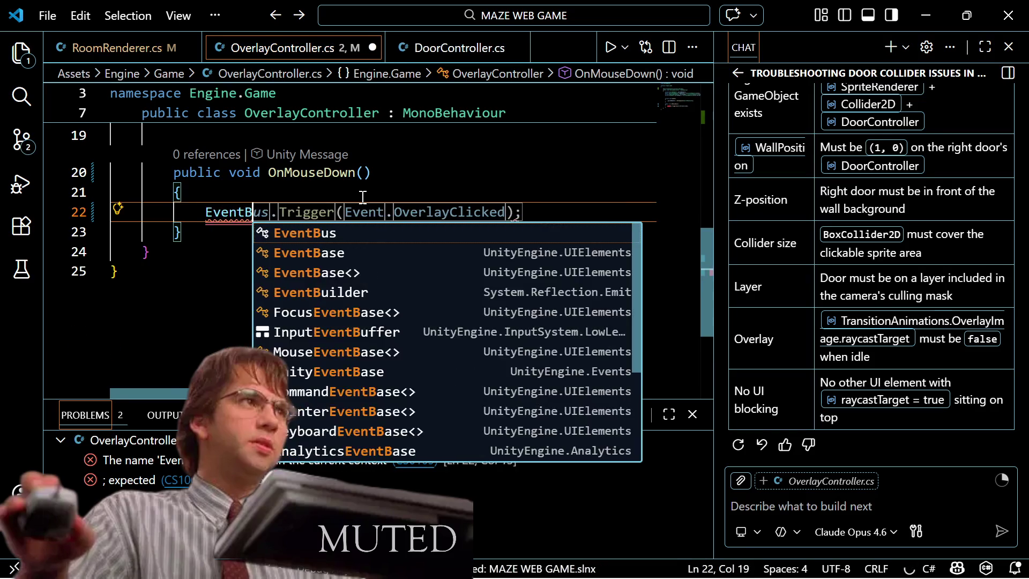
pyautogui.press('BackSpace')
pyautogui.write('s.Trigger')
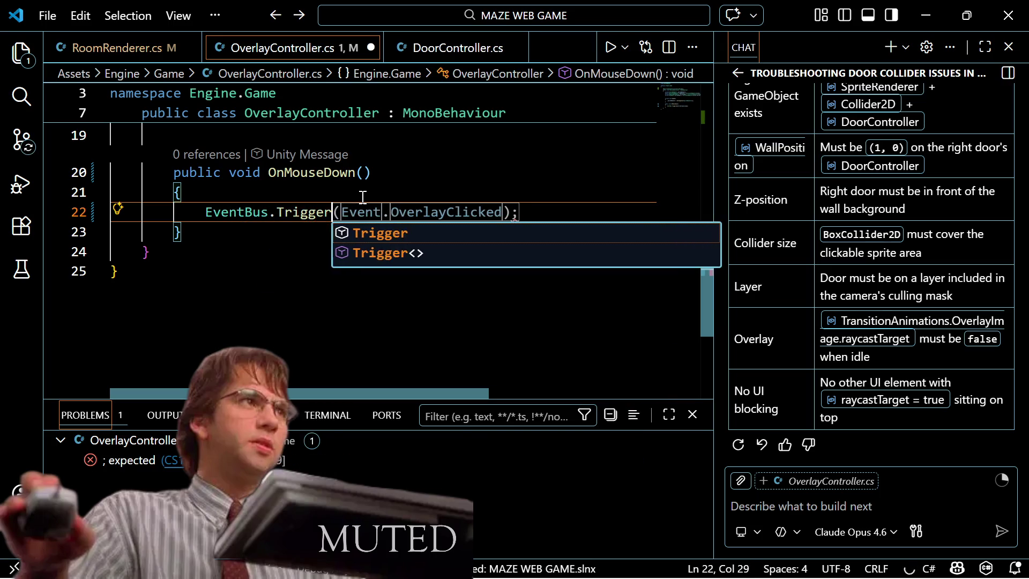
pyautogui.press('Tab')
pyautogui.write('(')
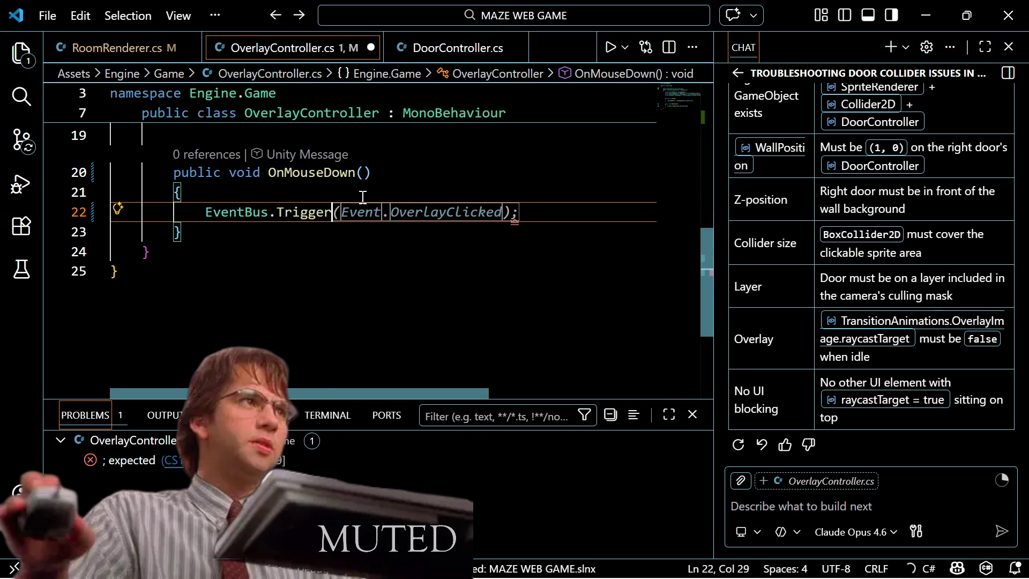
pyautogui.press('Escape')
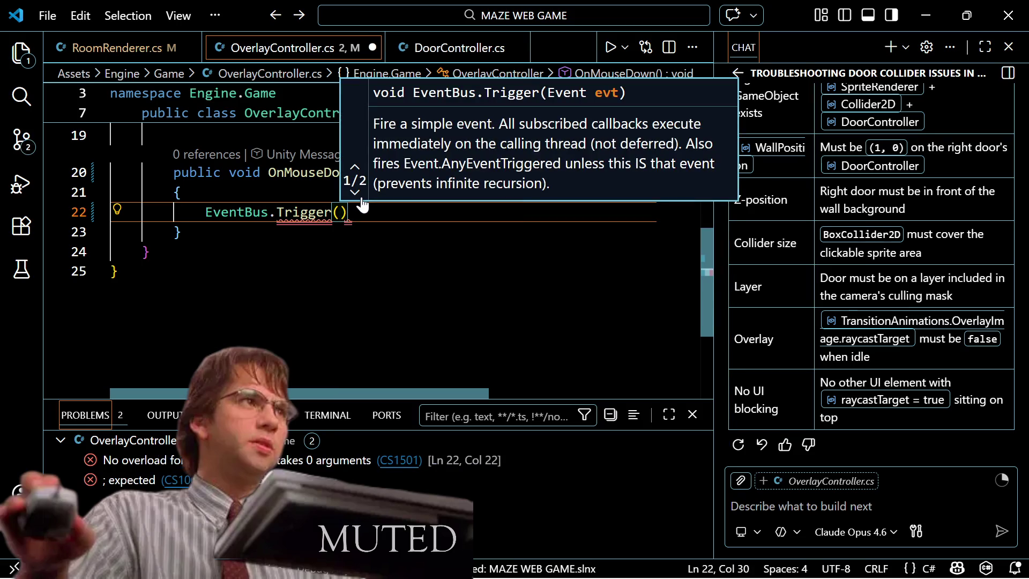
pyautogui.write('Event.')
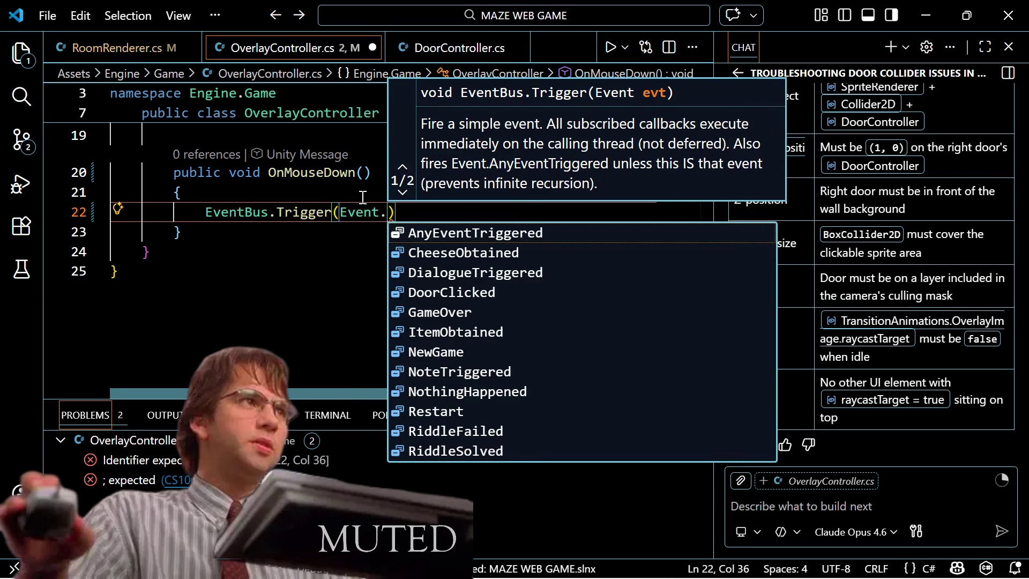
pyautogui.press('Down')
pyautogui.press('Return')
pyautogui.press('Escape')
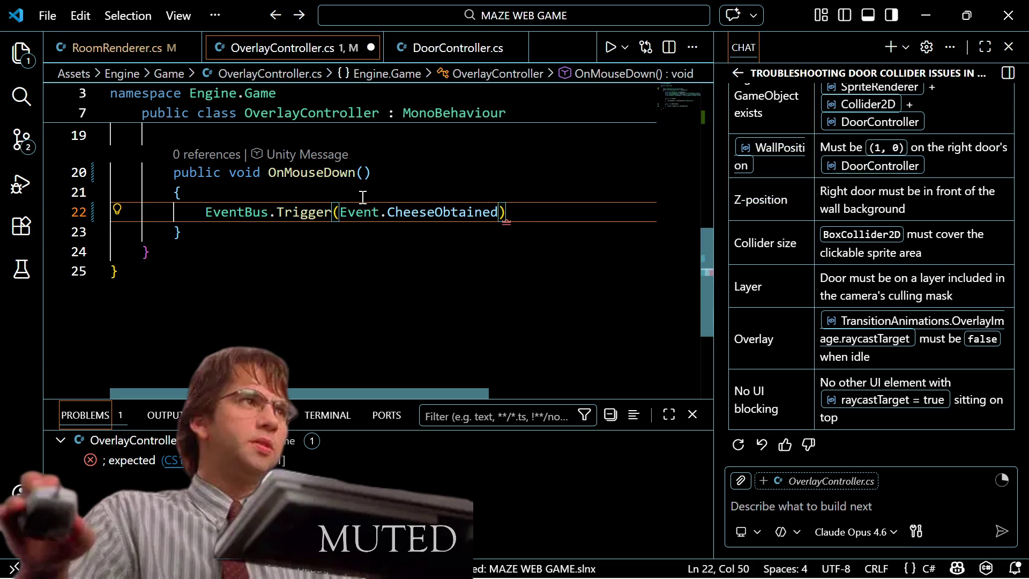
pyautogui.write(');')
pyautogui.hotkey('ctrl', 's')
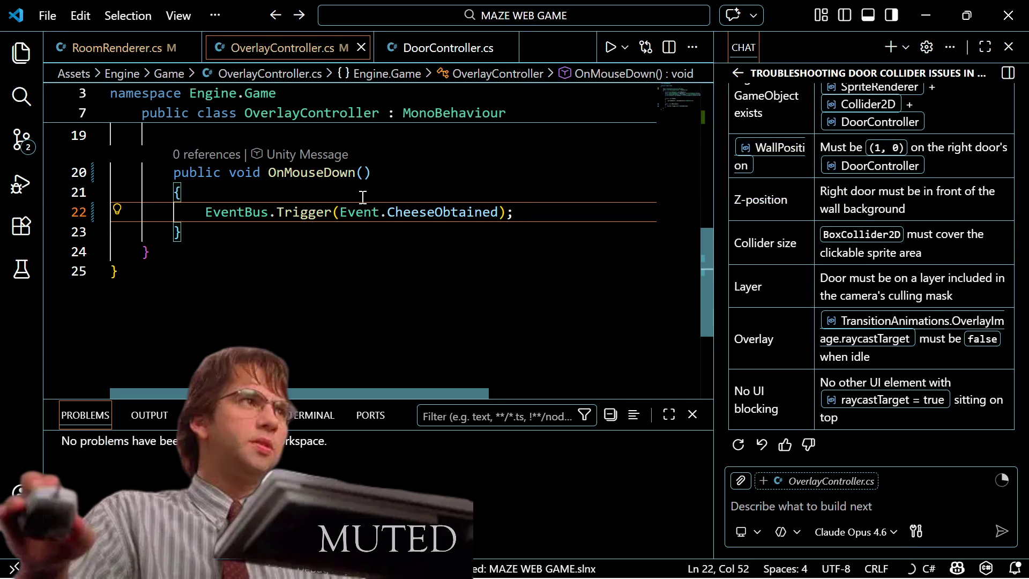
pyautogui.scroll(-1, 362, 197)
pyautogui.scroll(2, 363, 197)
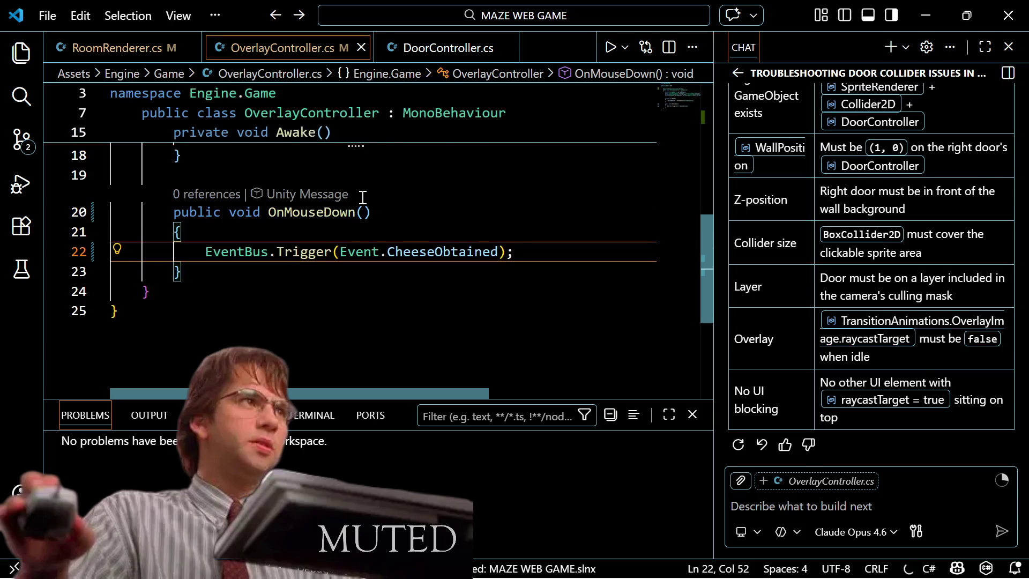
pyautogui.scroll(3, 363, 197)
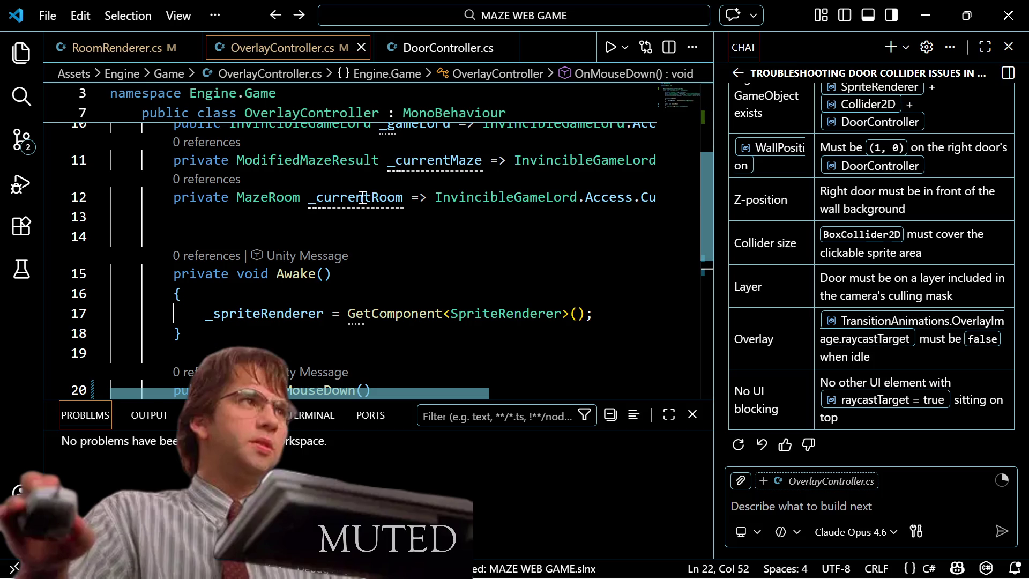
pyautogui.press('Down')
pyautogui.press('Down')
pyautogui.press('Up')
pyautogui.press('Up')
pyautogui.press('Up')
pyautogui.press('Up')
pyautogui.press('Down')
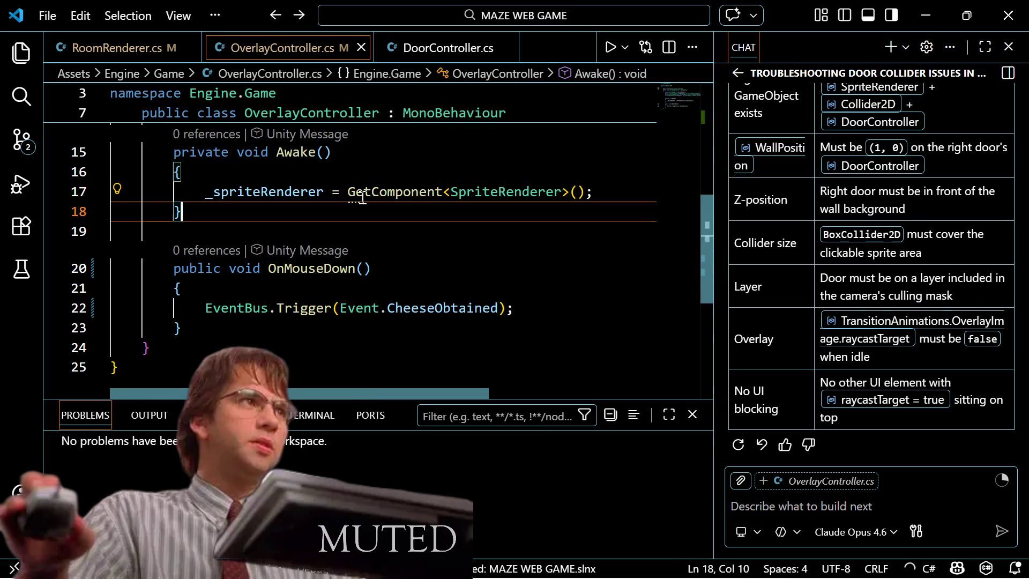
pyautogui.hotkey('shift', 'Up')
pyautogui.hotkey('shift', 'Up')
pyautogui.hotkey('shift', 'Up')
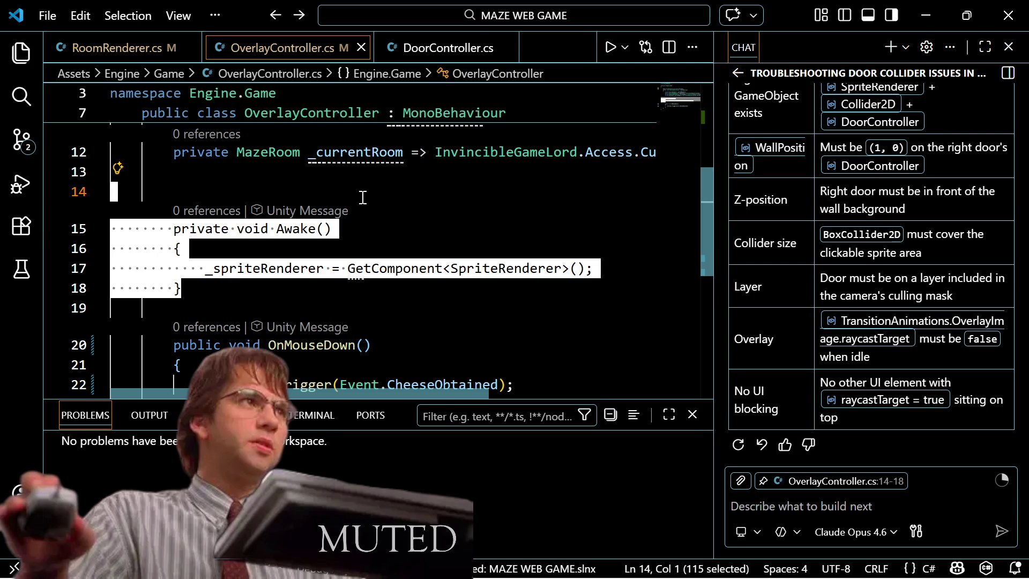
pyautogui.scroll(1, 307, 247)
pyautogui.scroll(-1, 306, 247)
pyautogui.scroll(2, 307, 247)
pyautogui.moveTo(339, 246)
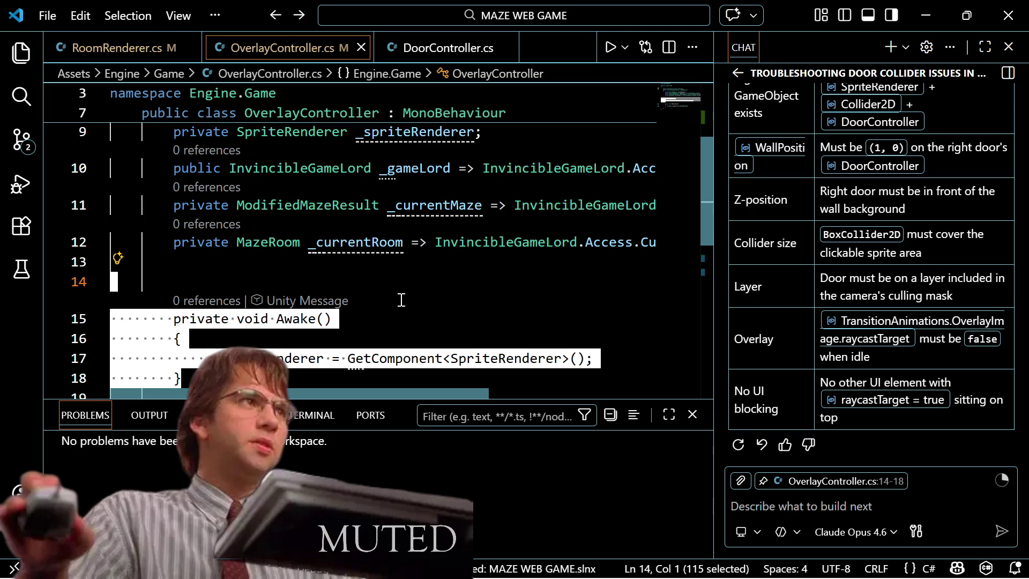
pyautogui.scroll(-1, 401, 300)
pyautogui.scroll(1, 401, 300)
pyautogui.scroll(-3, 401, 300)
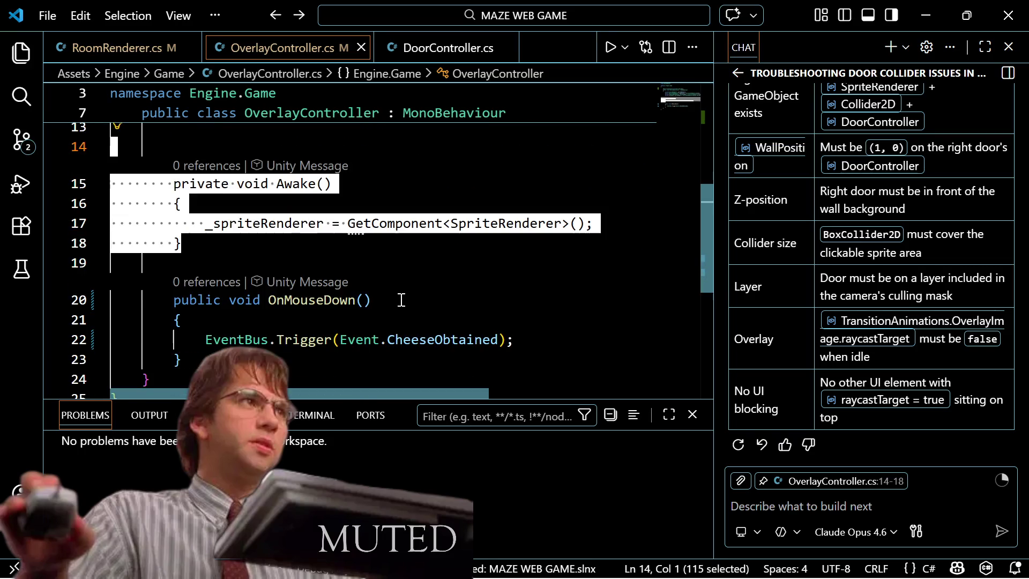
pyautogui.click(341, 276)
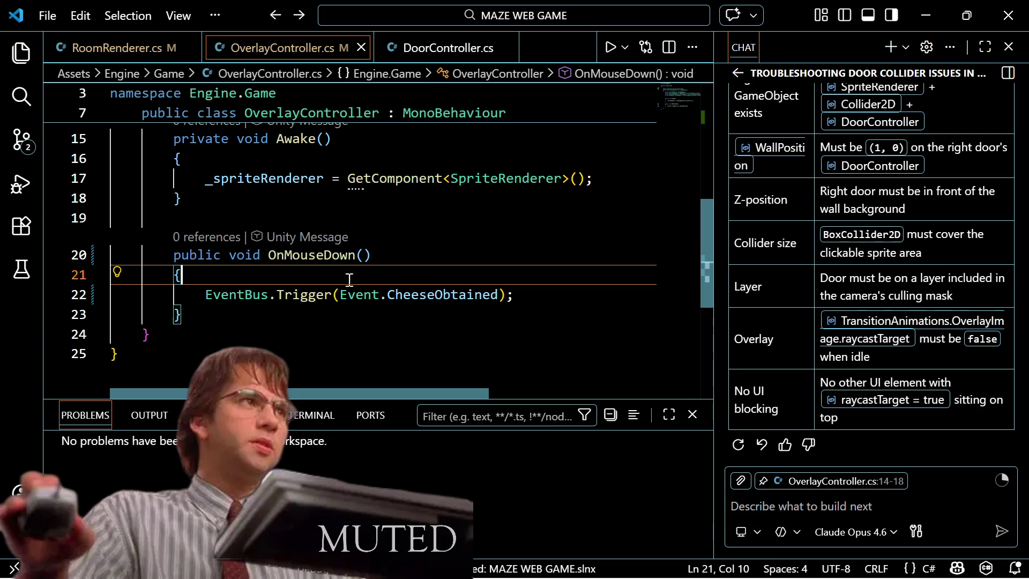
pyautogui.click(521, 296)
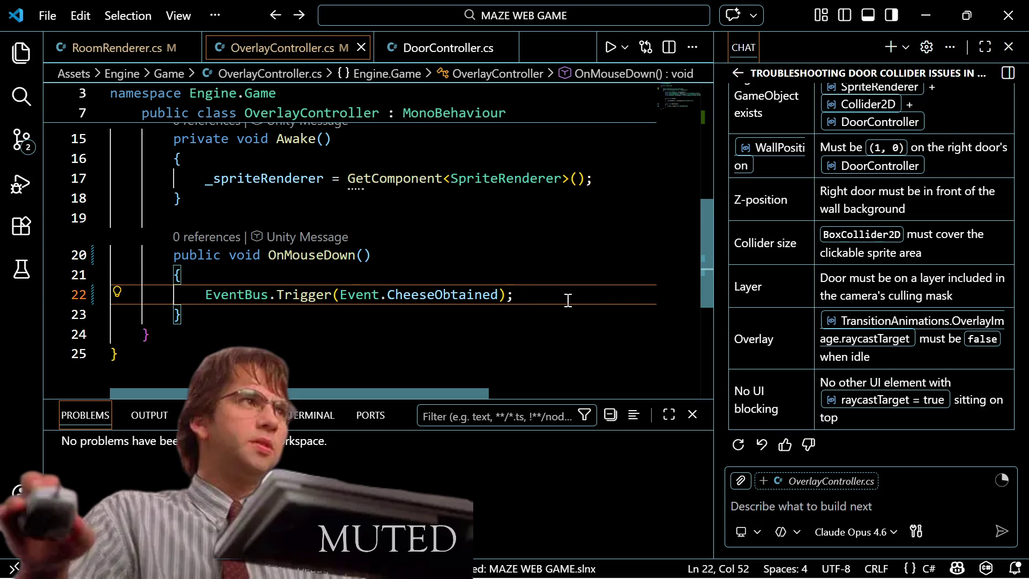
# Step: Add a trial if( line to OnMouseDown, then delete it and save
pyautogui.press('Up')
pyautogui.press('Return')
pyautogui.write('if(')
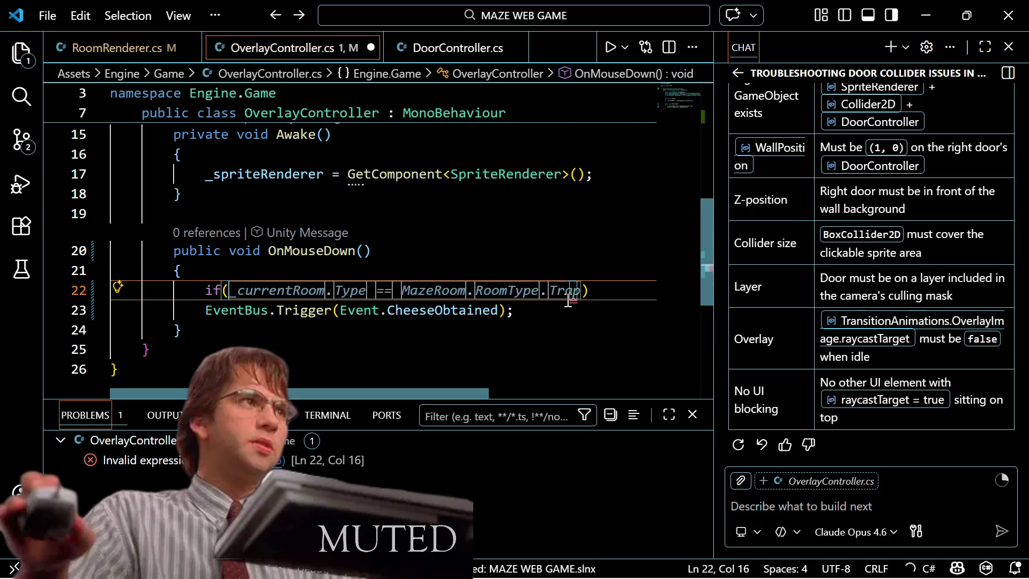
pyautogui.press('Escape')
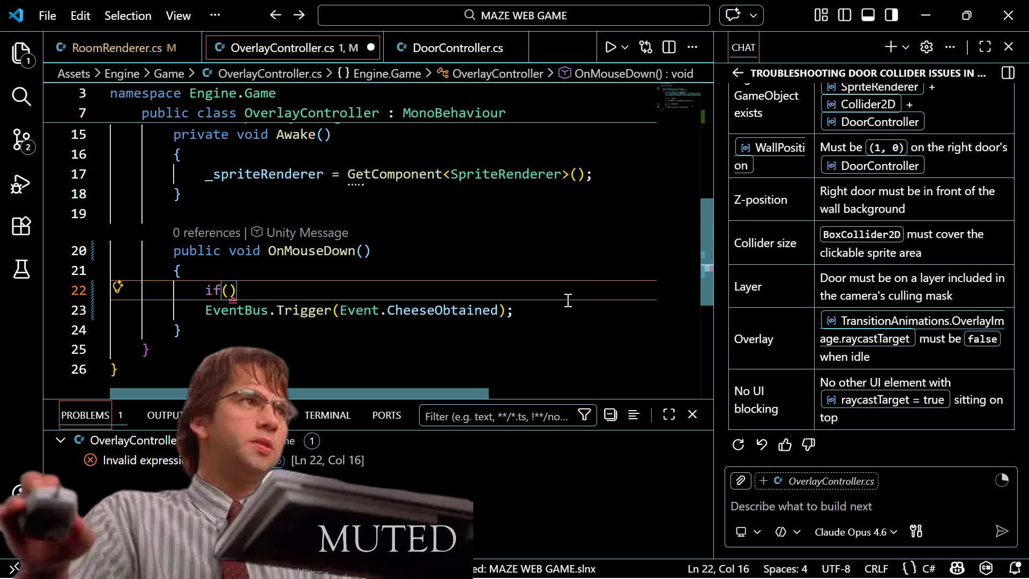
pyautogui.hotkey('shift', 'Up')
pyautogui.press('BackSpace')
pyautogui.hotkey('ctrl', 's')
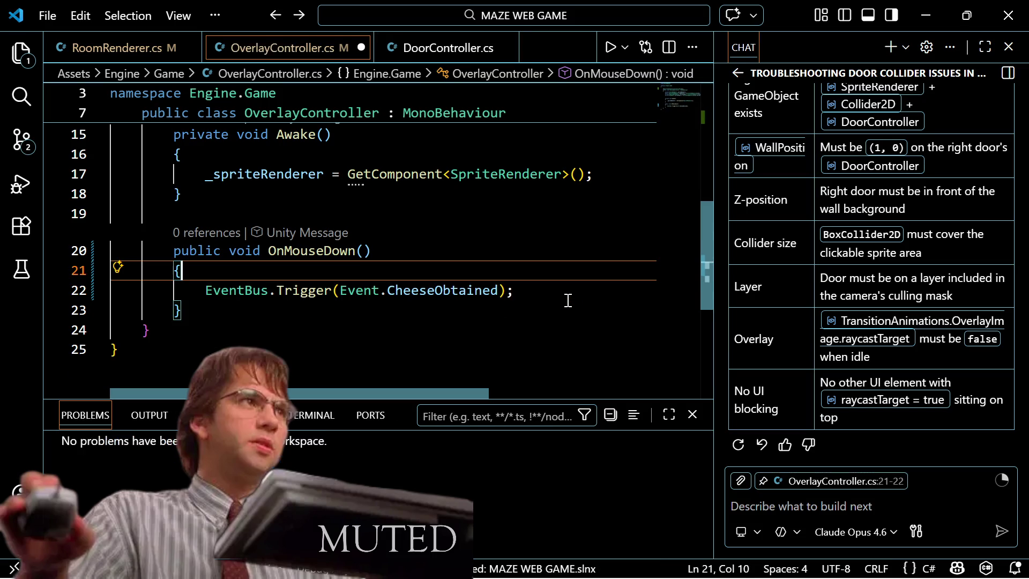
# Step: Look over the OverlayController fields and bring up the project file search
pyautogui.press('Up')
pyautogui.press('Up')
pyautogui.press('Up')
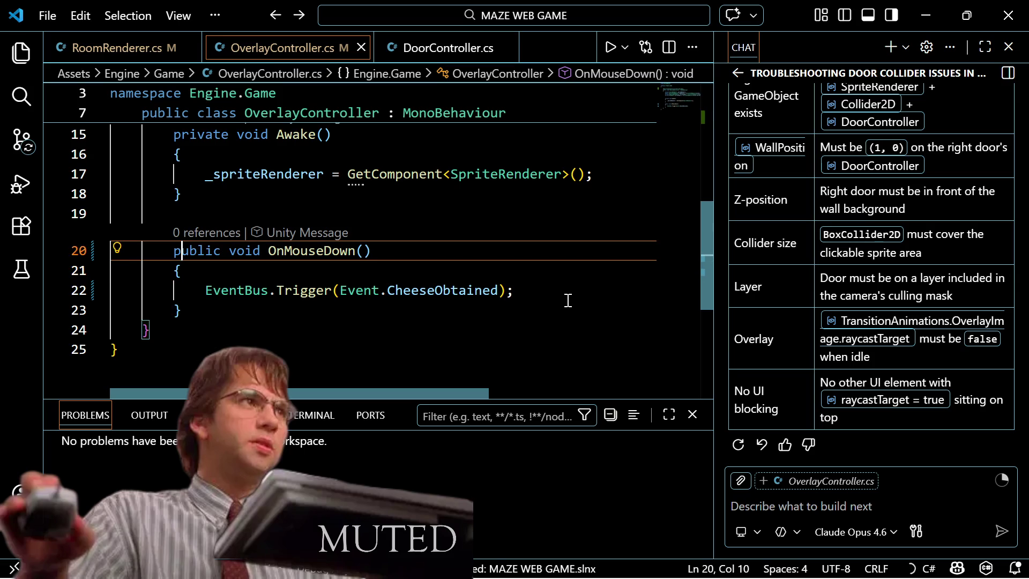
pyautogui.press('Down')
pyautogui.press('Down')
pyautogui.press('Down')
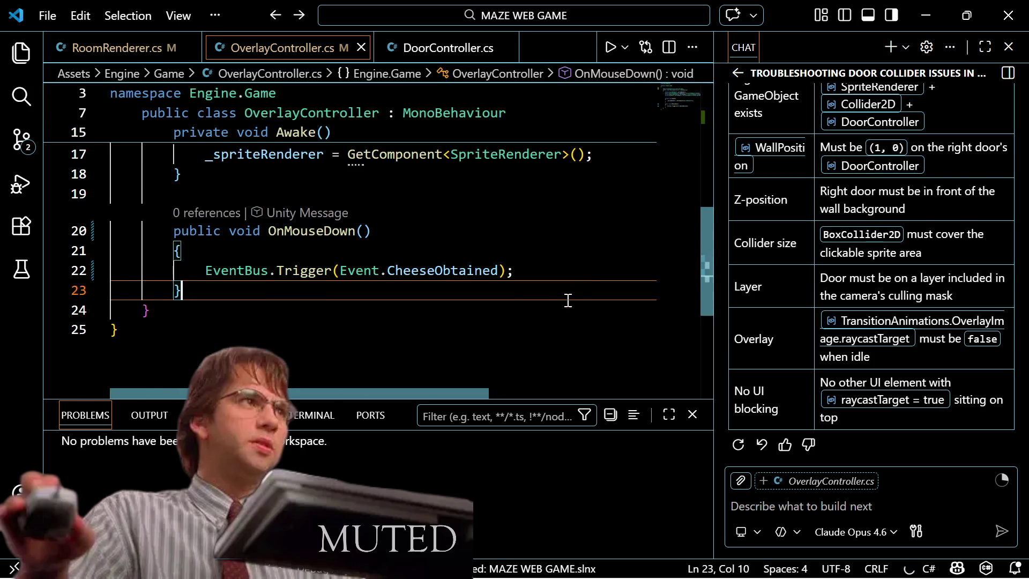
pyautogui.press('Up')
pyautogui.press('Up')
pyautogui.press('Up')
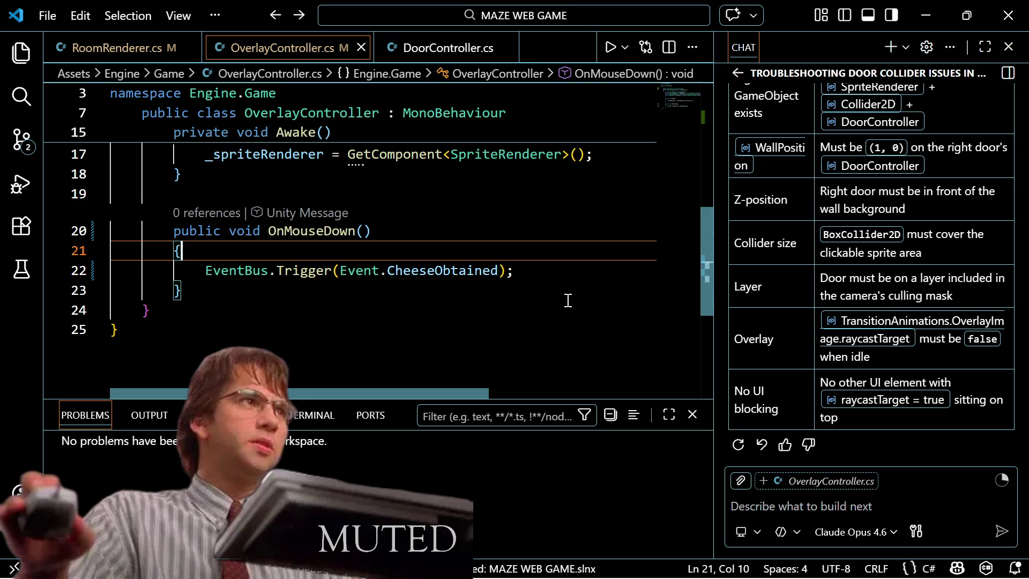
pyautogui.press('Up')
pyautogui.press('Up')
pyautogui.press('Up')
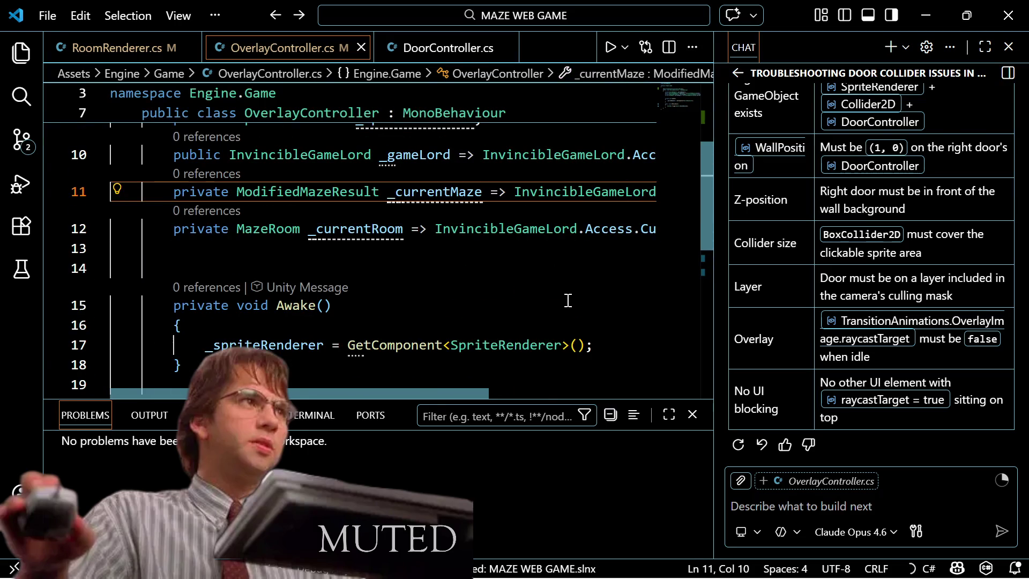
pyautogui.hotkey('ctrl', 'p')
# Step: Search 'Room', open RoomRenderer.cs, and add a blank line inside the RoomType.Exit if block
pyautogui.write('Room')
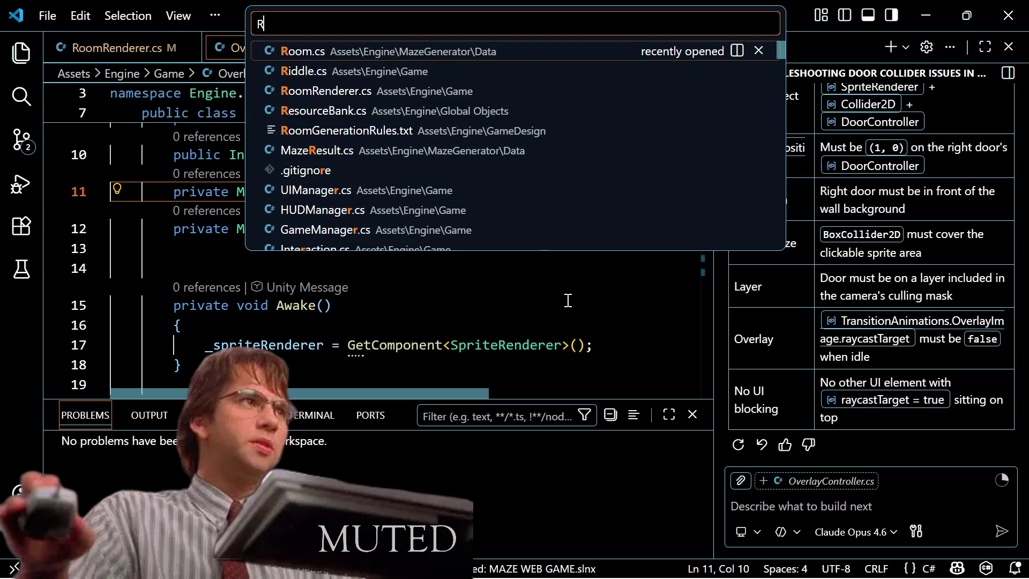
pyautogui.press('Down')
pyautogui.press('Return')
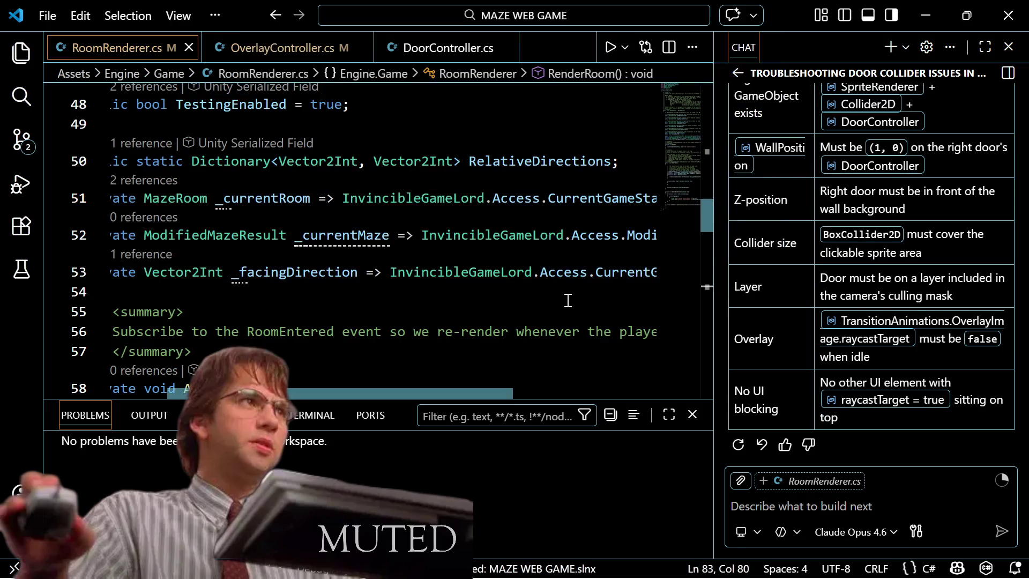
pyautogui.press('Down')
pyautogui.press('Down')
pyautogui.press('Down')
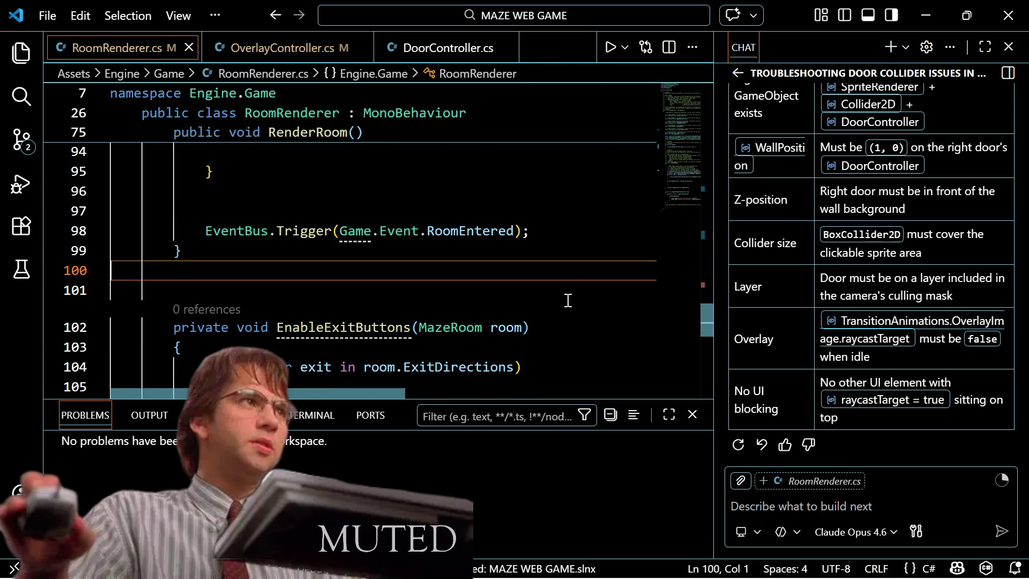
pyautogui.press('Up')
pyautogui.press('Up')
pyautogui.press('Up')
pyautogui.press('Up')
pyautogui.press('Up')
pyautogui.press('Up')
pyautogui.press('Down')
pyautogui.press('Down')
pyautogui.press('Down')
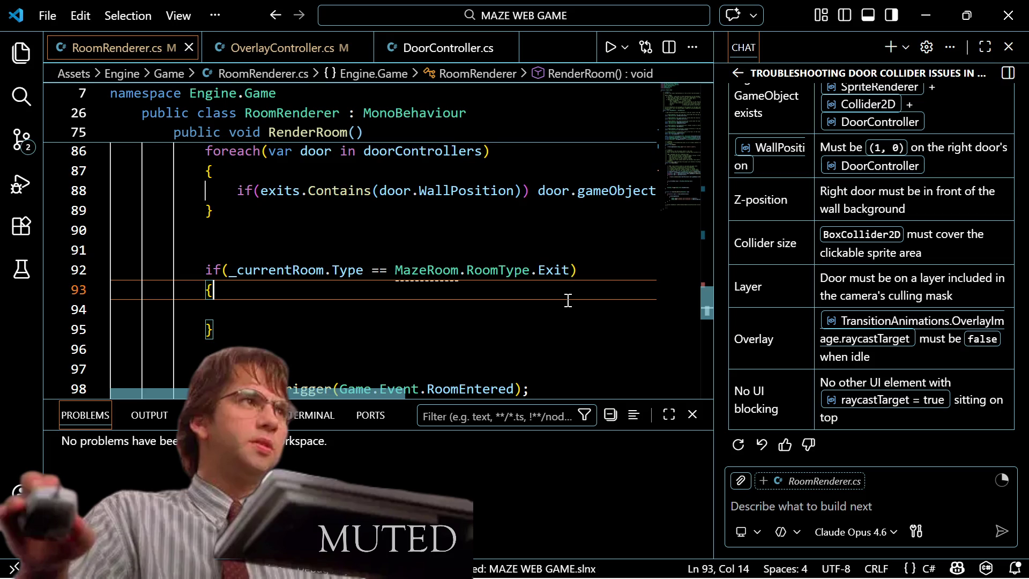
pyautogui.scroll(3, 568, 300)
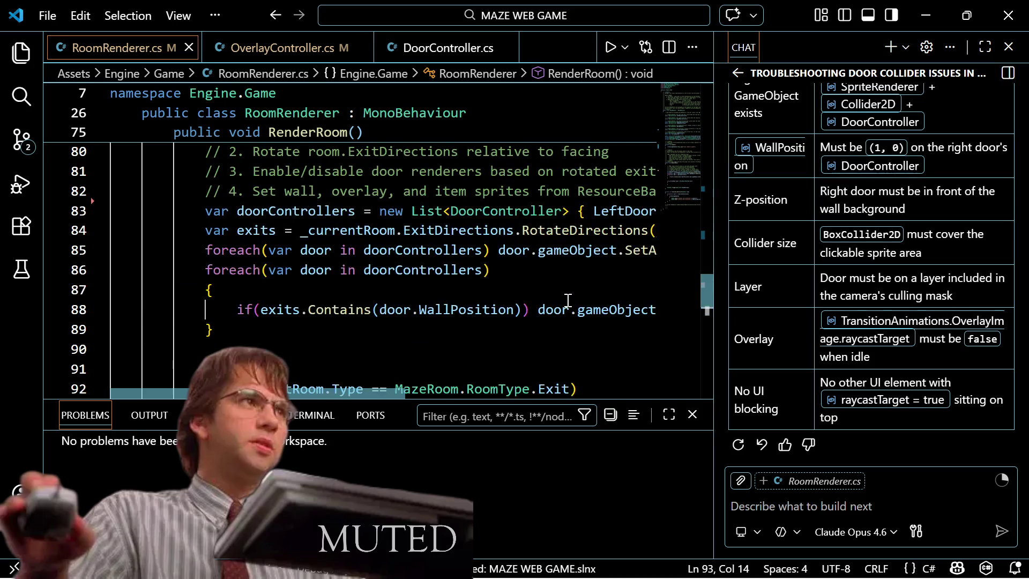
pyautogui.scroll(-2, 568, 300)
pyautogui.press('Return')
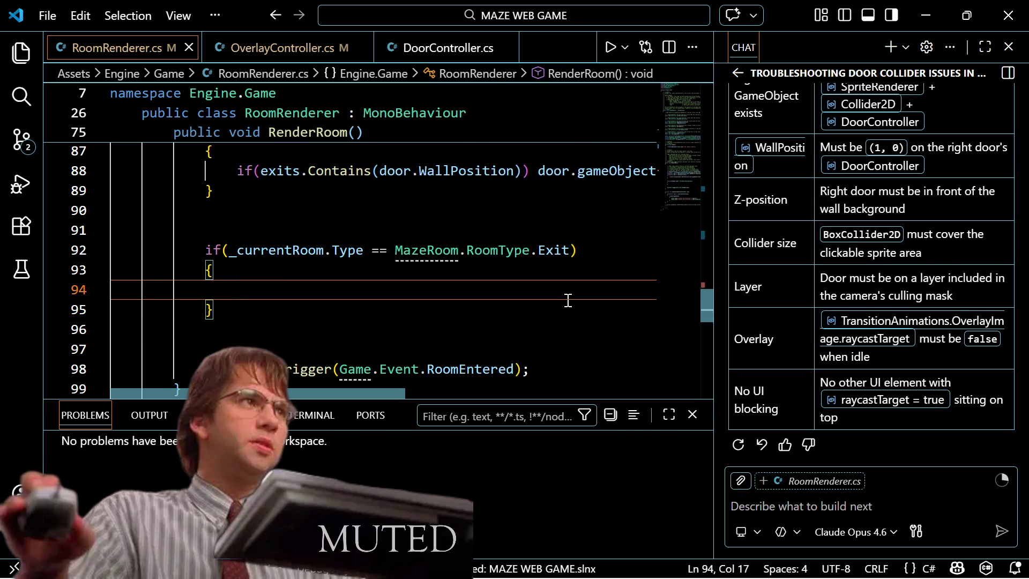
# Step: Insert OverlayController.gameObject.SetActive(true); in the Exit block and inspect the OverlayController reference
pyautogui.write('Ov')
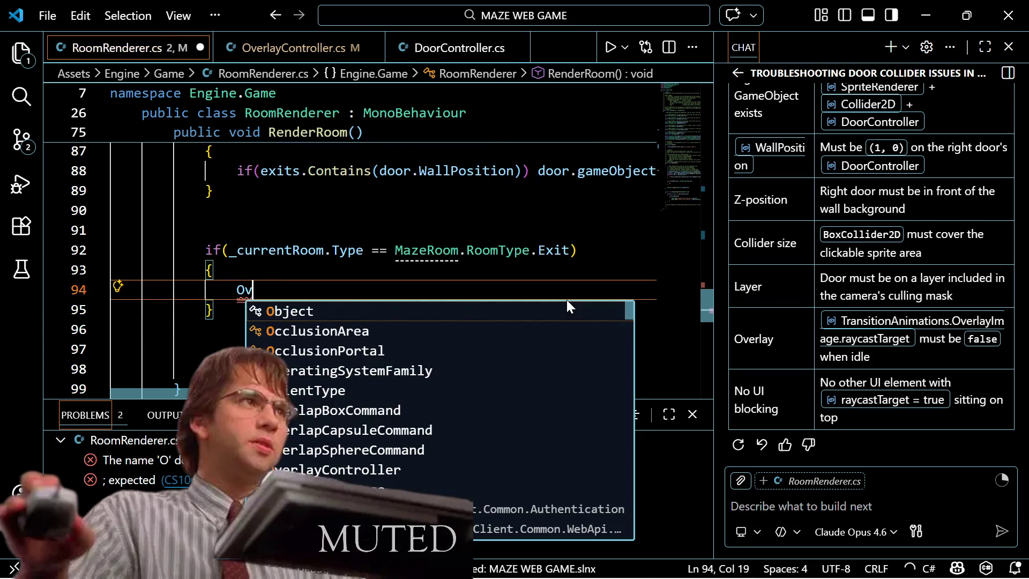
pyautogui.write('erlayCont')
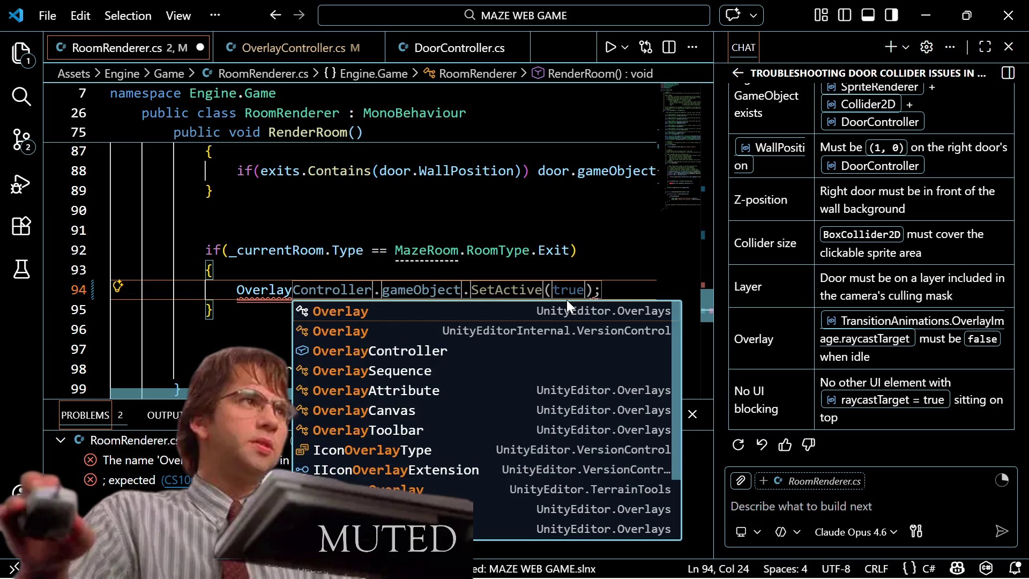
pyautogui.press('Tab')
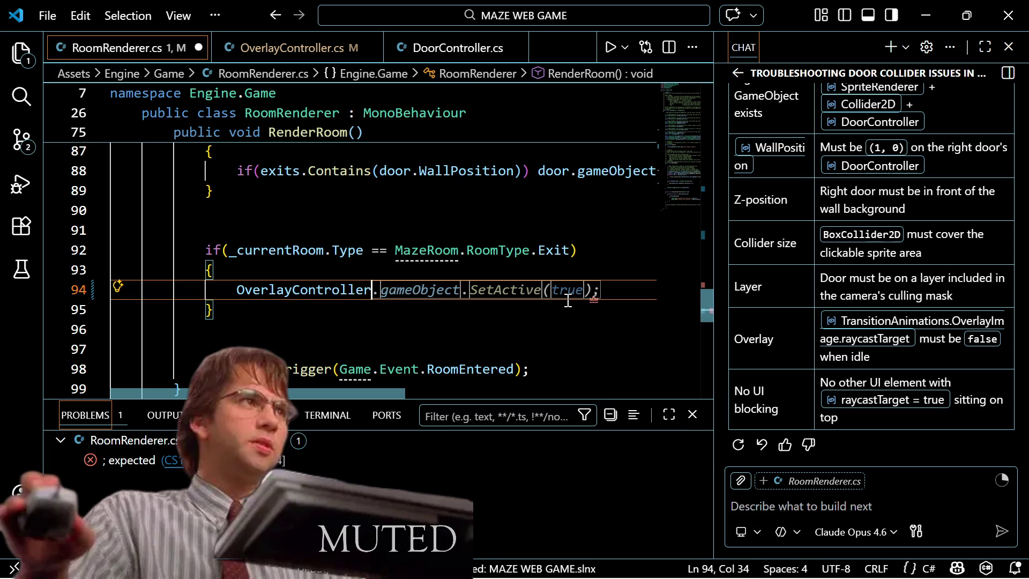
pyautogui.press('Tab')
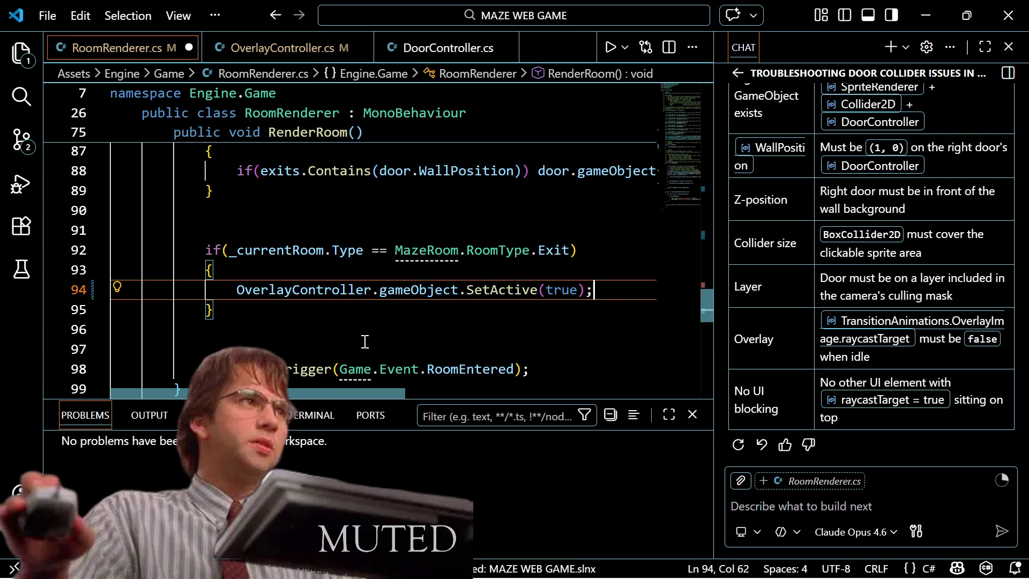
pyautogui.click(261, 289)
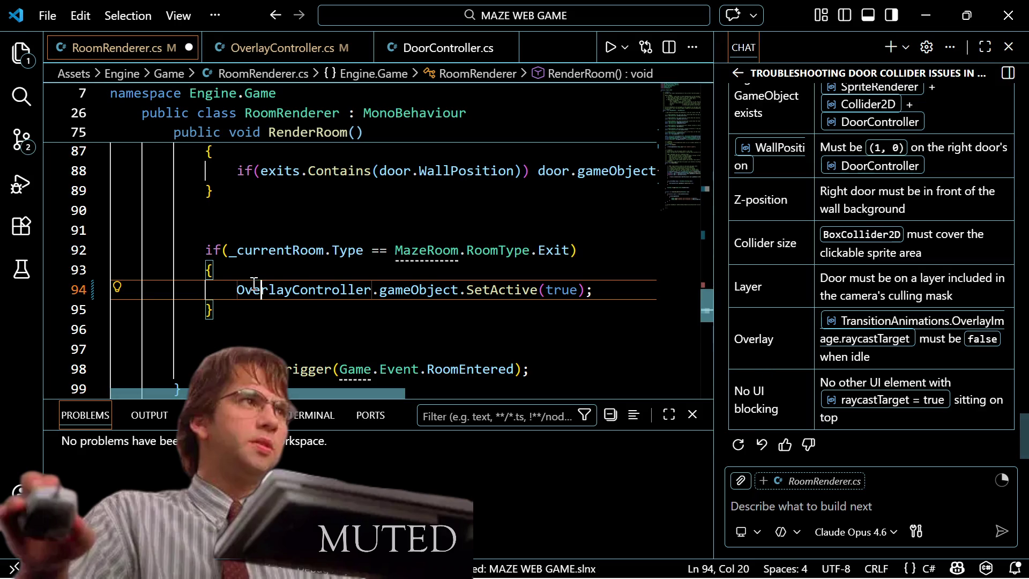
pyautogui.doubleClick(301, 290)
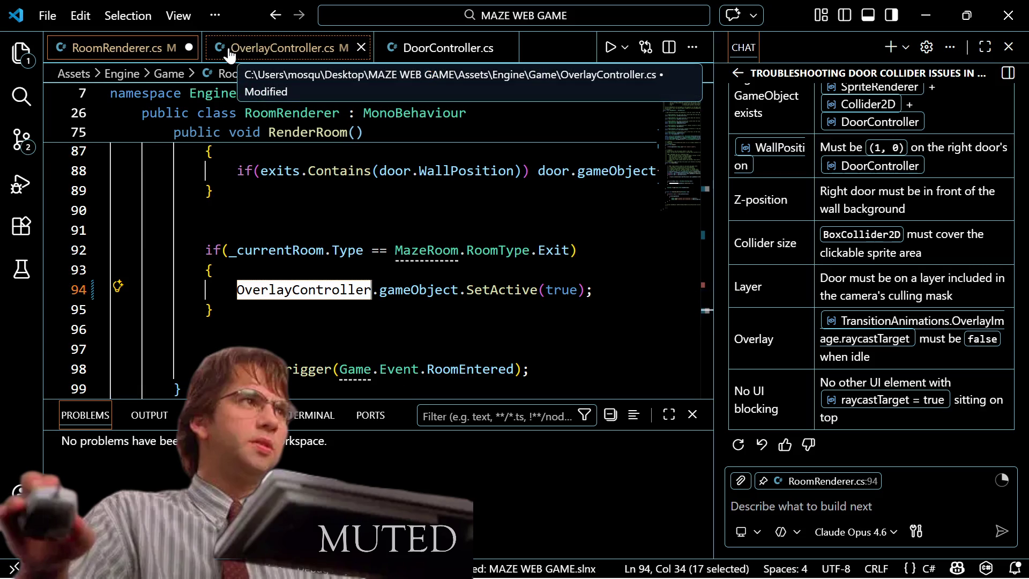
pyautogui.click(293, 75)
pyautogui.press('Escape')
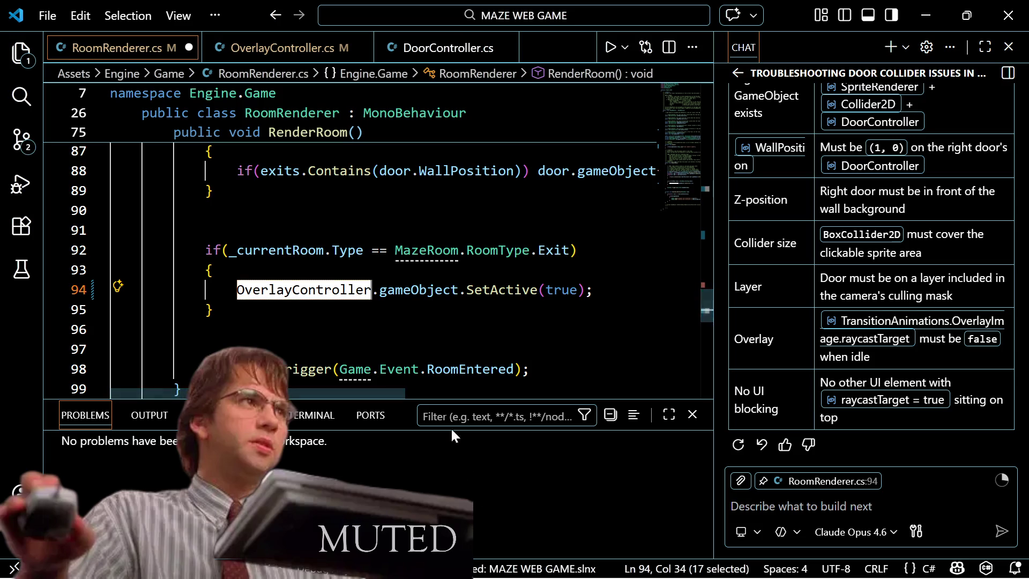
pyautogui.click(343, 230)
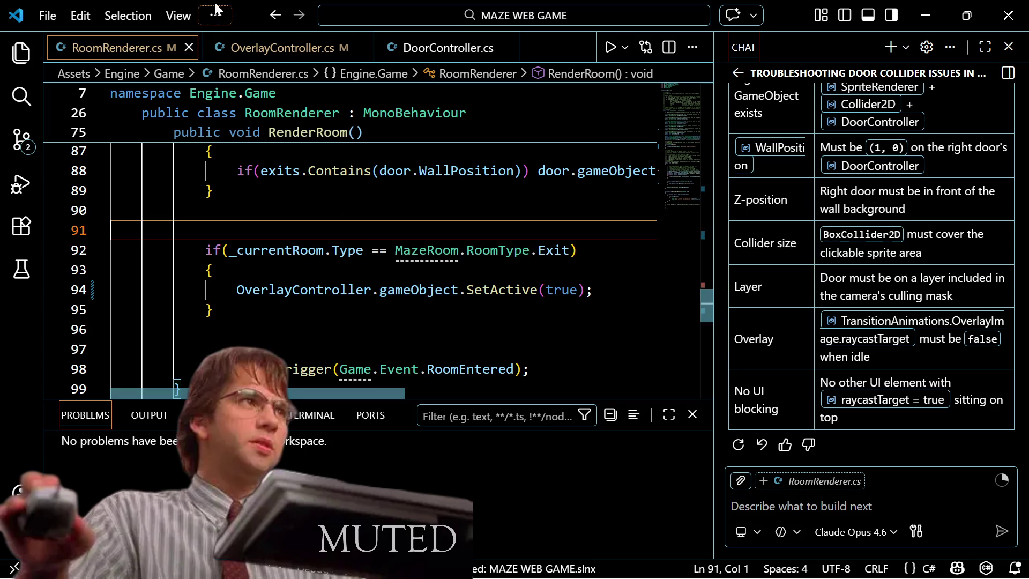
# Step: Review OverlayController.cs: its fields, Awake method and the OnMouseDown handler triggering CheeseObtained
pyautogui.click(217, 47)
pyautogui.scroll(3, 370, 161)
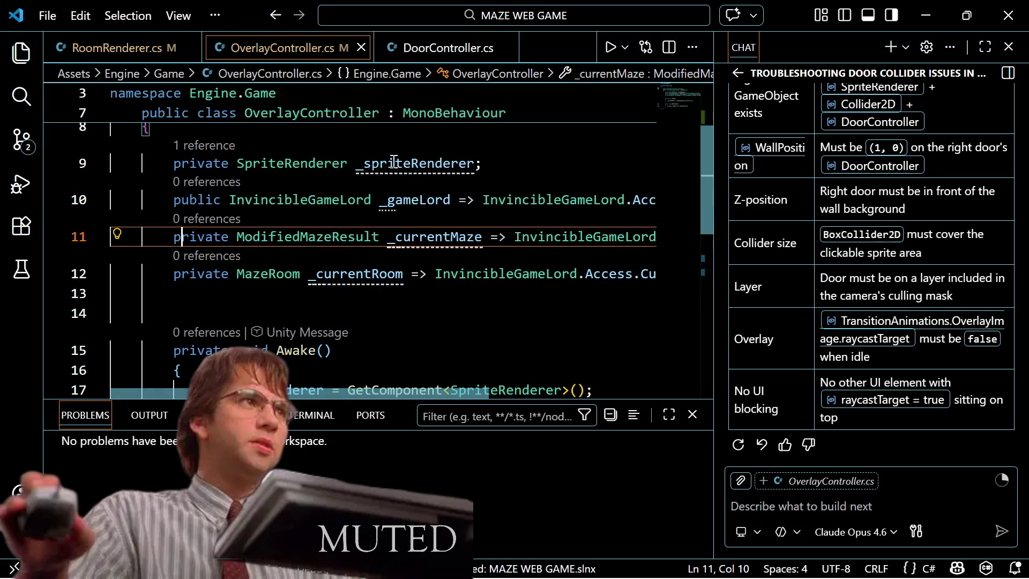
pyautogui.scroll(-3, 389, 264)
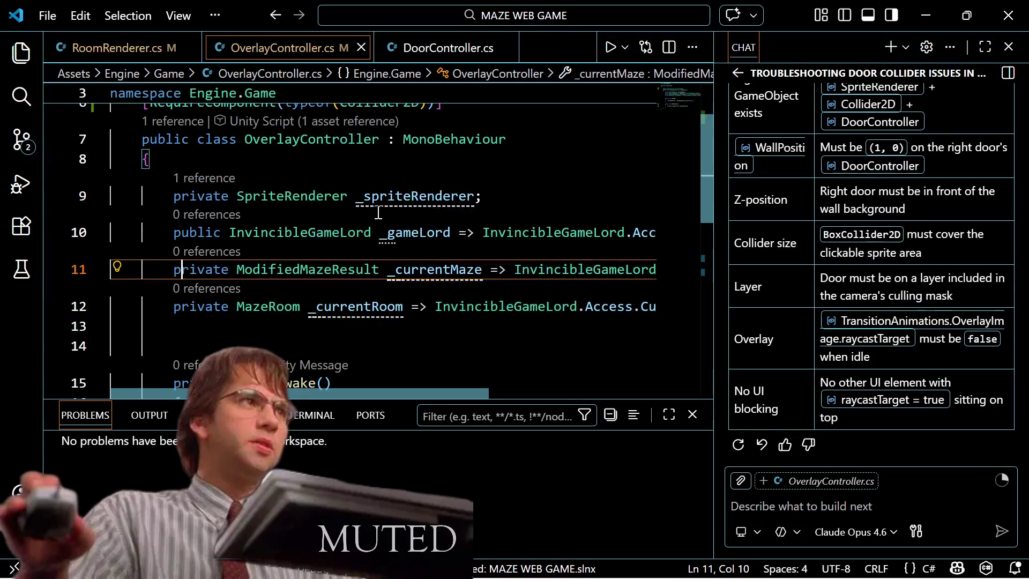
pyautogui.scroll(1, 373, 212)
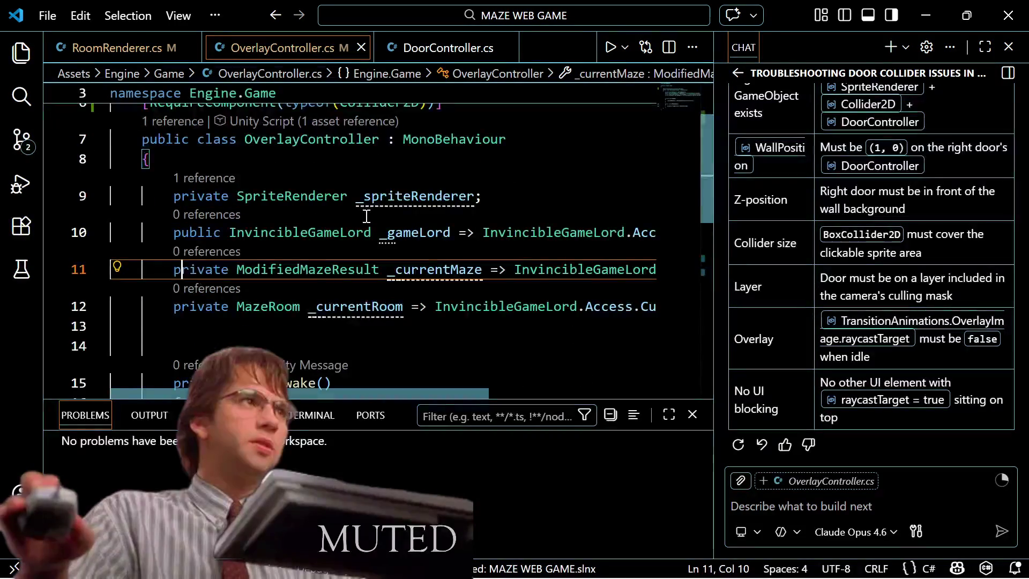
pyautogui.scroll(-2, 369, 214)
pyautogui.scroll(3, 367, 216)
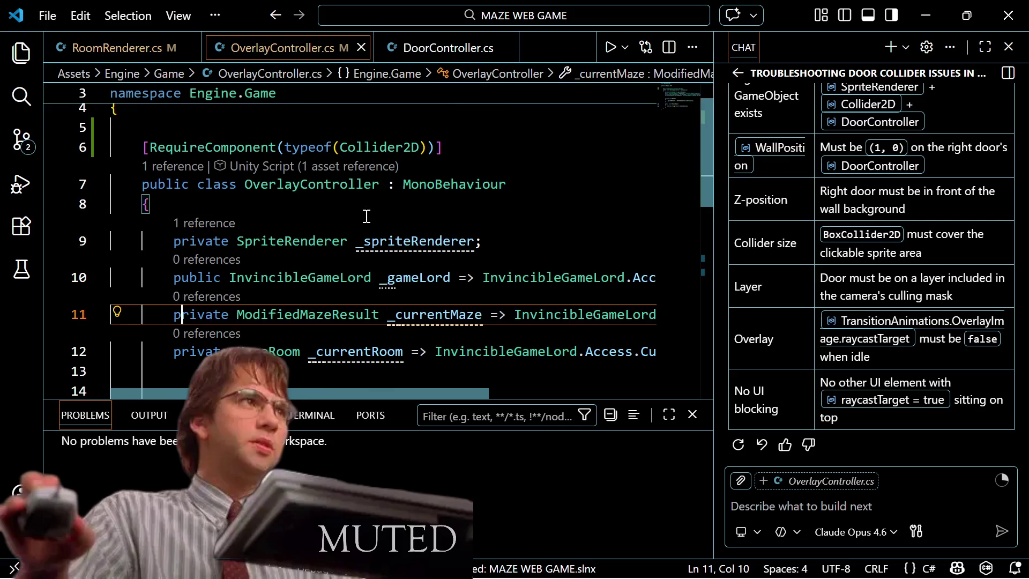
pyautogui.scroll(-2, 366, 216)
pyautogui.scroll(-2, 366, 216)
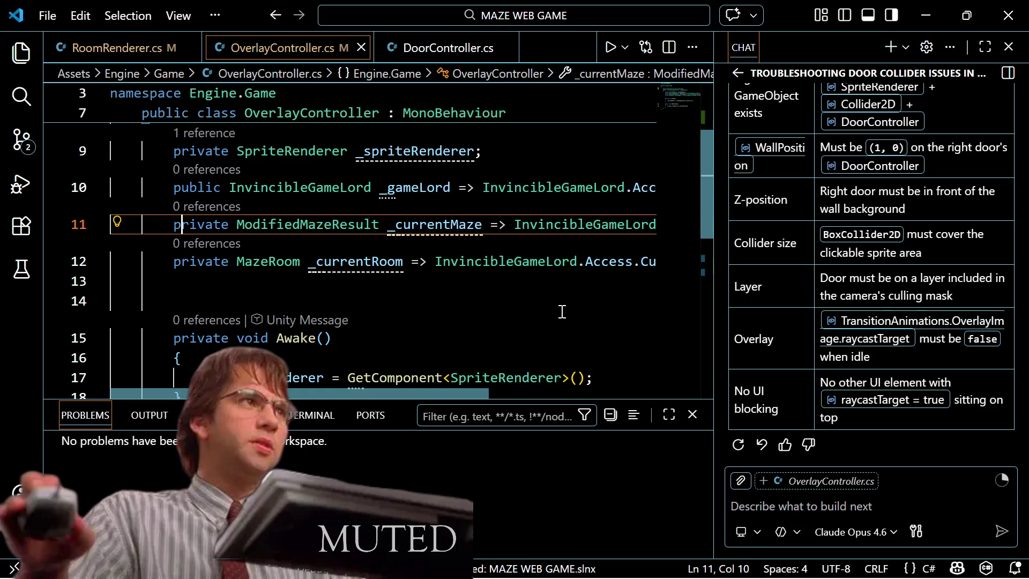
pyautogui.scroll(1, 561, 311)
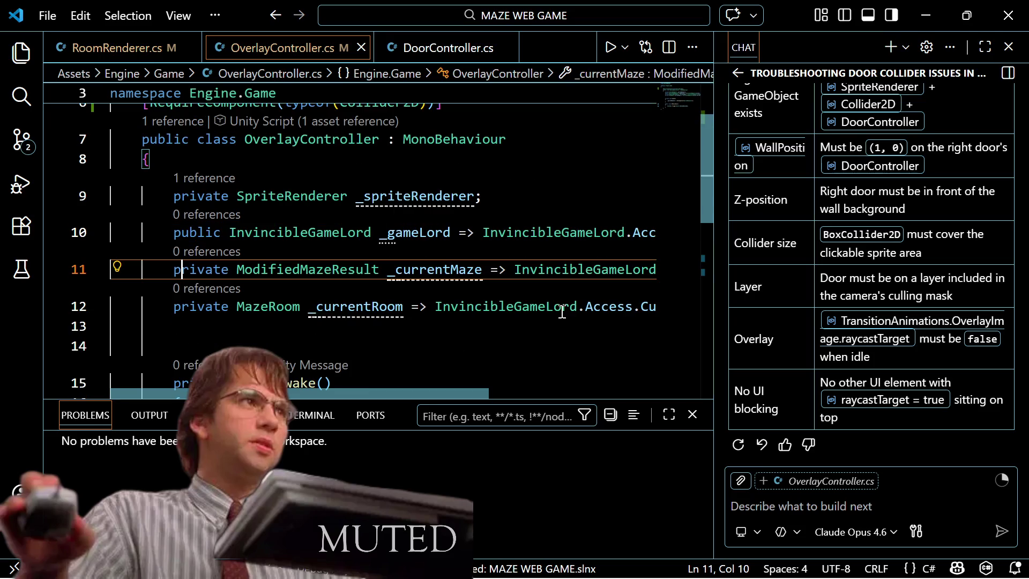
pyautogui.scroll(-1, 545, 304)
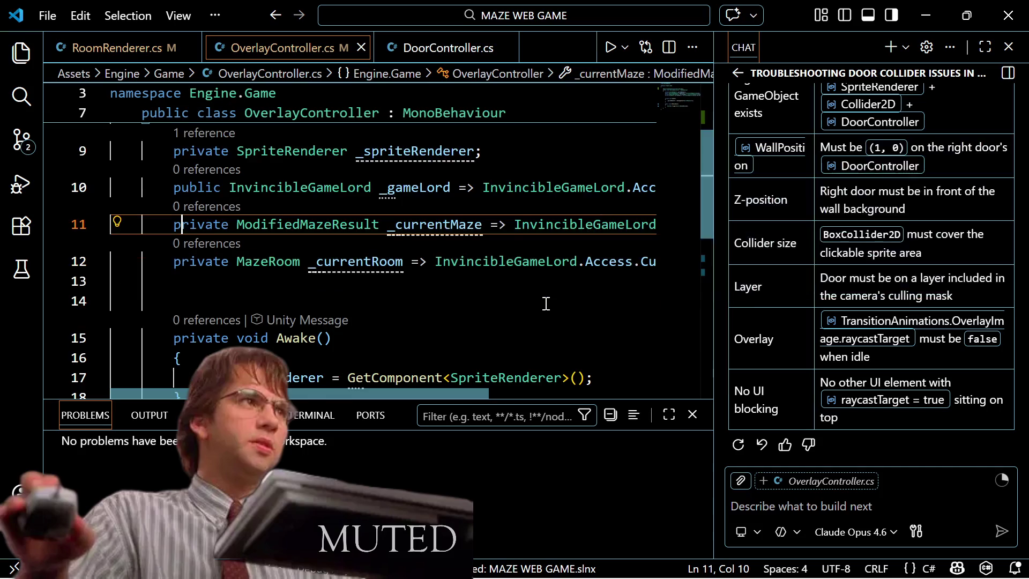
pyautogui.scroll(-4, 546, 303)
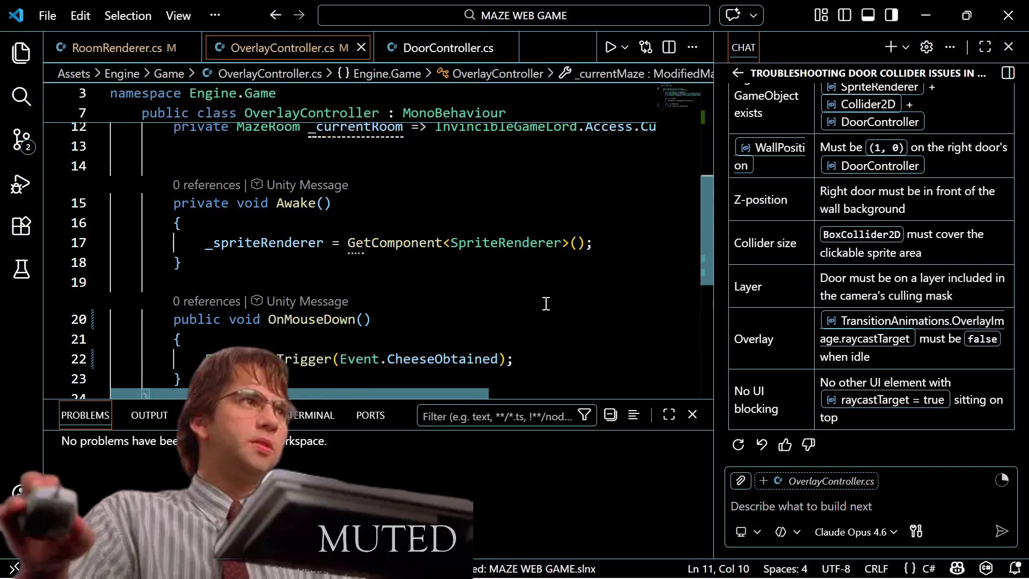
pyautogui.scroll(3, 545, 303)
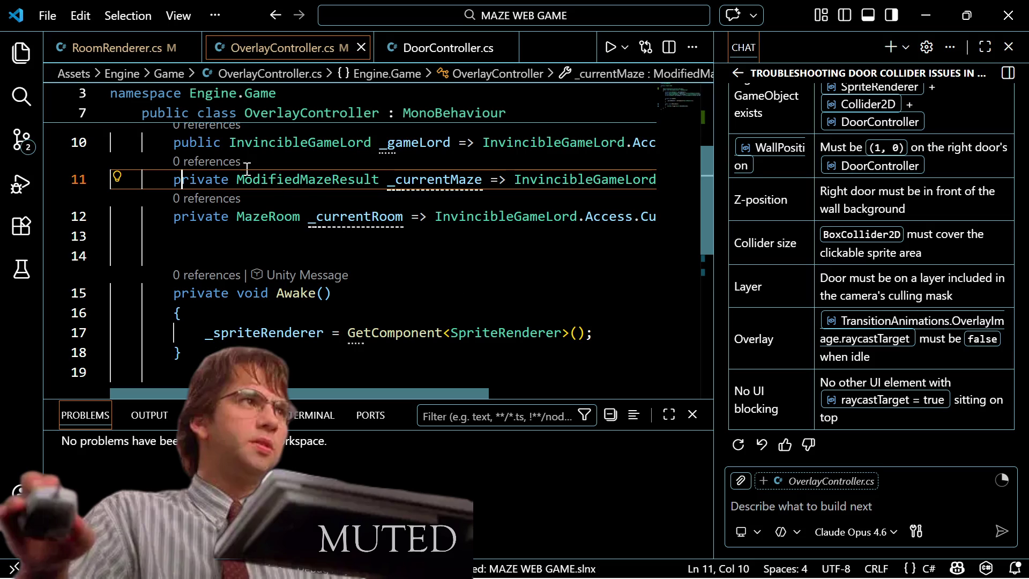
# Step: Look over RoomRenderer.cs's TODO comments and RenderRoom's opening, placing the caret on exits line 84
pyautogui.click(142, 60)
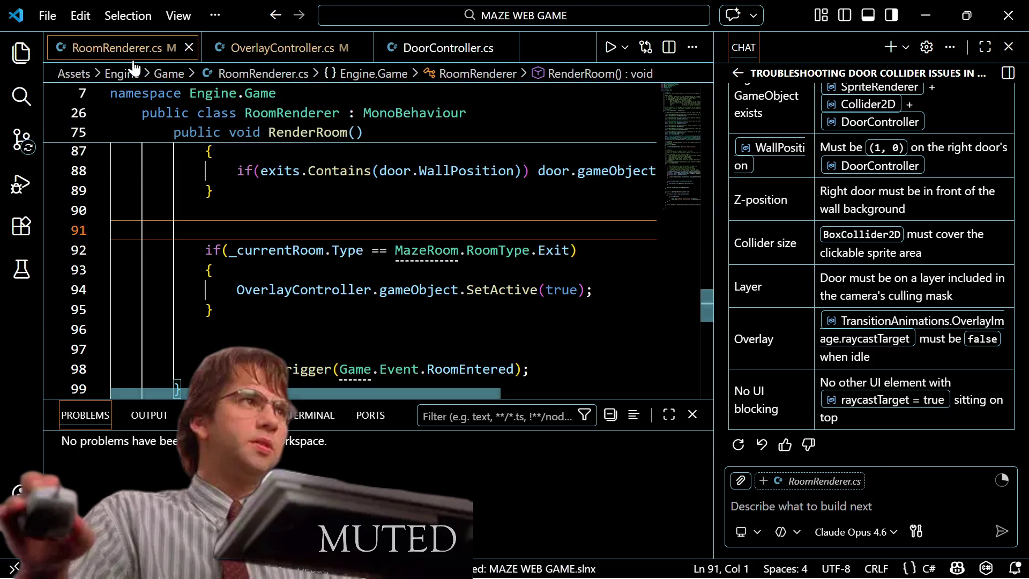
pyautogui.scroll(2, 359, 274)
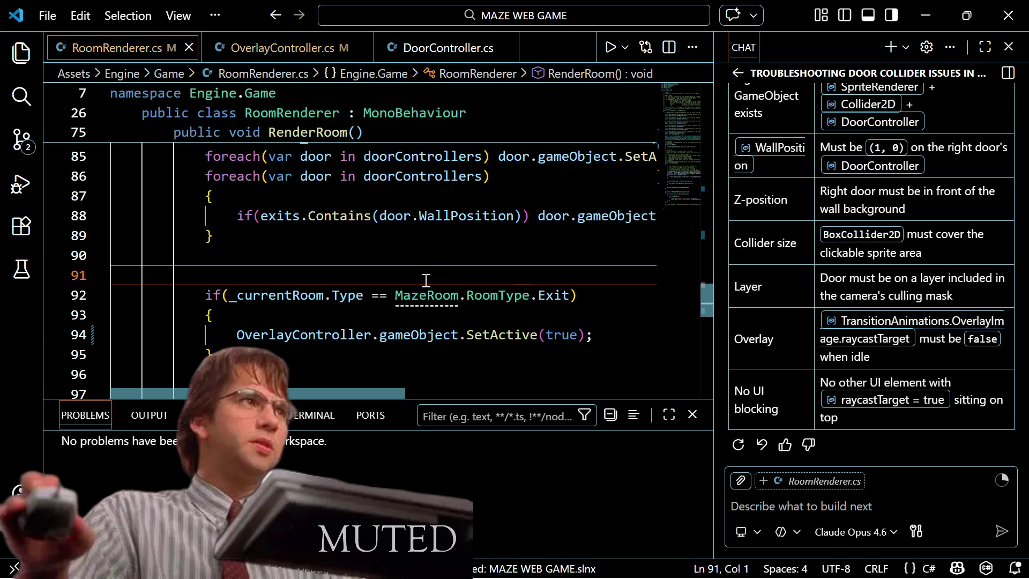
pyautogui.scroll(4, 390, 230)
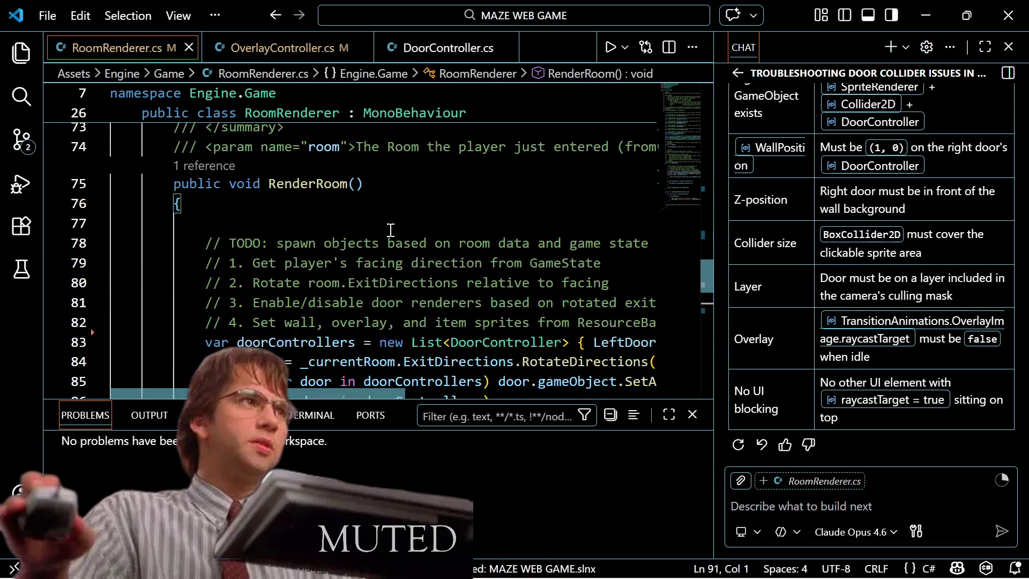
pyautogui.scroll(-2, 391, 230)
pyautogui.scroll(2, 391, 230)
pyautogui.scroll(-3, 390, 230)
pyautogui.scroll(3, 391, 230)
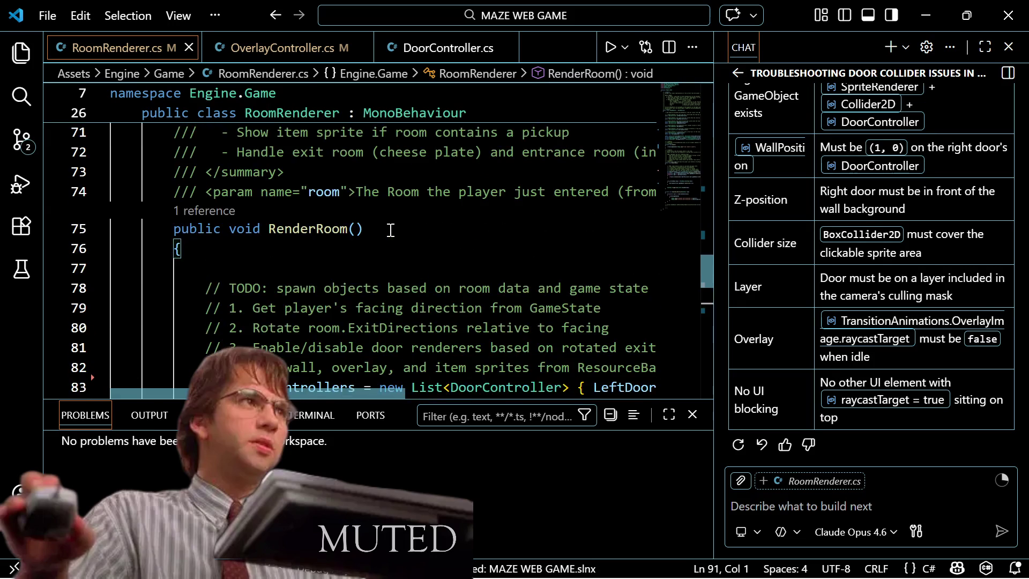
pyautogui.scroll(-3, 338, 268)
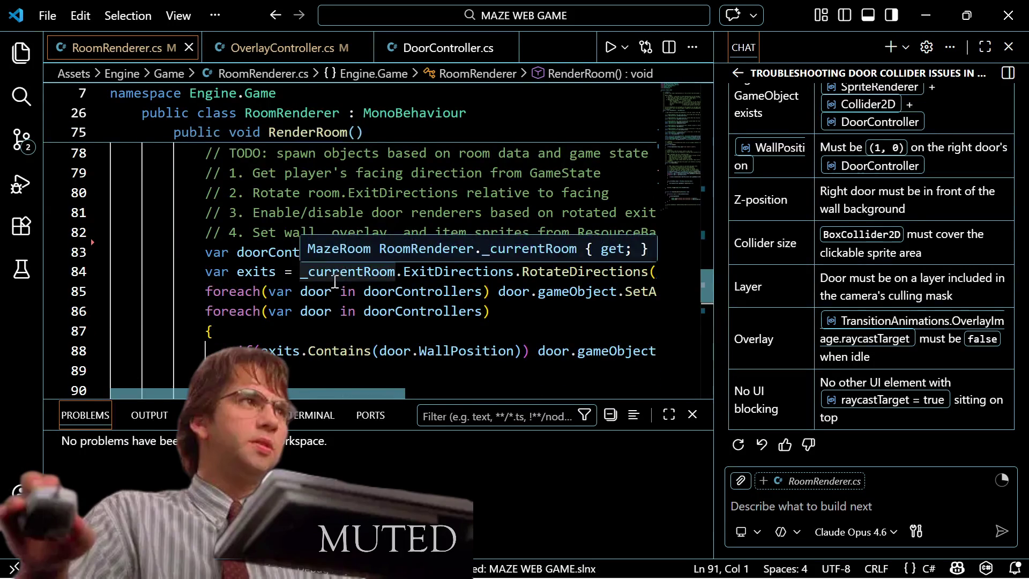
pyautogui.scroll(3, 335, 272)
pyautogui.scroll(-3, 334, 272)
pyautogui.scroll(3, 334, 272)
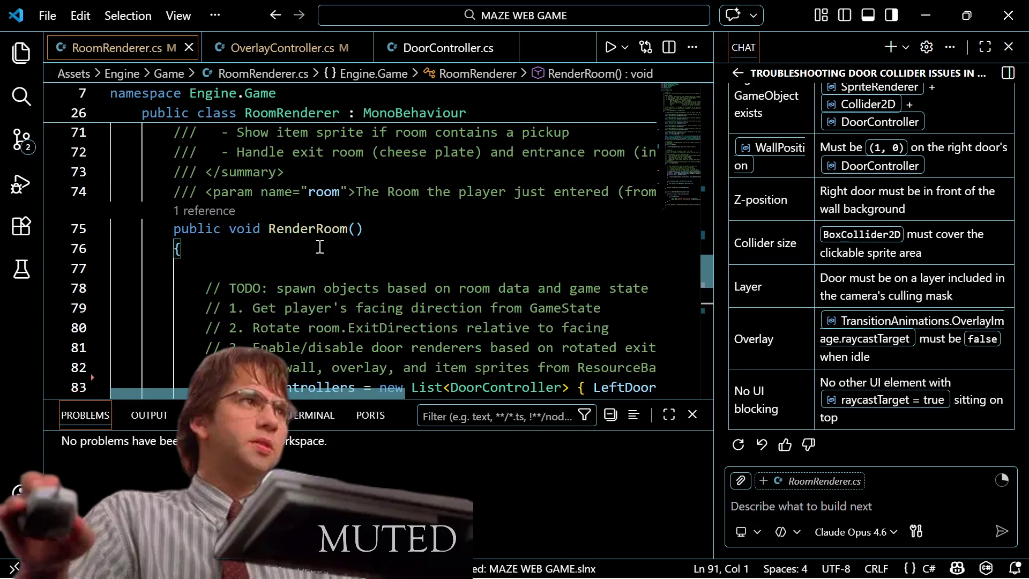
pyautogui.scroll(-4, 320, 246)
pyautogui.scroll(2, 320, 246)
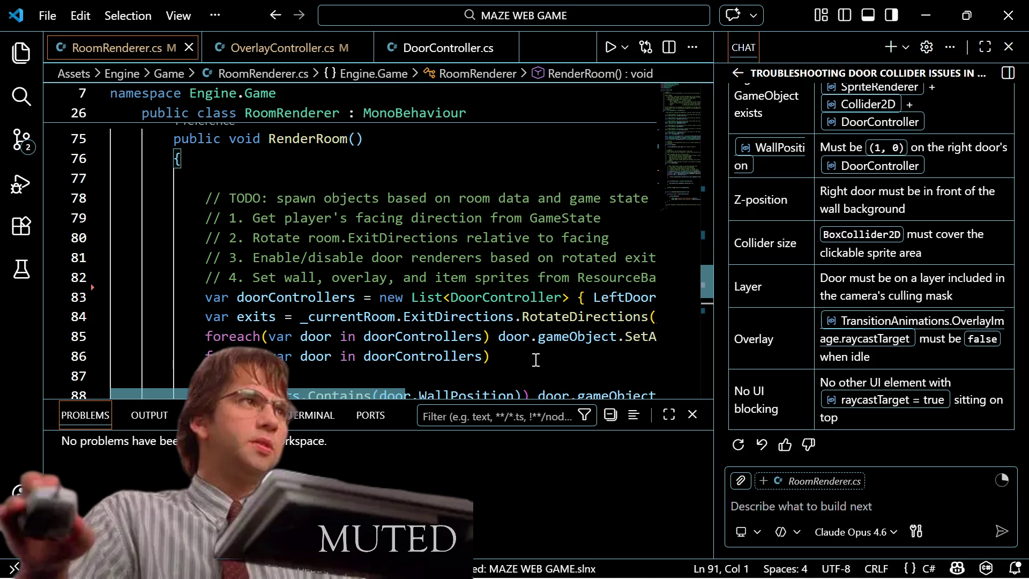
pyautogui.hscroll(3, 352, 392)
pyautogui.scroll(-1, 352, 391)
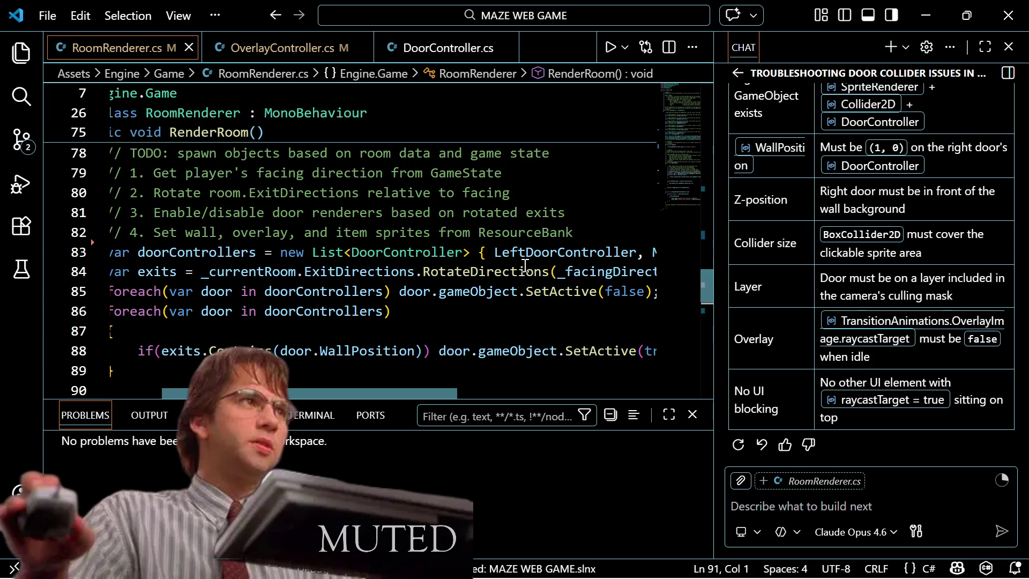
pyautogui.click(548, 272)
# Step: Insert an empty line 85 below the exits line and begin typing 'over' for the overlay reference
pyautogui.hotkey('ctrl', 'Return')
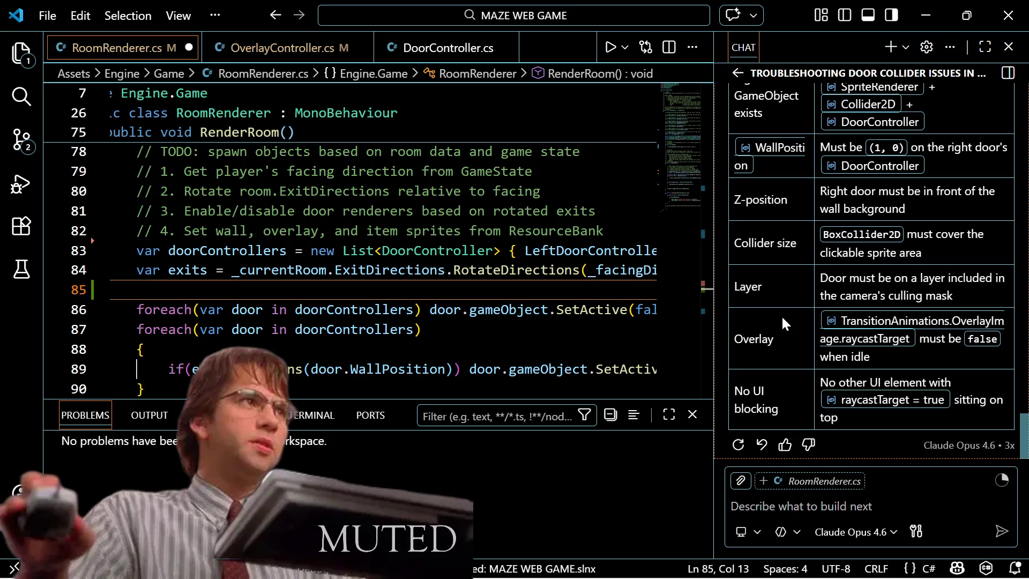
pyautogui.moveTo(322, 576)
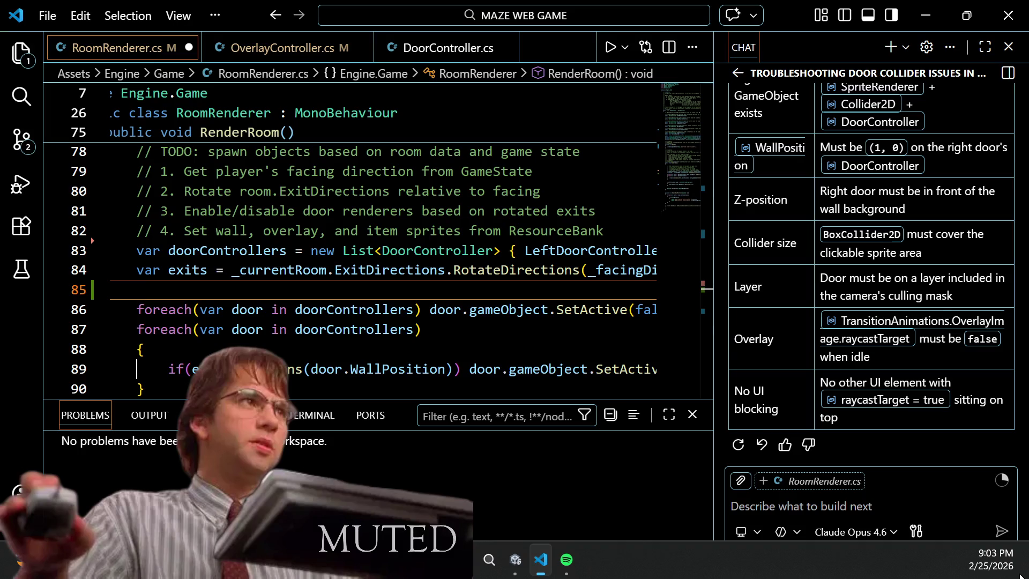
pyautogui.write('over')
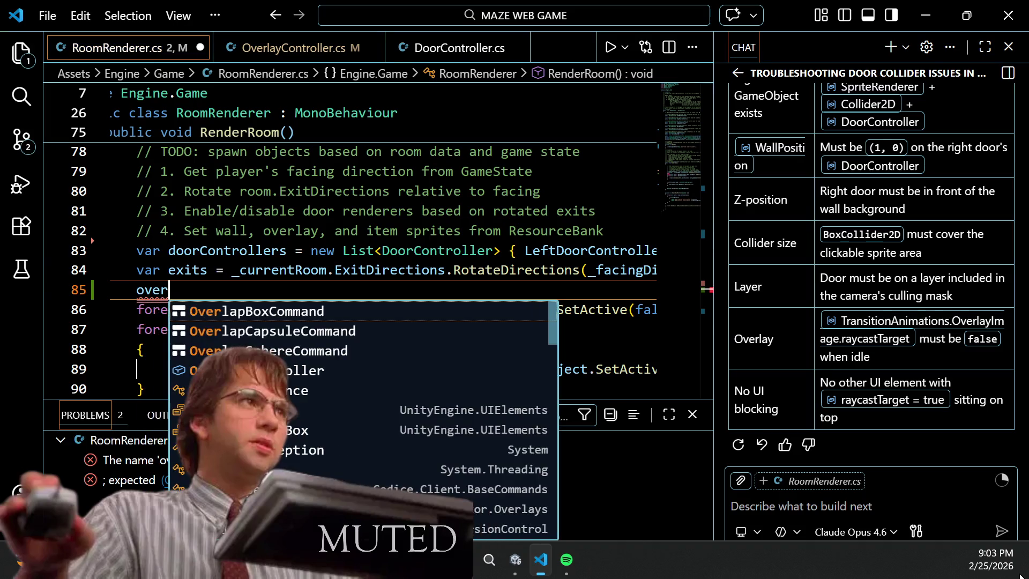
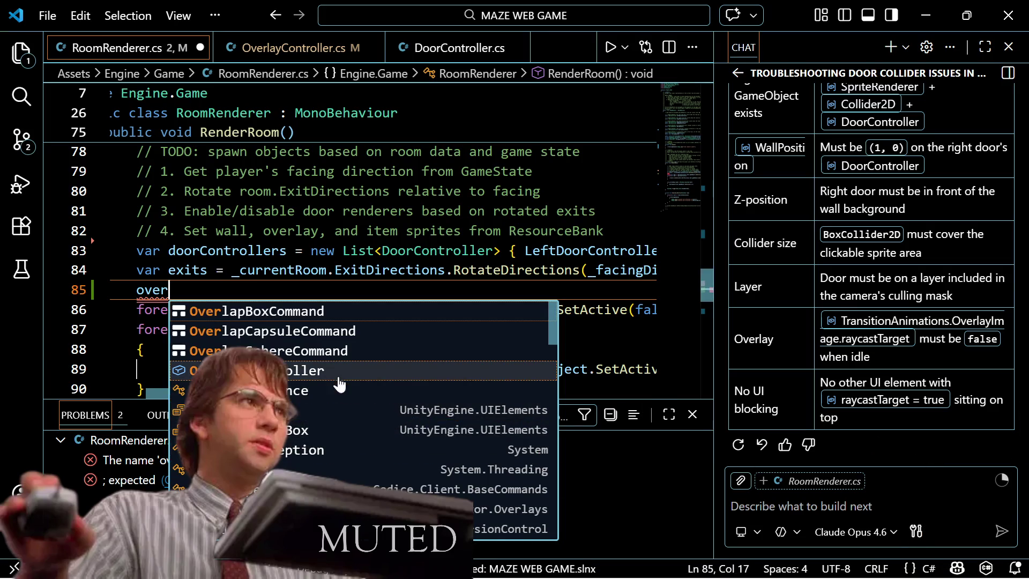
# Step: Complete line 85 as OverlayController.gameObject.SetActive(false); and save RoomRenderer.cs
pyautogui.click(340, 370)
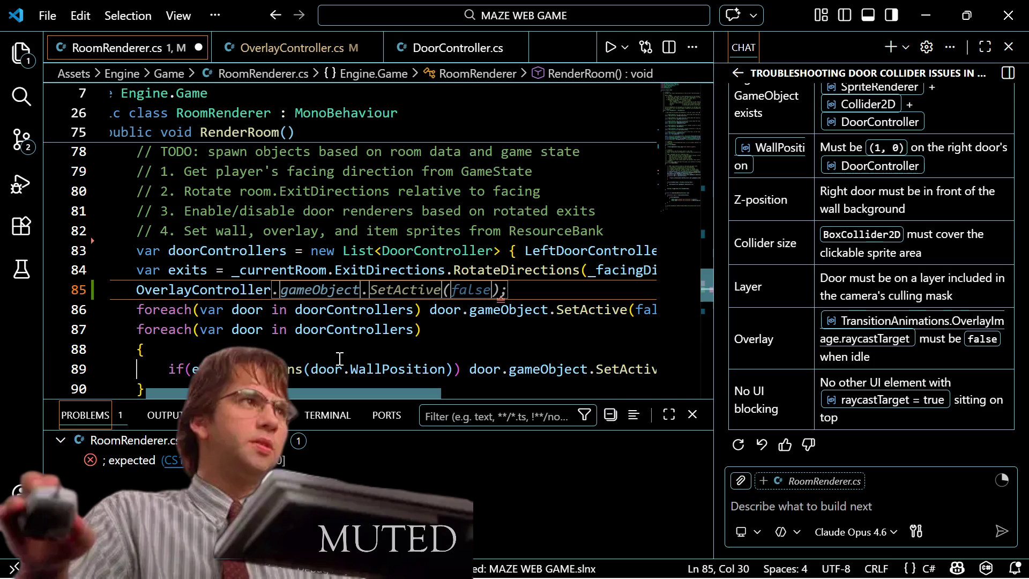
pyautogui.press('Tab')
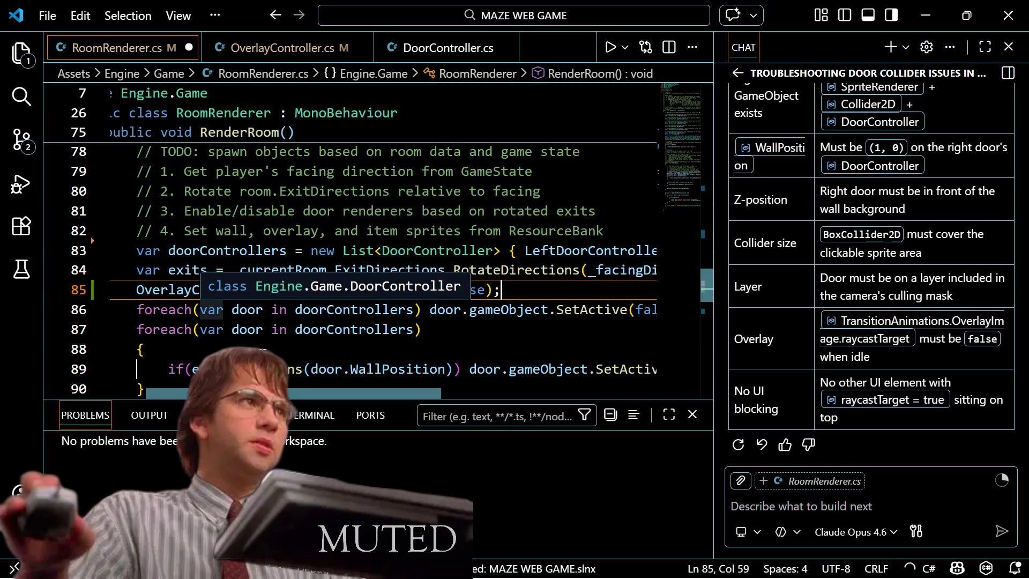
pyautogui.scroll(1, 321, 326)
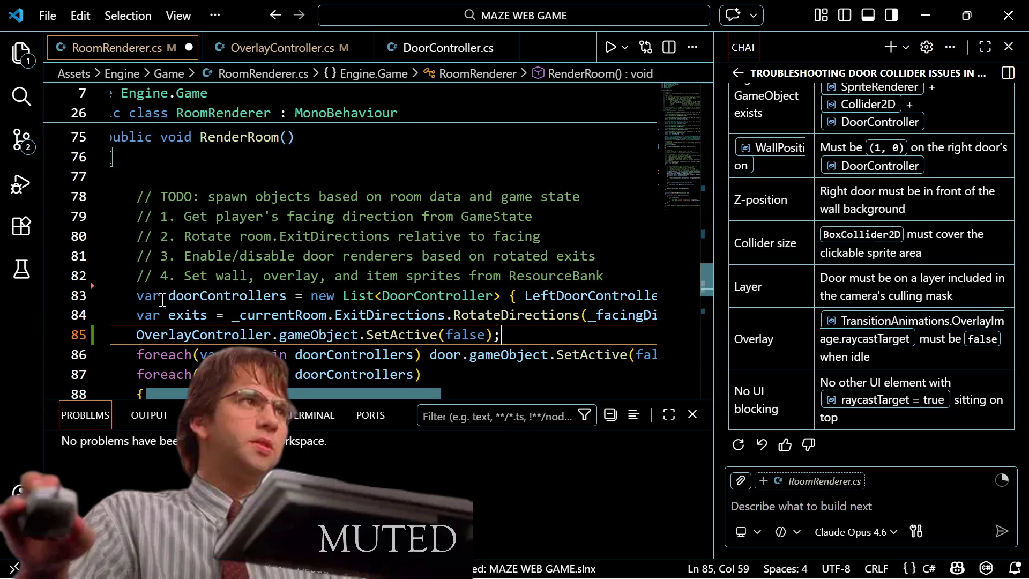
pyautogui.moveTo(298, 401); pyautogui.dragTo(298, 402)
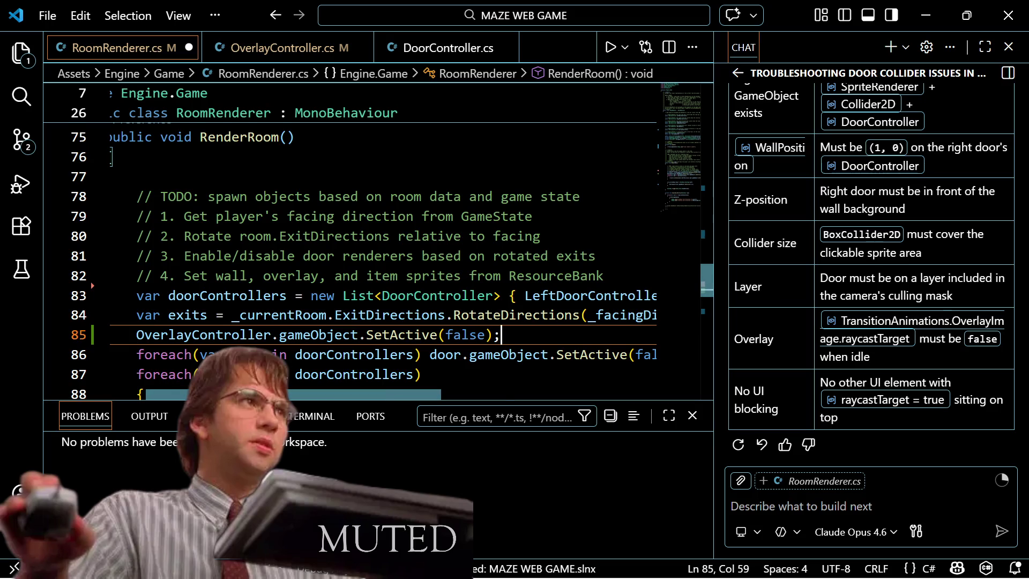
pyautogui.scroll(-2, 299, 375)
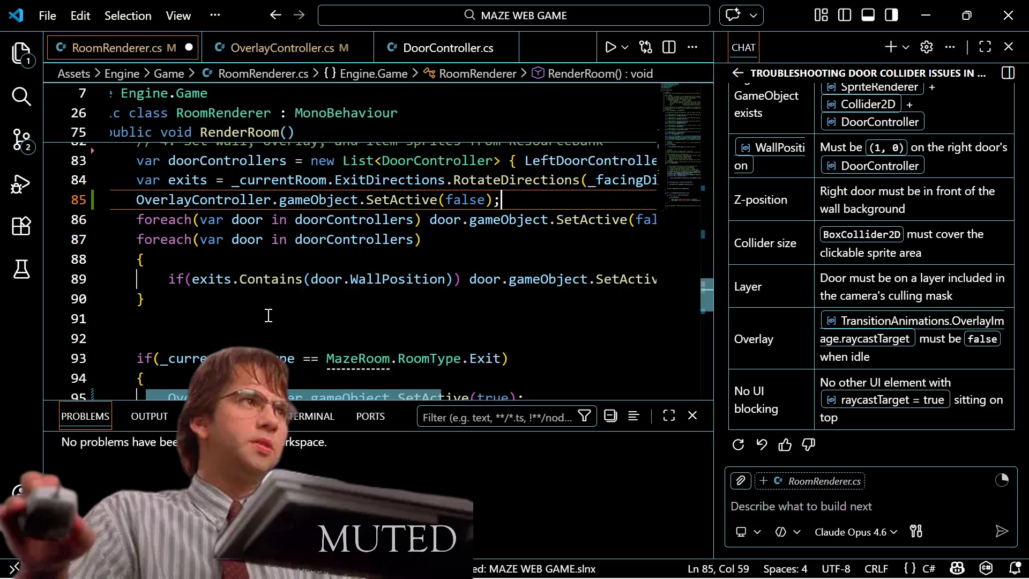
pyautogui.hotkey('ctrl', 's')
pyautogui.scroll(1, 296, 271)
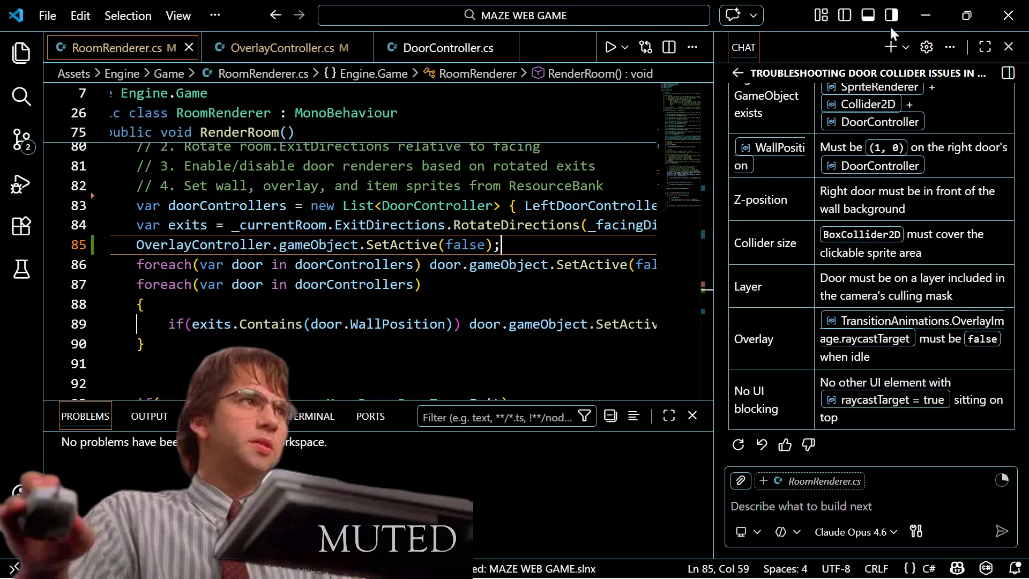
pyautogui.scroll(-2, 452, 210)
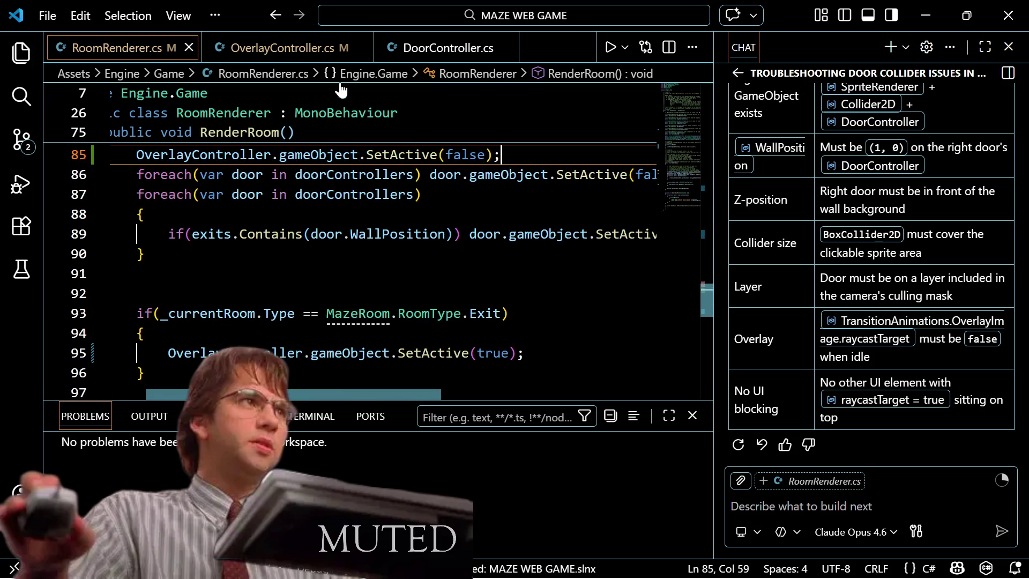
# Step: Add [RequireComponent(typeof(SpriteRenderer))] beneath the Collider2D requirement in OverlayController.cs and save
pyautogui.click(294, 57)
pyautogui.scroll(3, 266, 196)
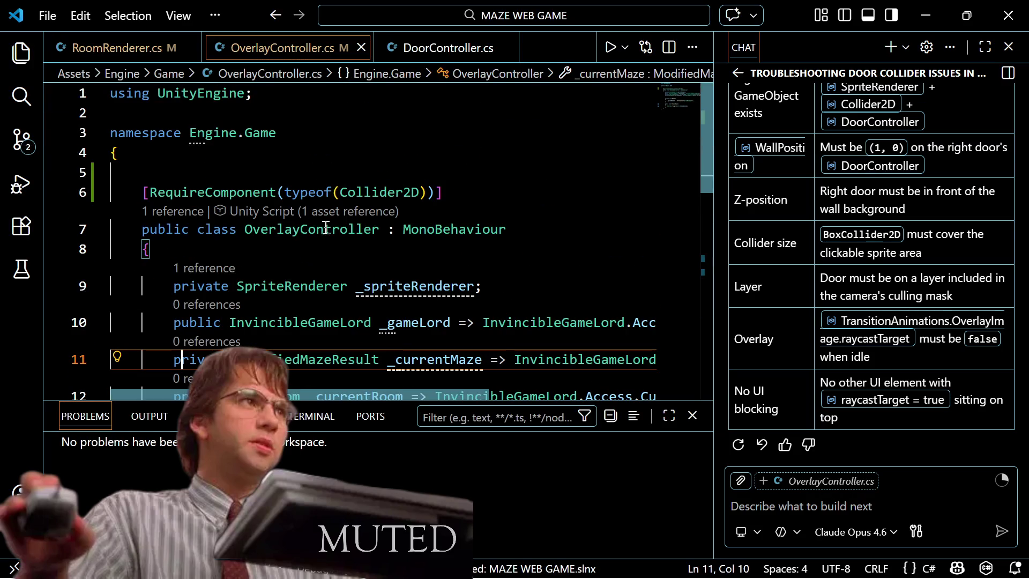
pyautogui.scroll(-3, 268, 214)
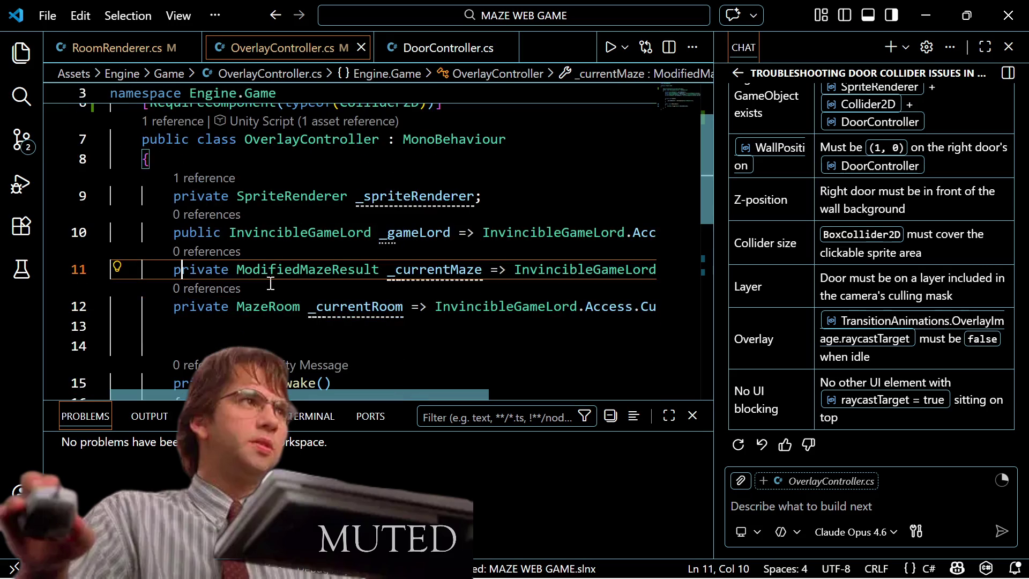
pyautogui.scroll(3, 273, 268)
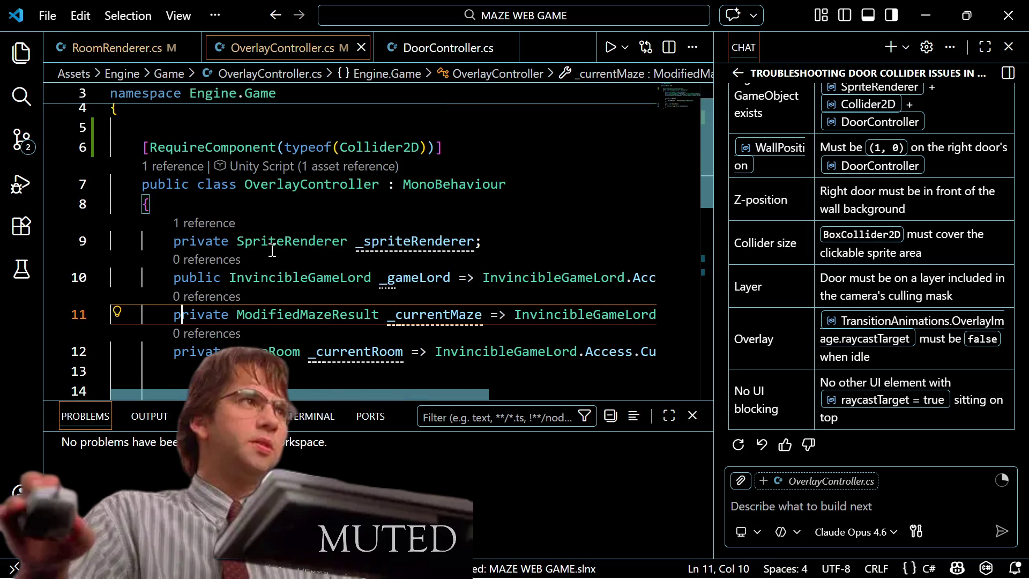
pyautogui.click(459, 146)
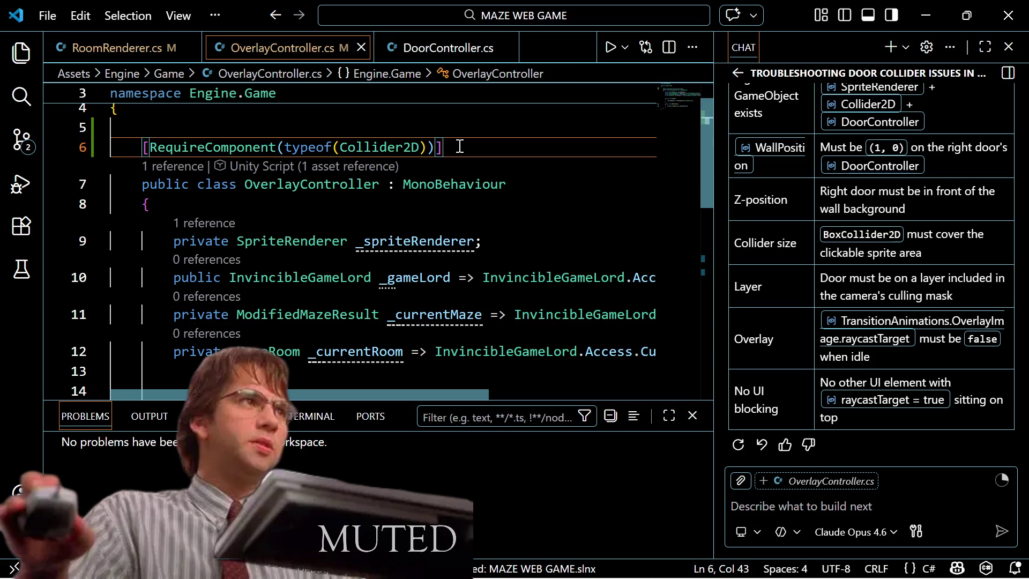
pyautogui.hotkey('shift', 'alt', 'Down')
pyautogui.hotkey('ctrl', 'Left')
pyautogui.hotkey('ctrl', 'Left')
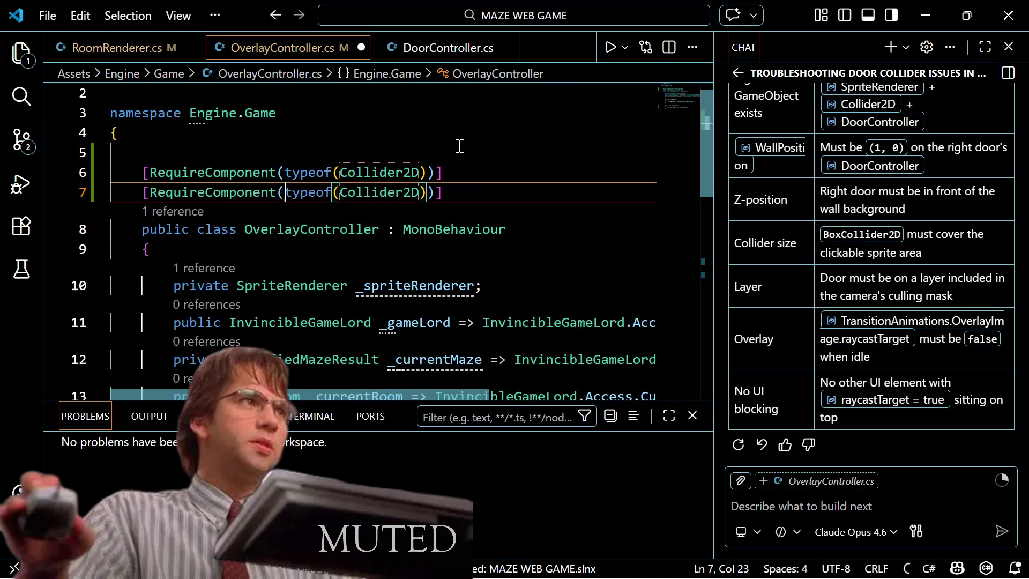
pyautogui.press('Tab')
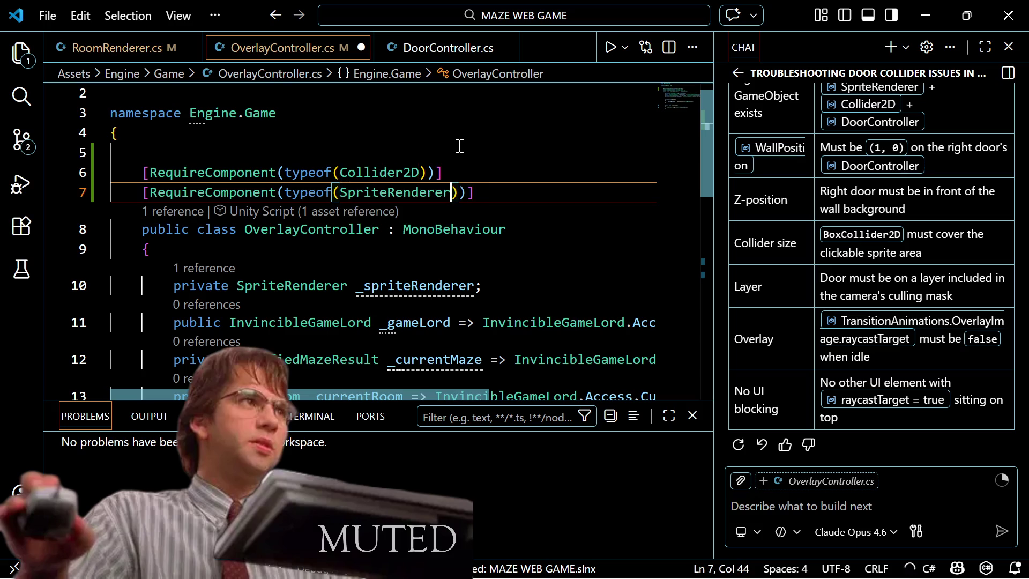
pyautogui.hotkey('ctrl', 's')
pyautogui.scroll(-2, 440, 199)
pyautogui.scroll(-1, 439, 199)
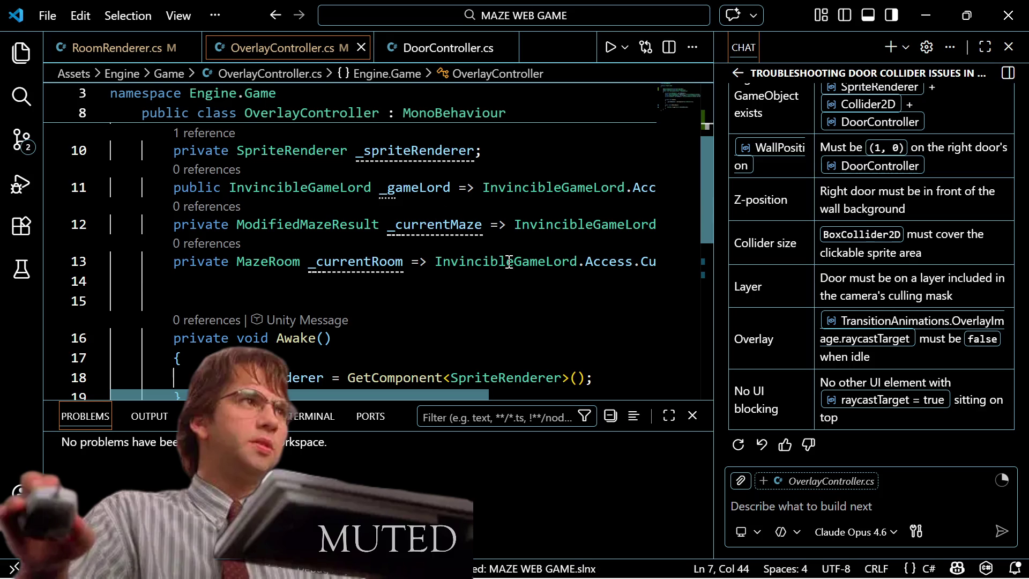
pyautogui.scroll(-2, 509, 268)
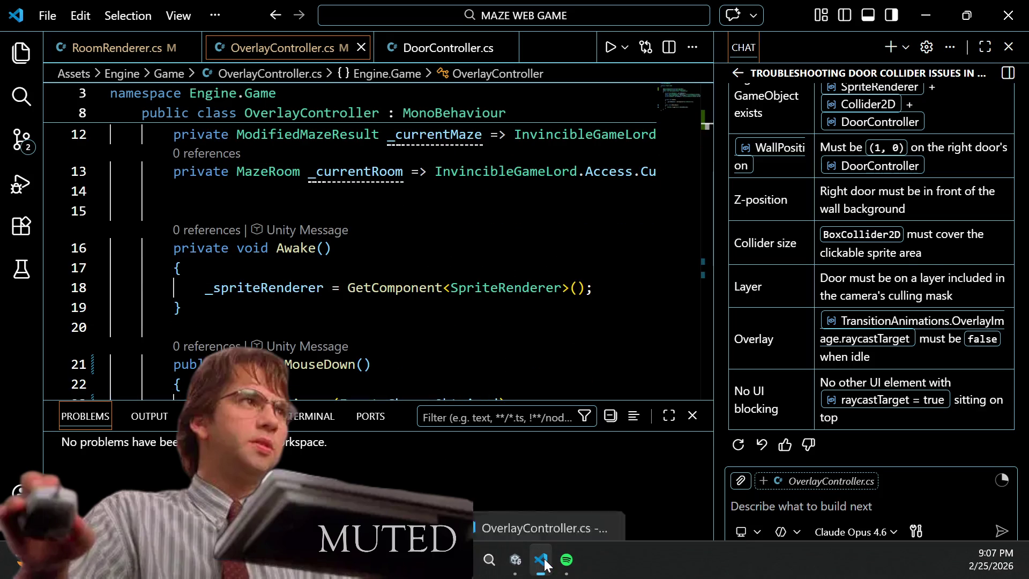
# Step: Switch to Unity, enlarge the Game view, enter Play mode and start a New Game
pyautogui.click(516, 561)
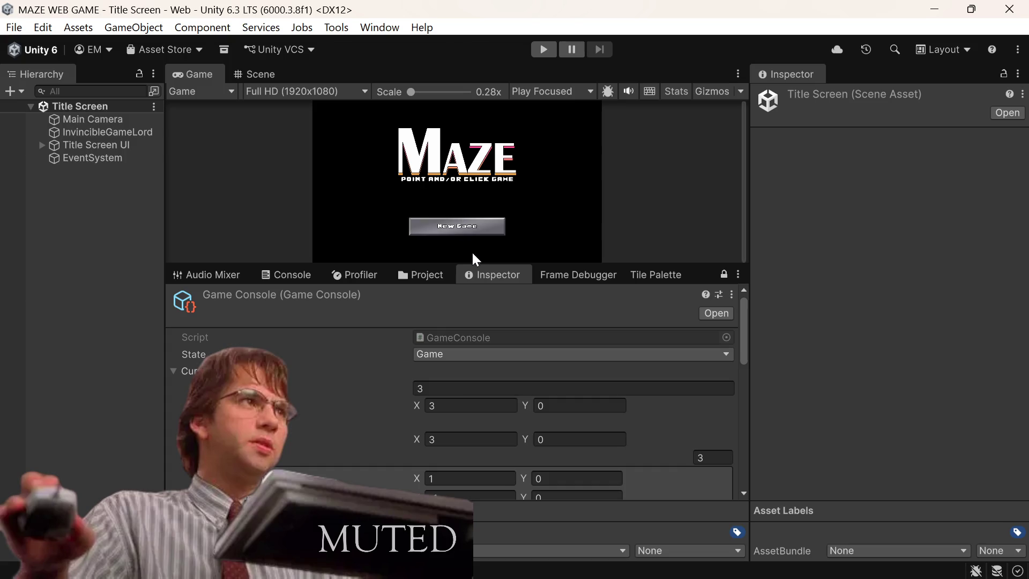
pyautogui.moveTo(473, 265); pyautogui.dragTo(471, 353)
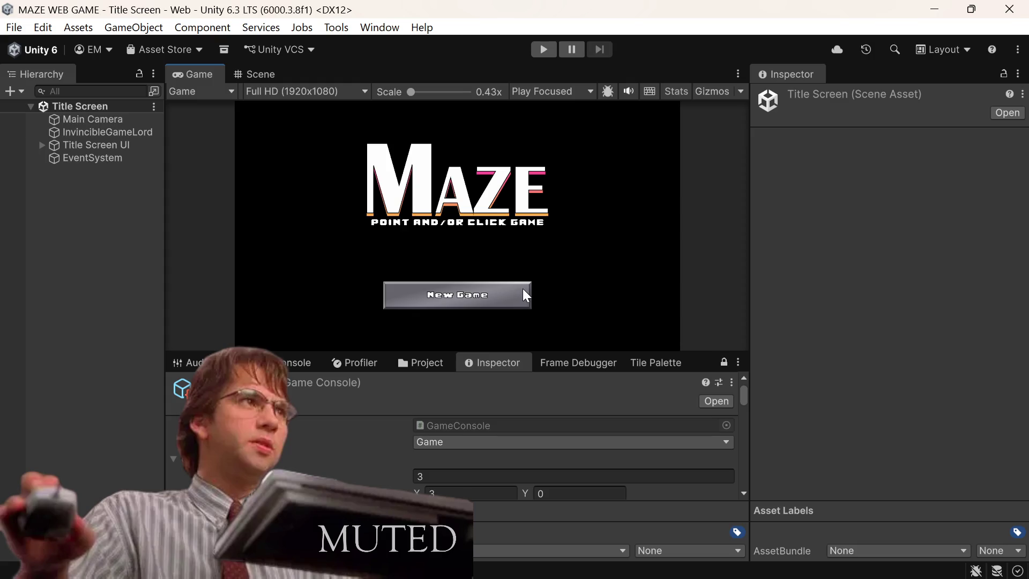
pyautogui.click(544, 49)
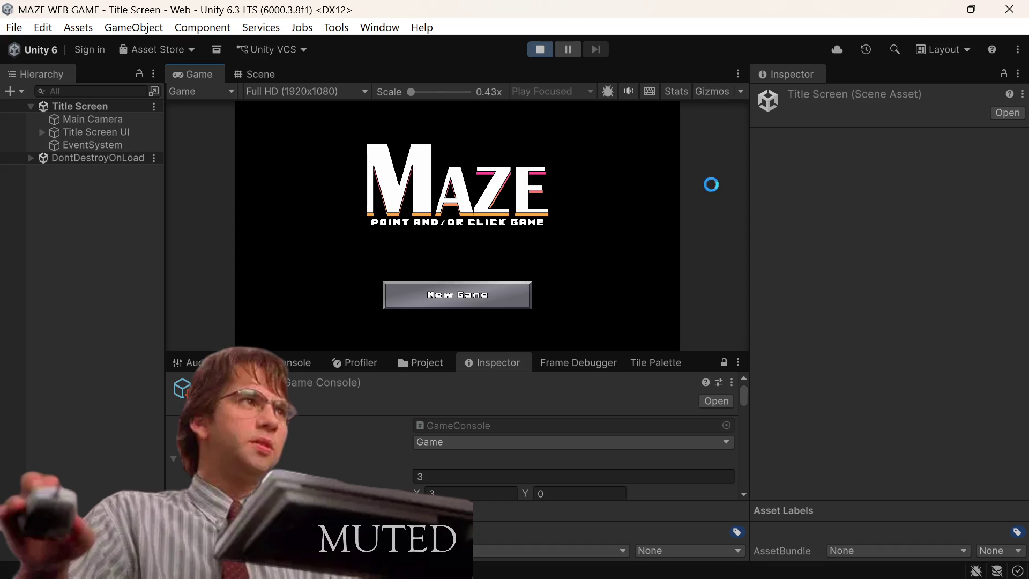
pyautogui.click(506, 286)
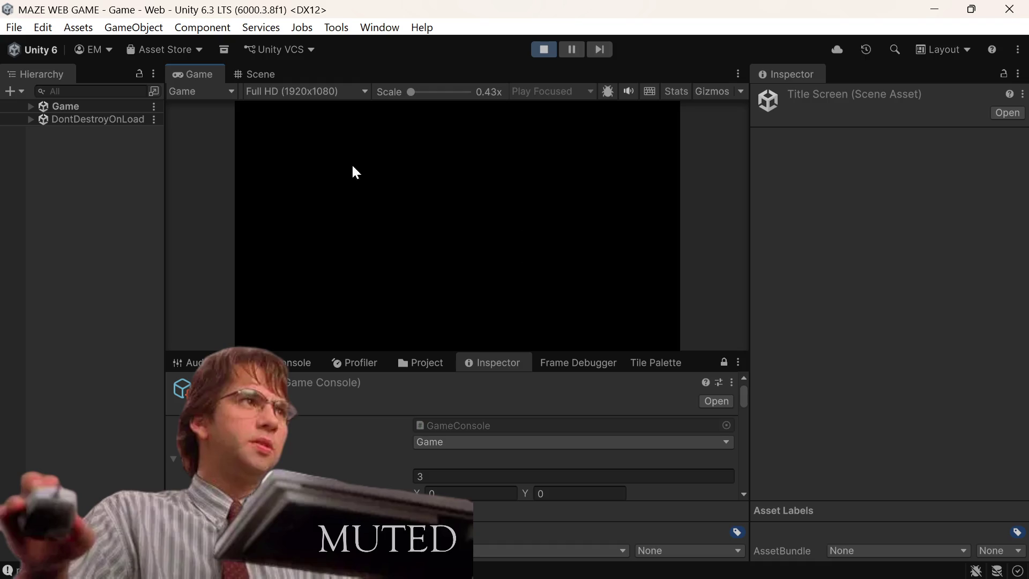
# Step: Trace the RoomRenderer.cs line 85 NullReferenceException via Hierarchy and Console, then stop playing
pyautogui.click(31, 107)
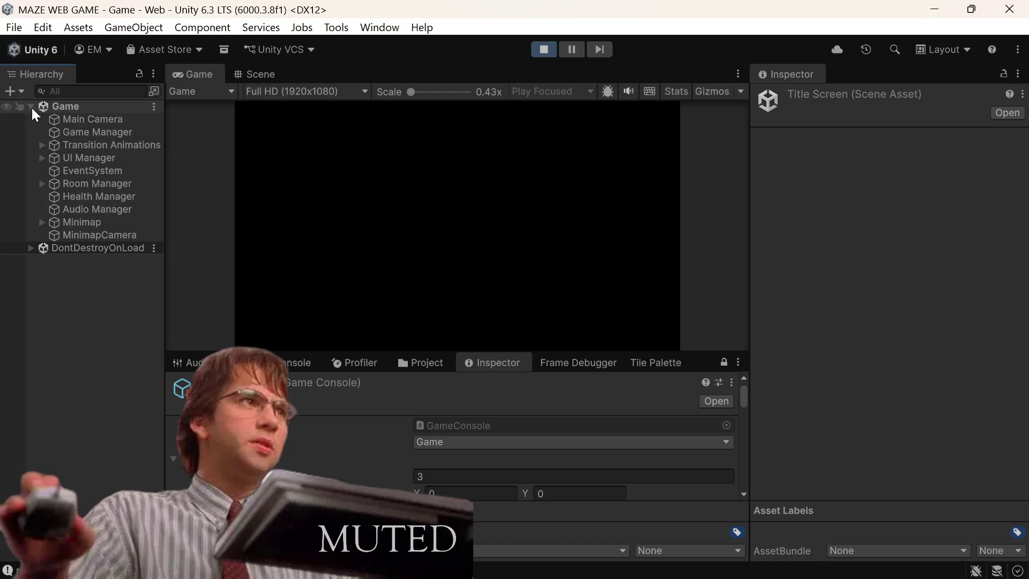
pyautogui.click(42, 222)
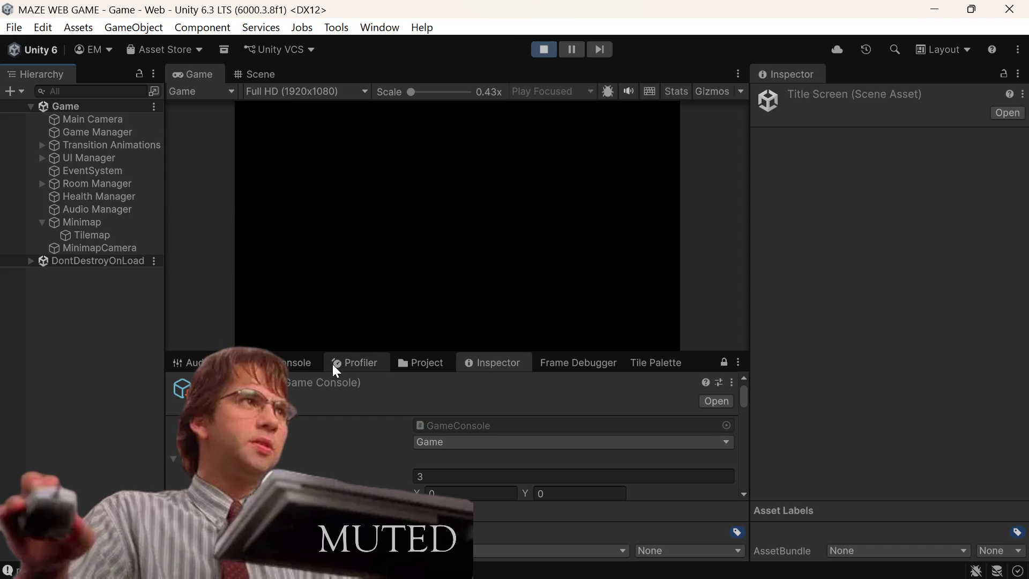
pyautogui.click(303, 362)
pyautogui.click(332, 404)
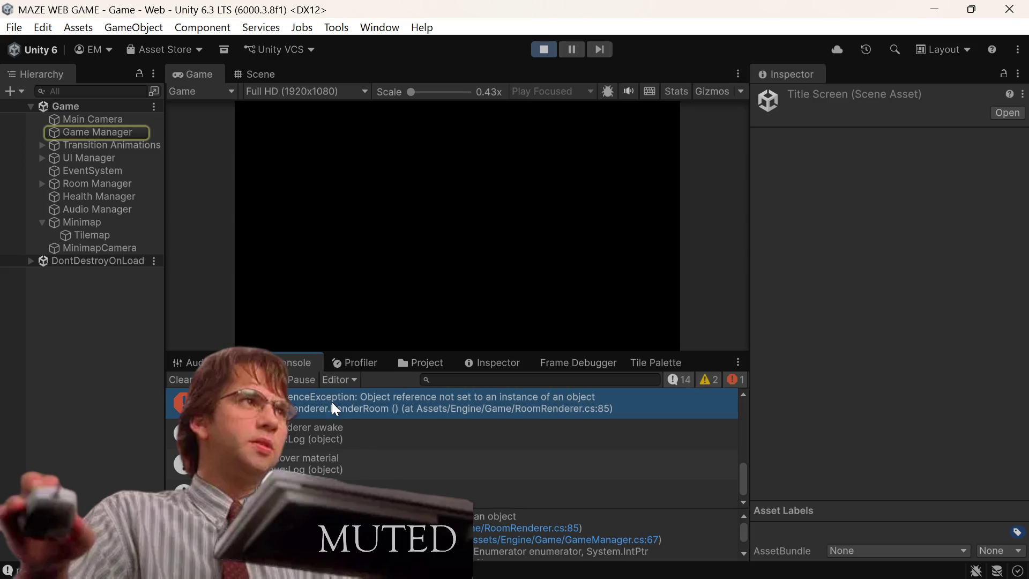
pyautogui.click(90, 136)
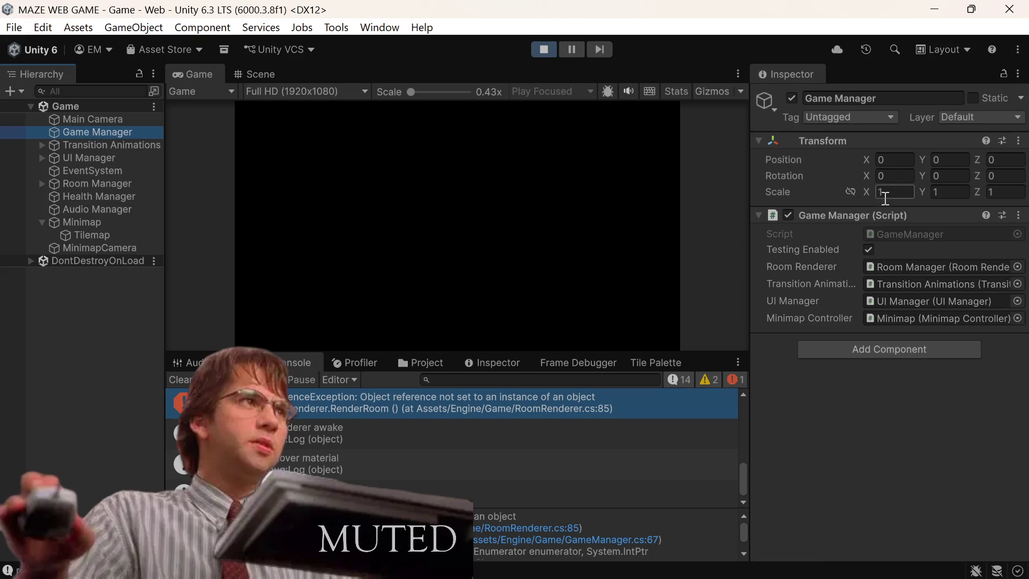
pyautogui.click(488, 527)
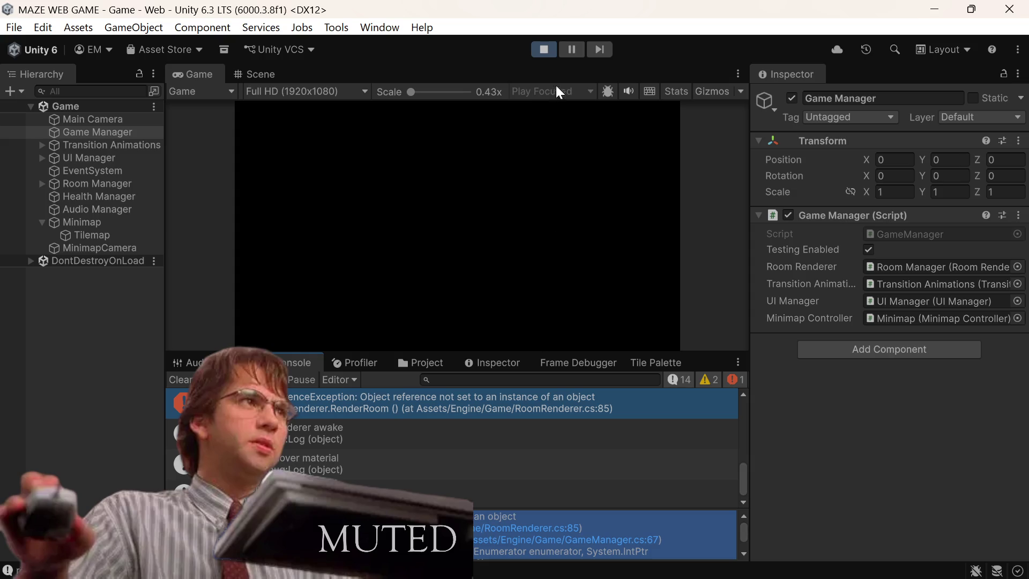
pyautogui.click(552, 50)
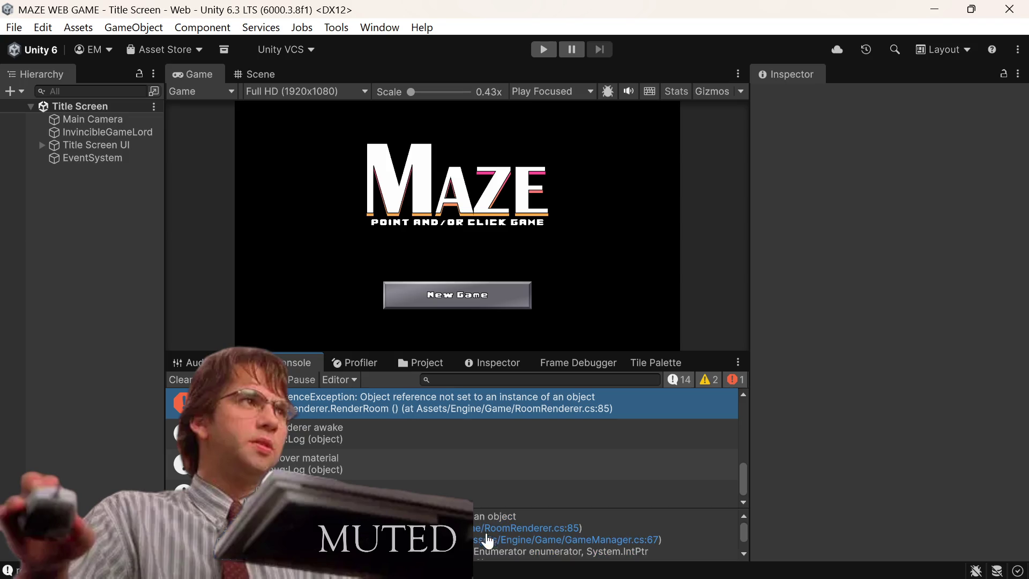
pyautogui.moveTo(479, 577)
pyautogui.click(541, 559)
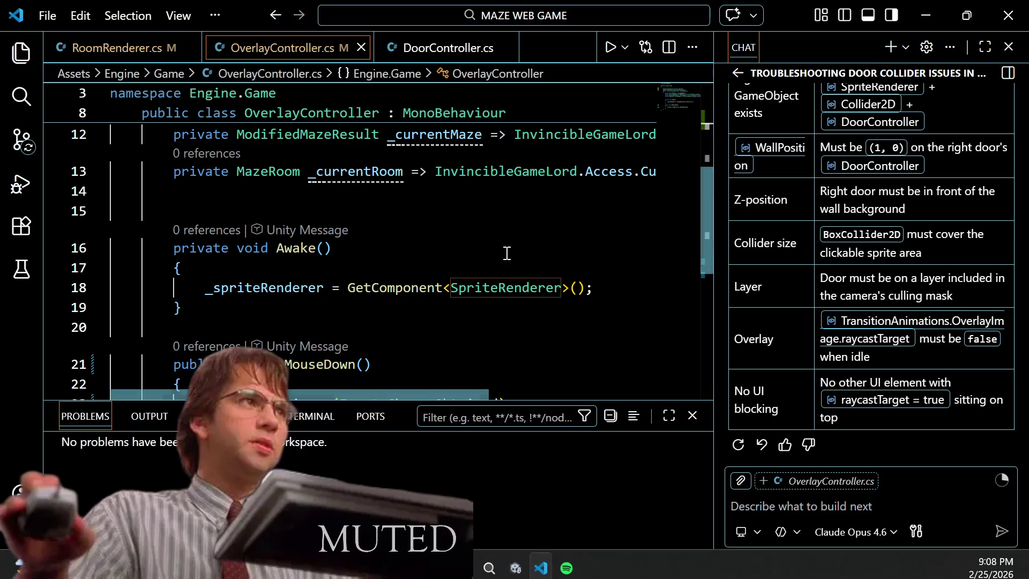
pyautogui.scroll(-3, 495, 219)
pyautogui.scroll(3, 495, 218)
pyautogui.hotkey('ctrl', 'Tab')
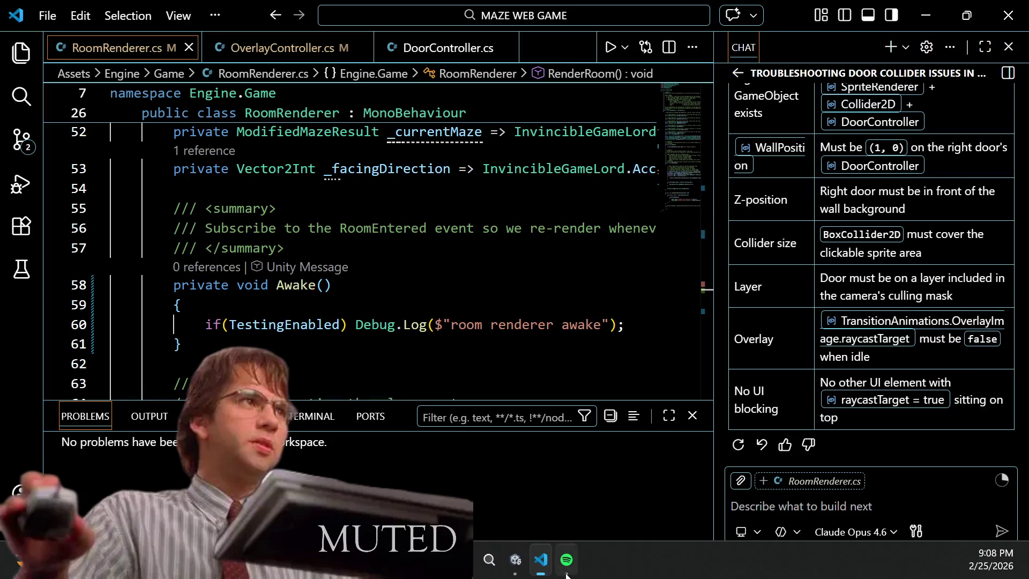
pyautogui.click(515, 559)
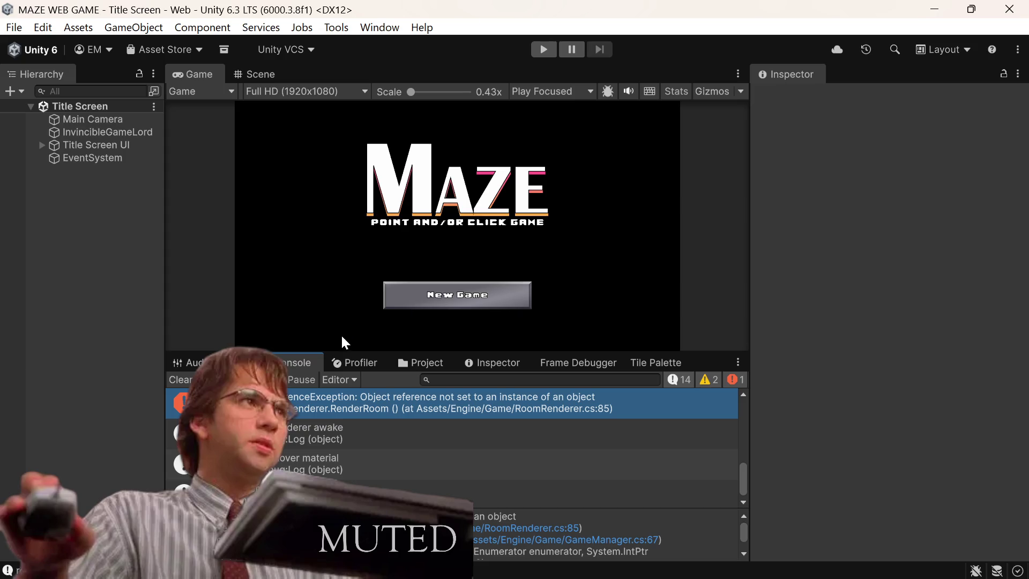
# Step: Search the Project for 'game' and open the Game scene
pyautogui.click(423, 363)
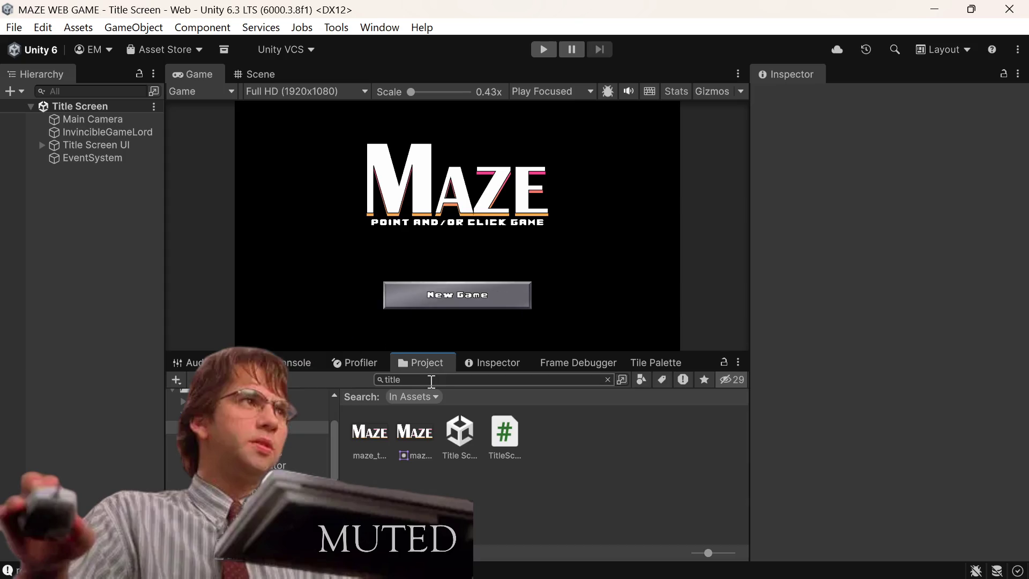
pyautogui.click(431, 379)
pyautogui.write('game')
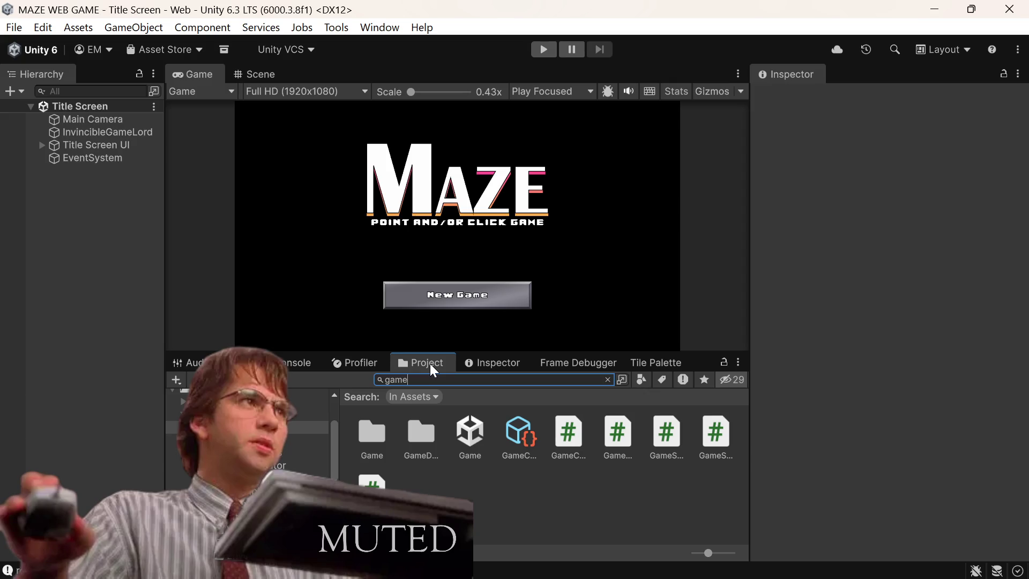
pyautogui.doubleClick(471, 445)
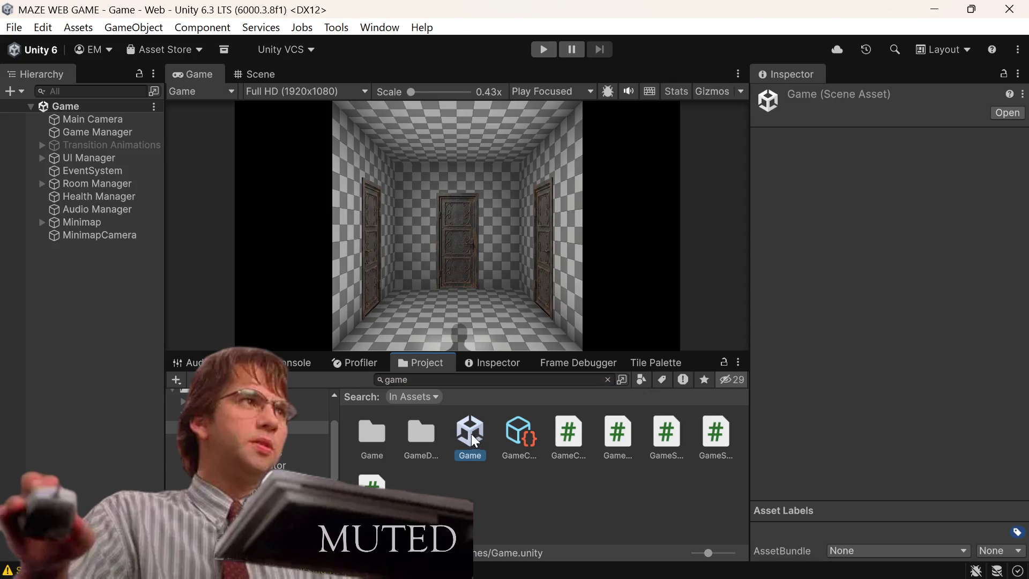
# Step: Add a Polygon Collider 2D to Room Overlay under Room Manager and save the scene
pyautogui.click(42, 184)
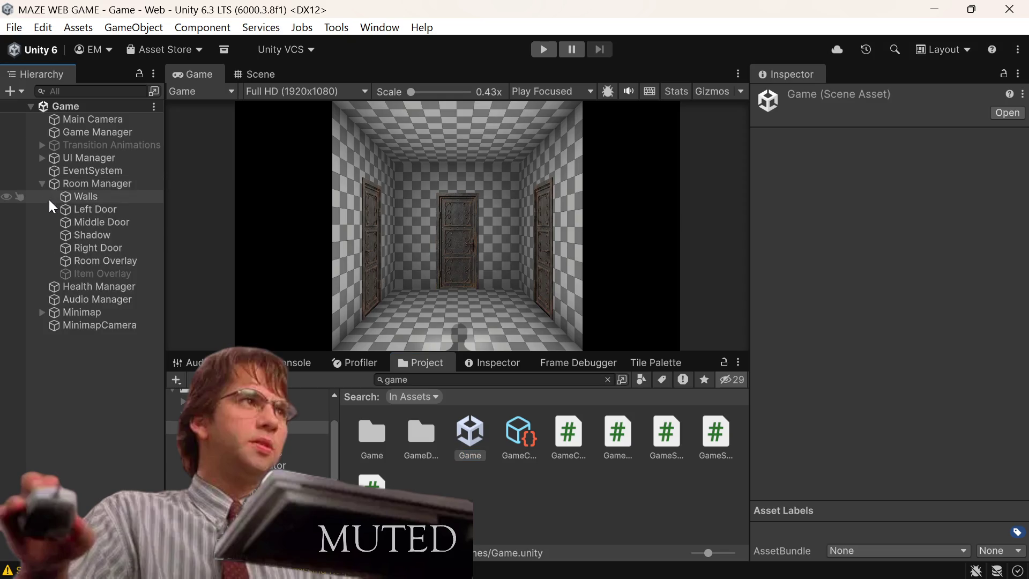
pyautogui.click(114, 263)
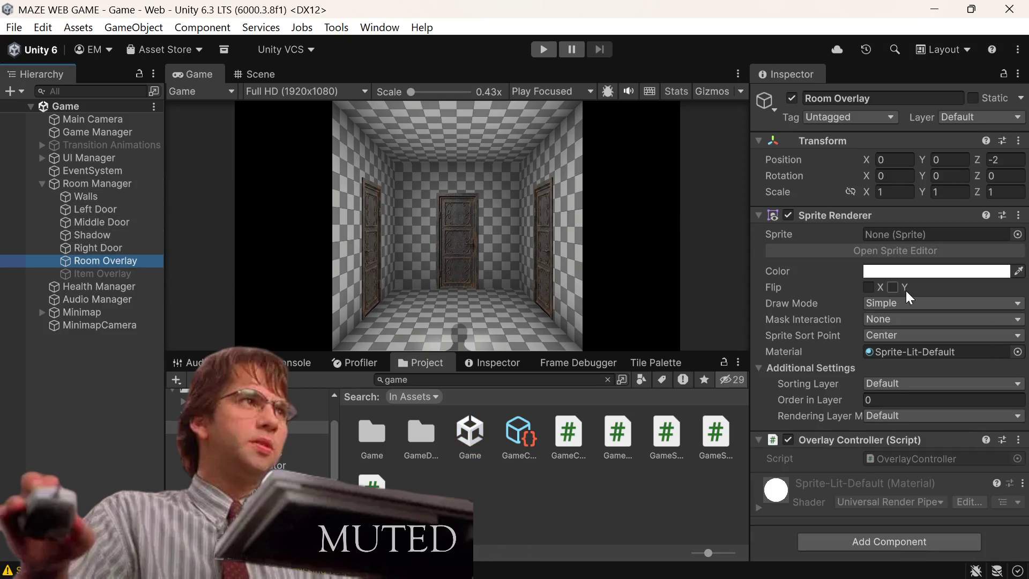
pyautogui.click(870, 539)
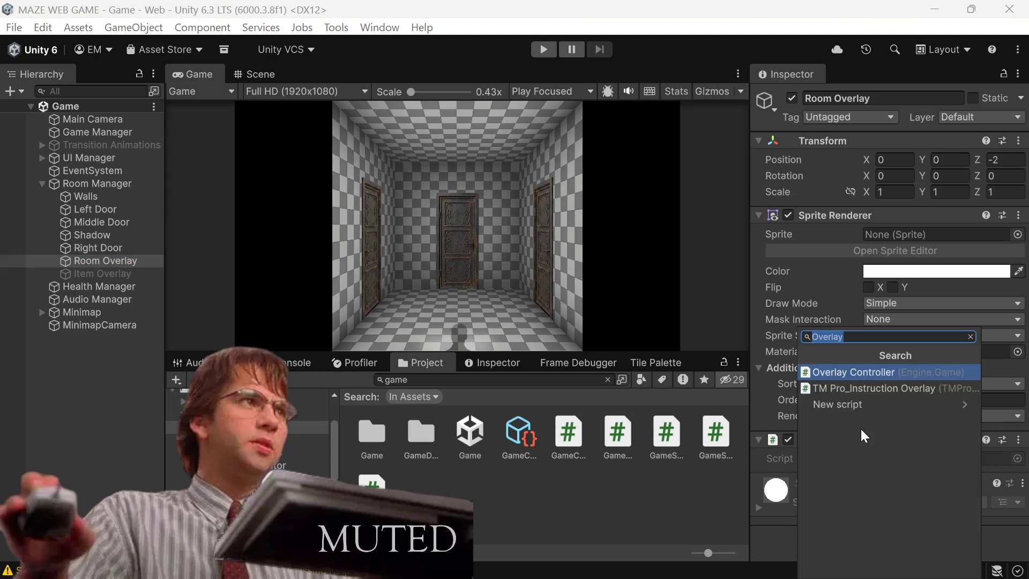
pyautogui.write('Collider')
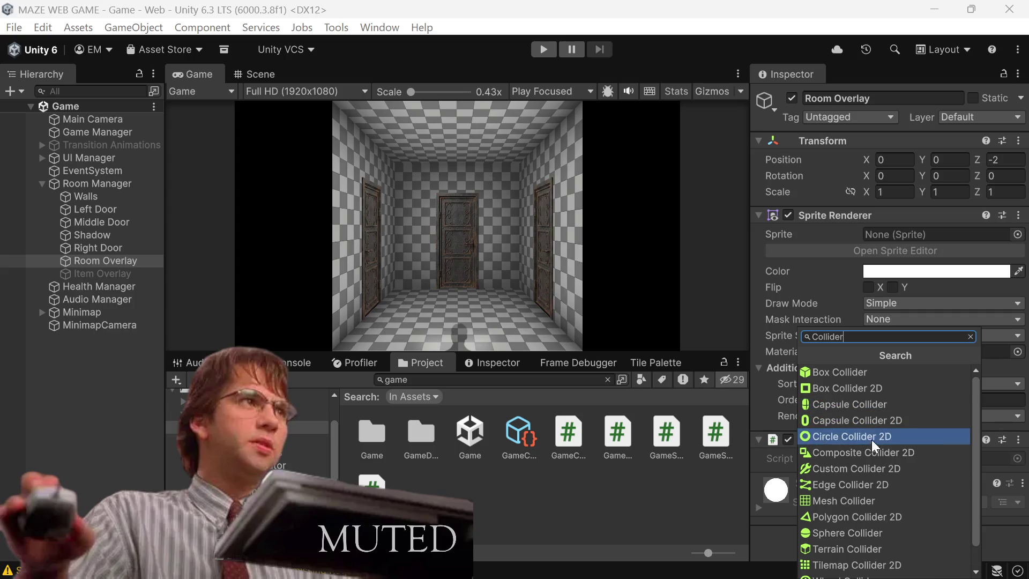
pyautogui.click(850, 515)
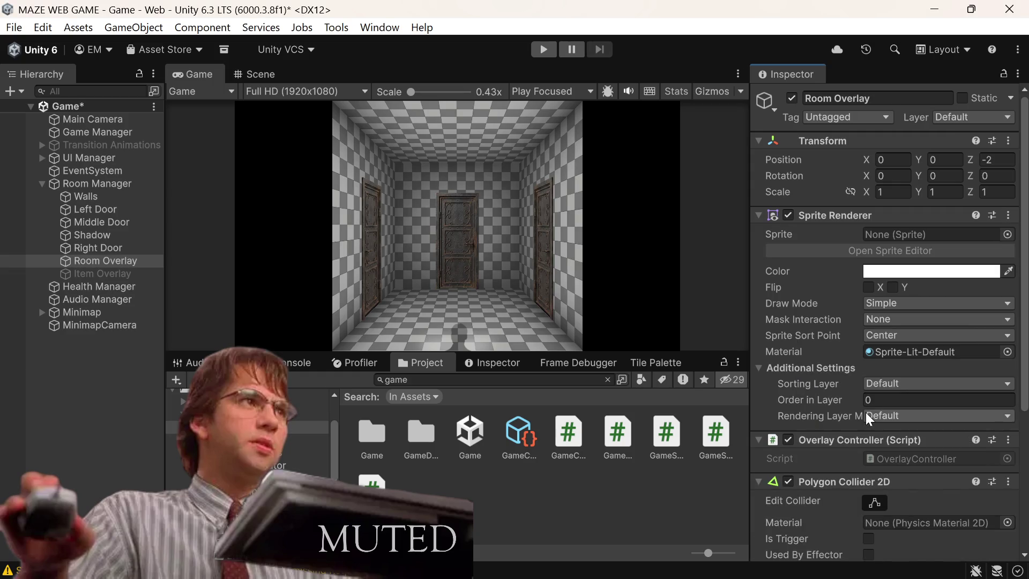
pyautogui.scroll(-3, 866, 412)
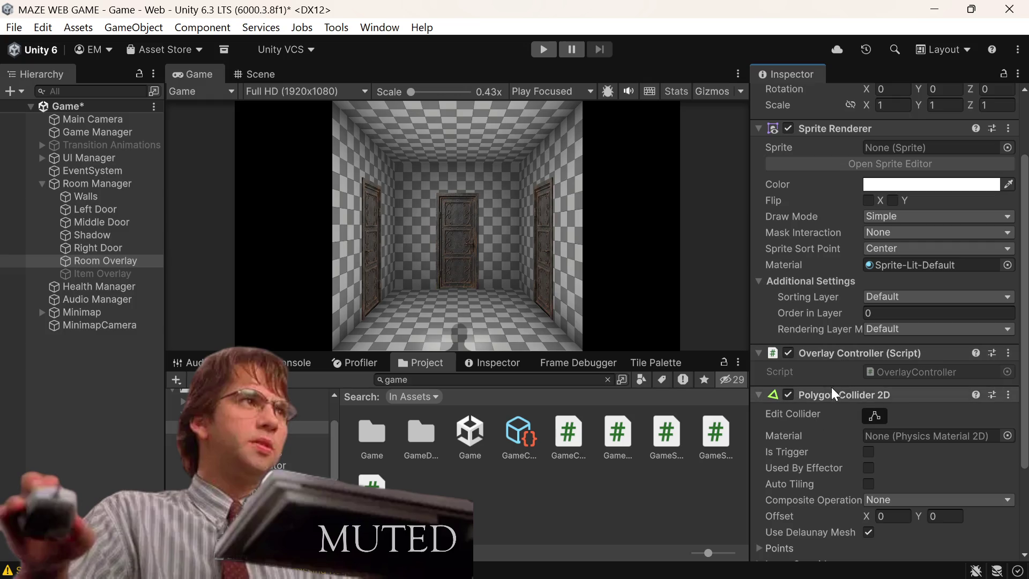
pyautogui.hotkey('ctrl', 's')
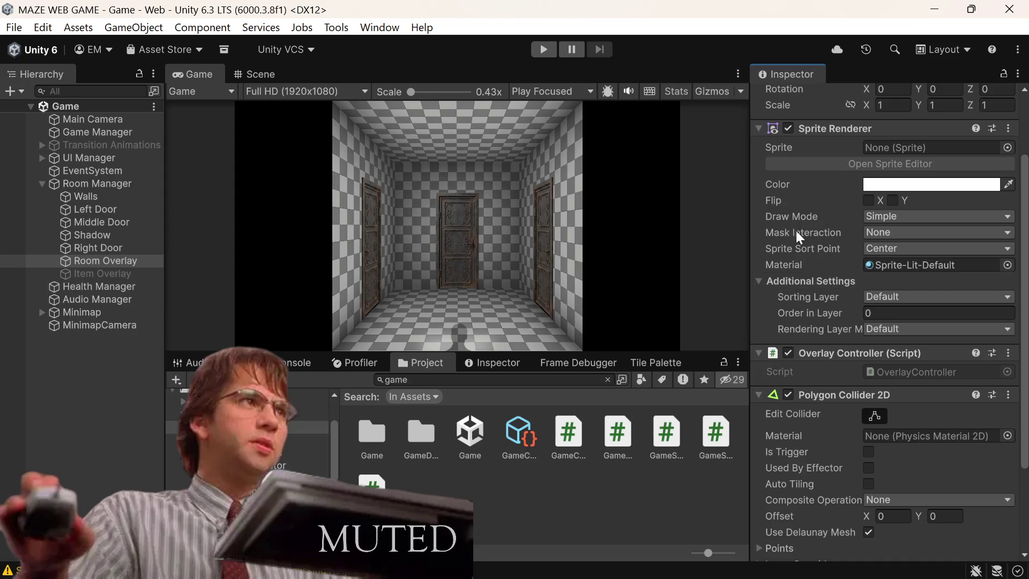
# Step: Make Room Overlay inactive and select Room Manager
pyautogui.scroll(3, 789, 143)
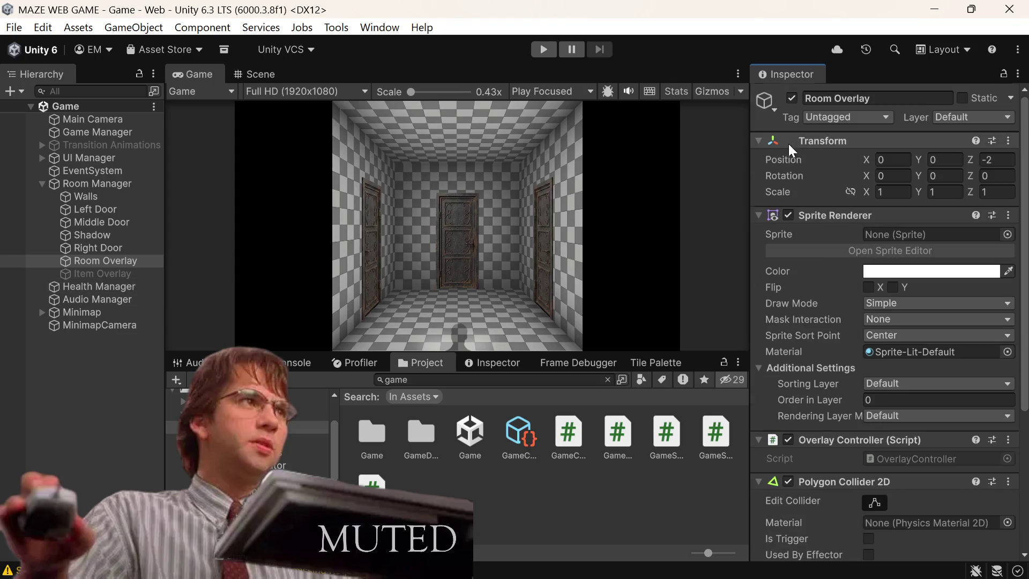
pyautogui.click(792, 99)
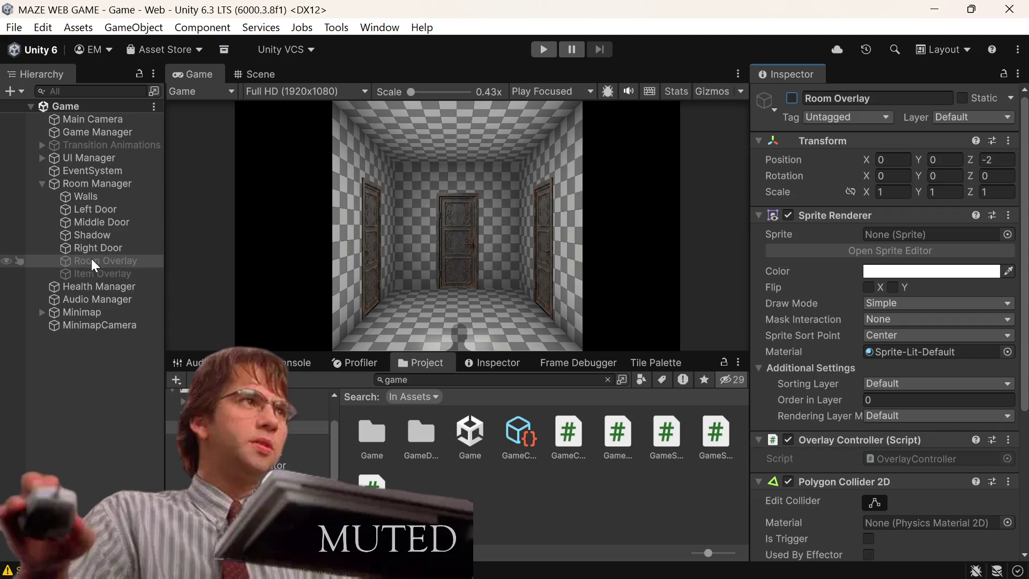
pyautogui.click(111, 184)
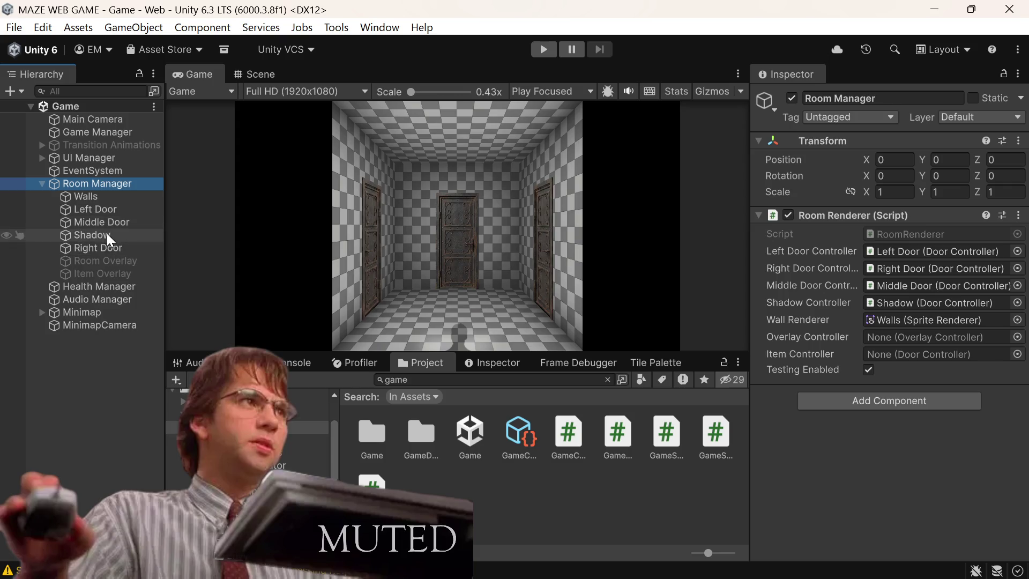
# Step: Assign Room Overlay to Room Renderer's Overlay Controller field and run a quick playtest
pyautogui.moveTo(107, 261)
pyautogui.mouseDown()
pyautogui.moveTo(857, 285)
pyautogui.moveTo(914, 343)
pyautogui.mouseUp()
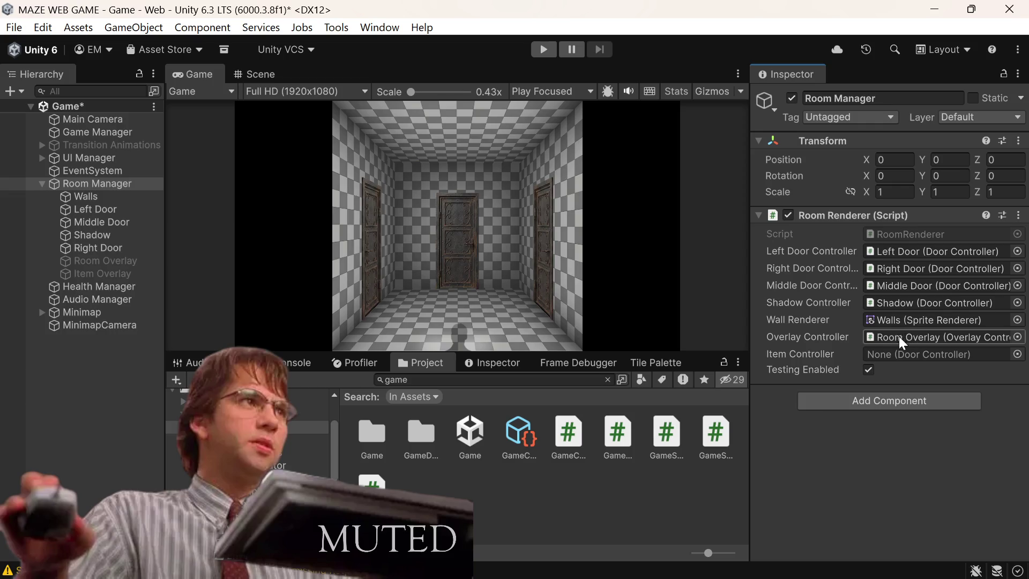
pyautogui.click(543, 49)
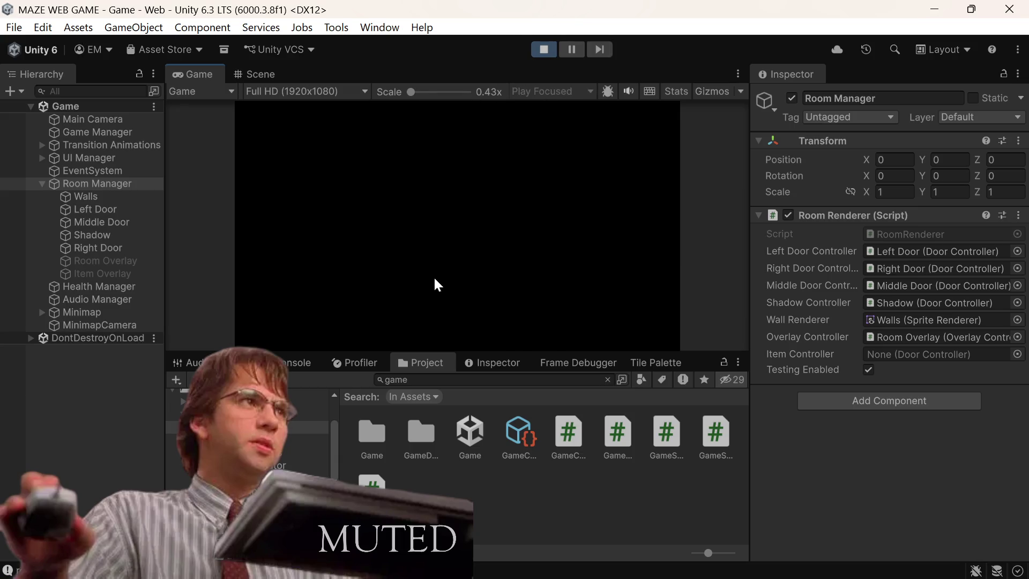
pyautogui.click(549, 54)
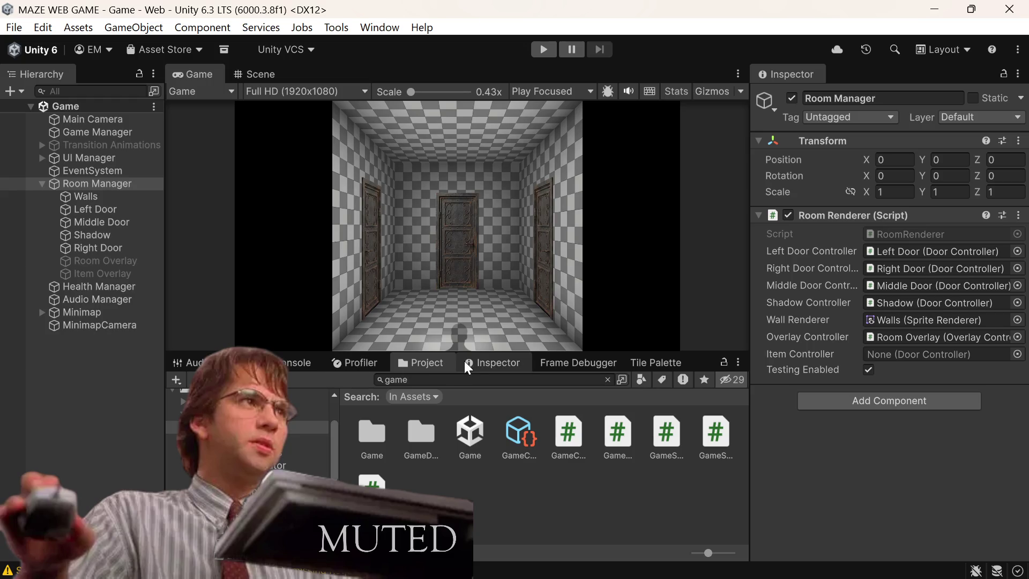
# Step: Search the Project for 'title' and open the Title Screen scene
pyautogui.click(442, 378)
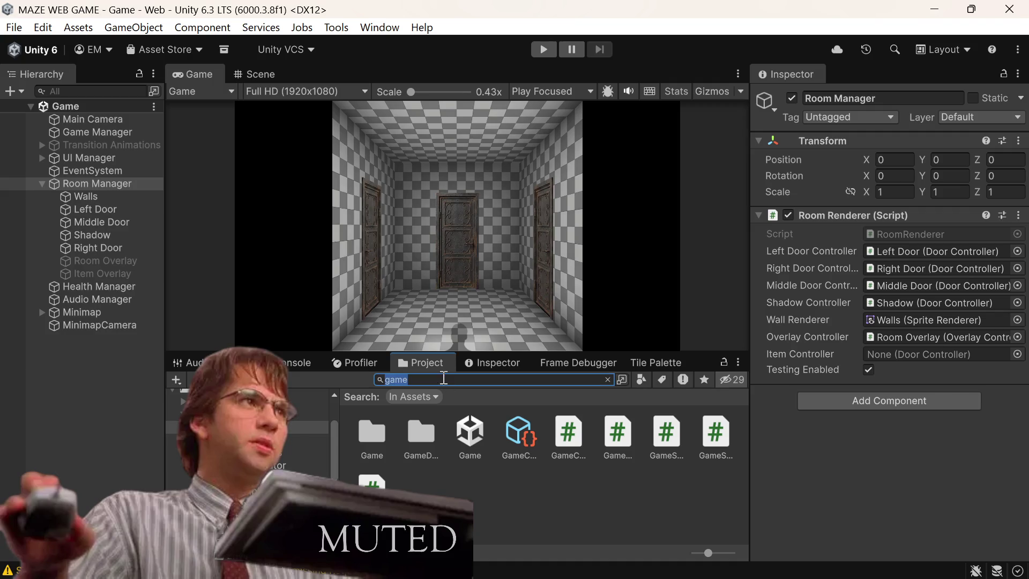
pyautogui.write('title')
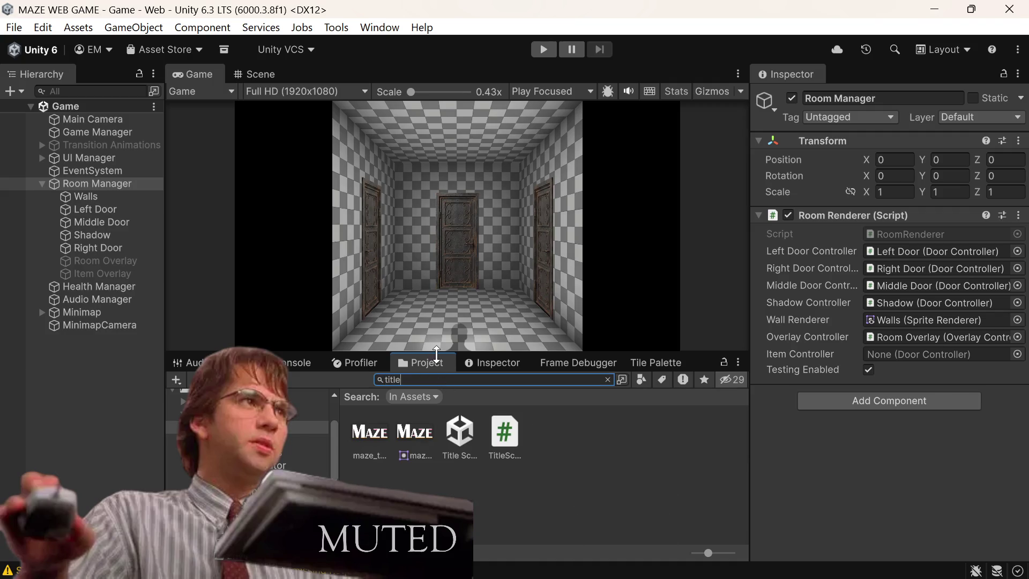
pyautogui.doubleClick(461, 435)
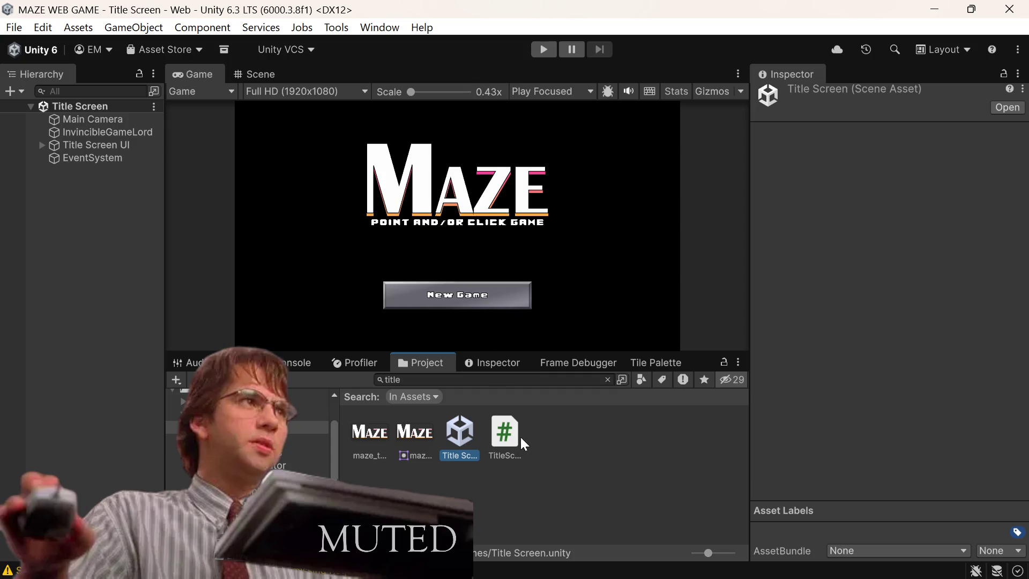
pyautogui.doubleClick(480, 379)
pyautogui.write('game')
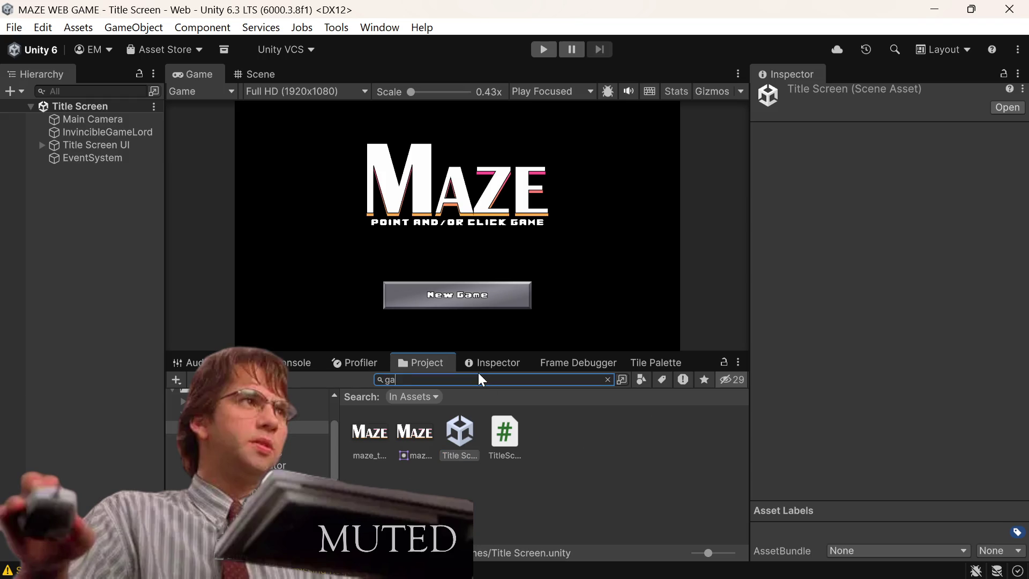
pyautogui.moveTo(470, 431)
pyautogui.mouseDown()
pyautogui.moveTo(310, 434)
pyautogui.moveTo(115, 322)
pyautogui.moveTo(129, 298)
pyautogui.mouseUp()
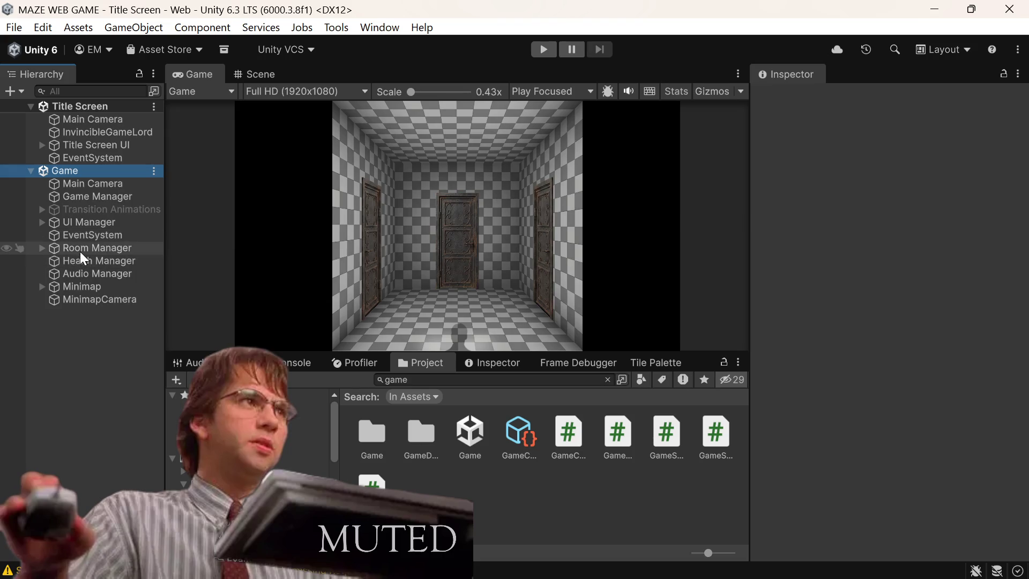
pyautogui.click(42, 248)
pyautogui.click(99, 325)
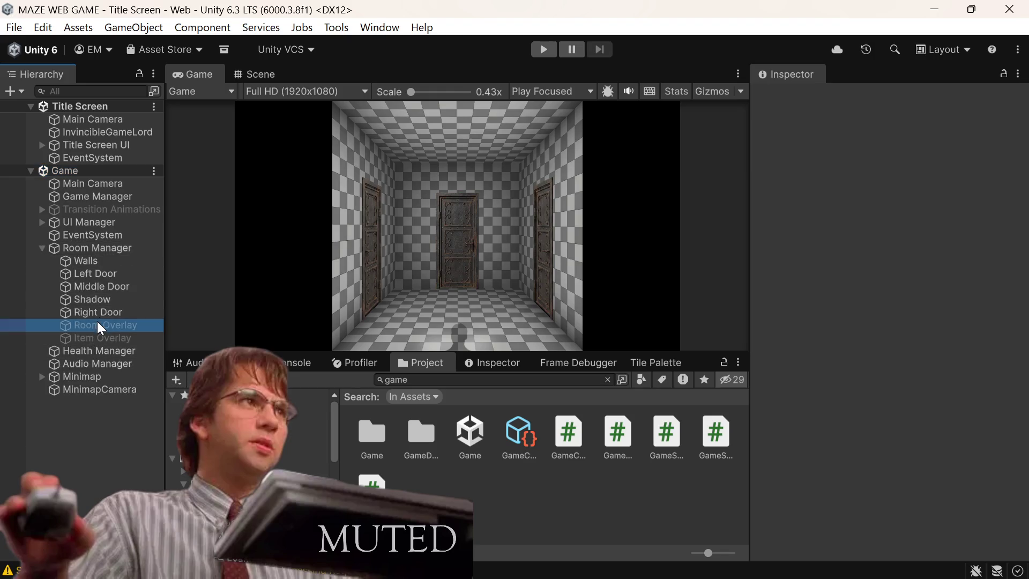
pyautogui.scroll(-5, 928, 294)
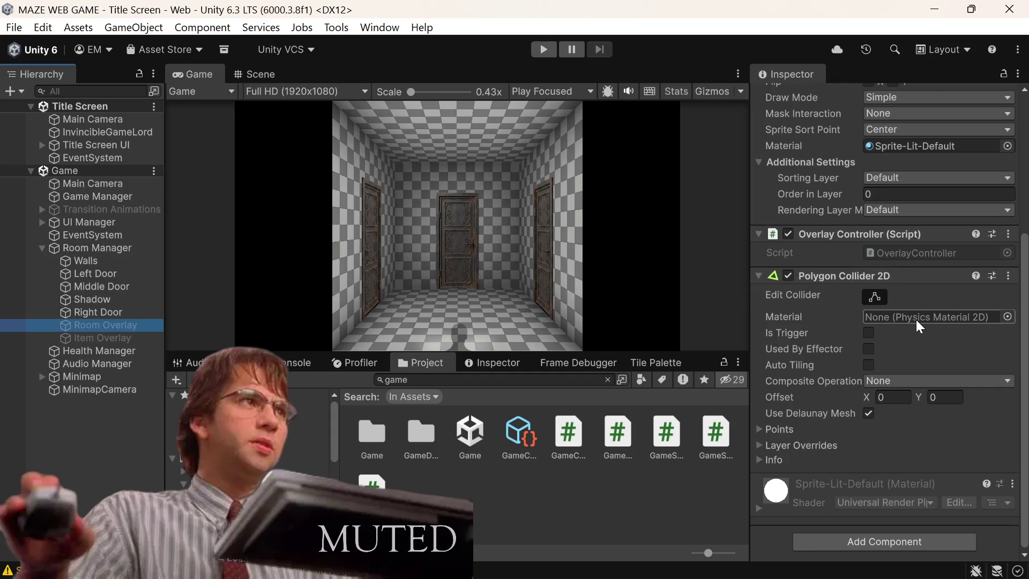
pyautogui.scroll(2, 901, 372)
pyautogui.scroll(-2, 901, 372)
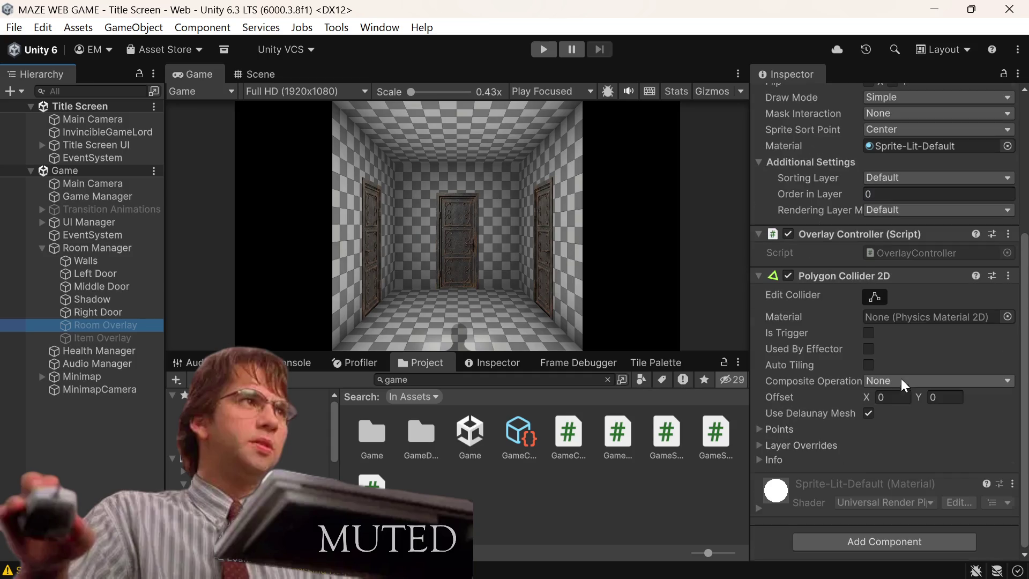
pyautogui.rightClick(147, 174)
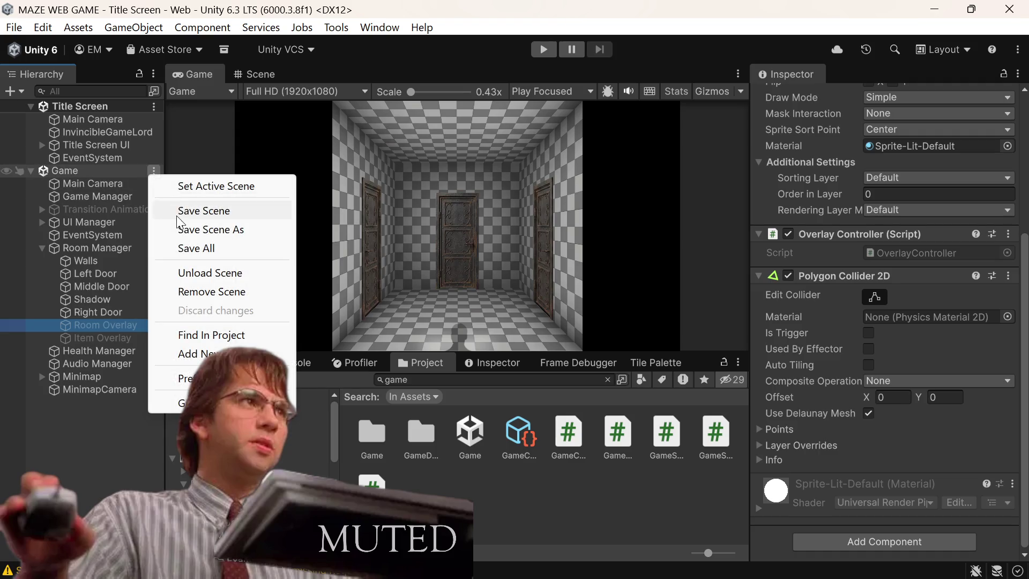
pyautogui.click(202, 293)
pyautogui.click(543, 51)
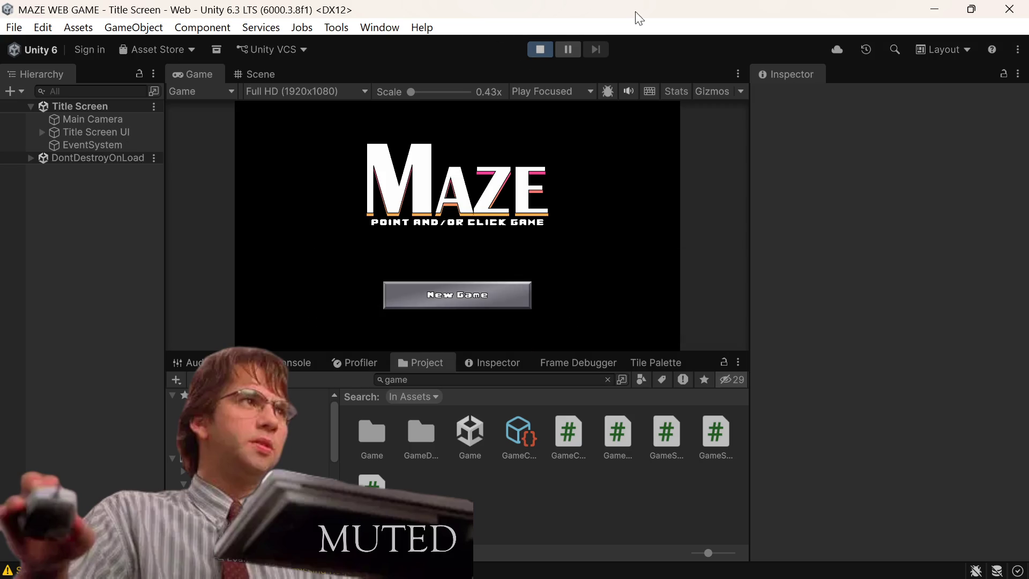
pyautogui.click(458, 298)
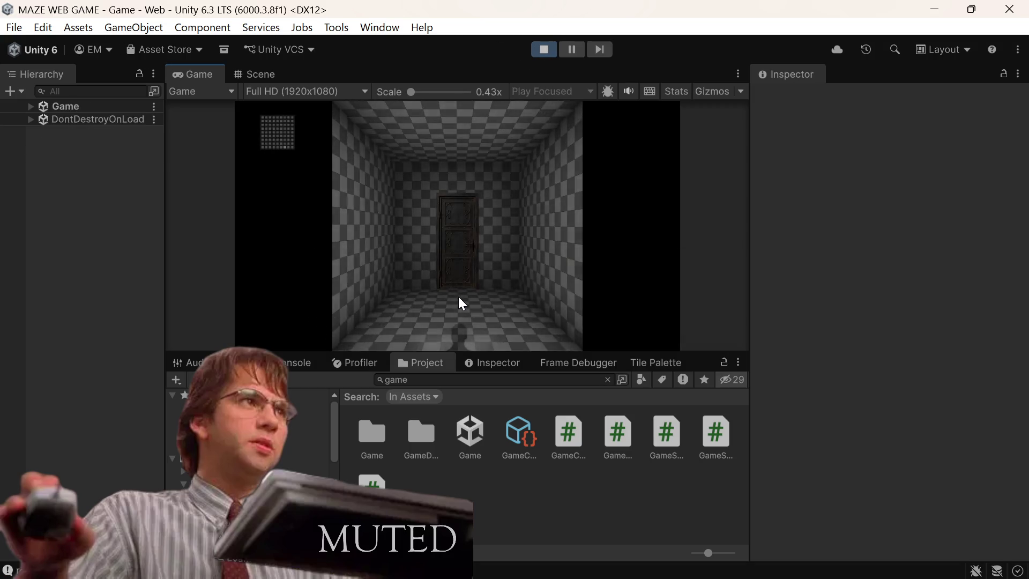
pyautogui.click(460, 236)
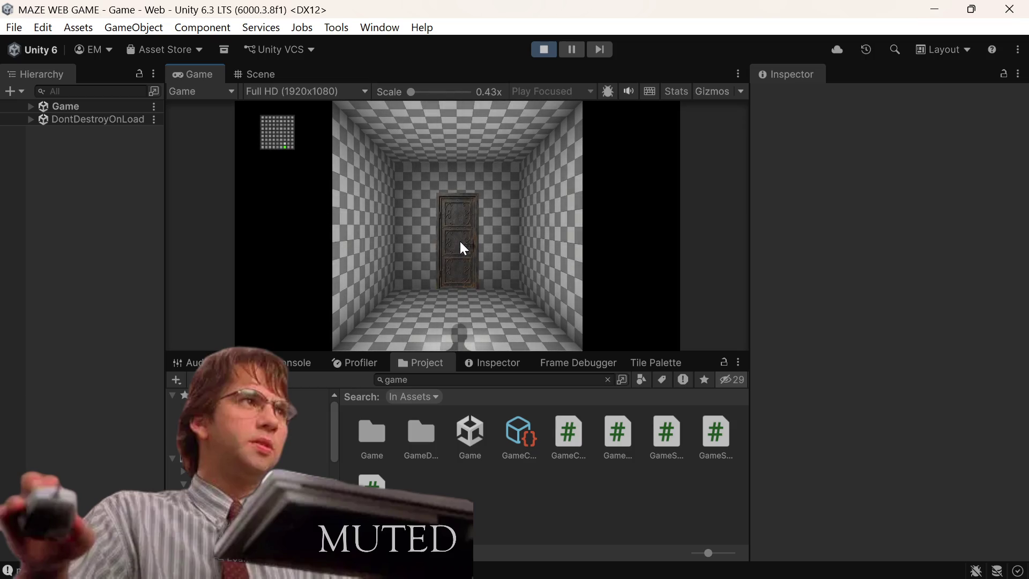
pyautogui.click(461, 245)
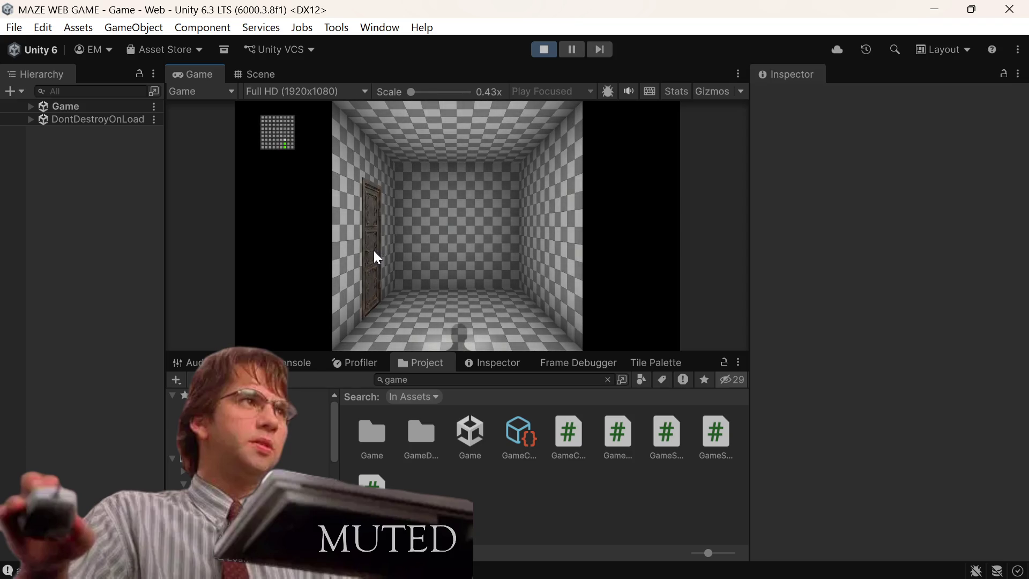
pyautogui.click(374, 249)
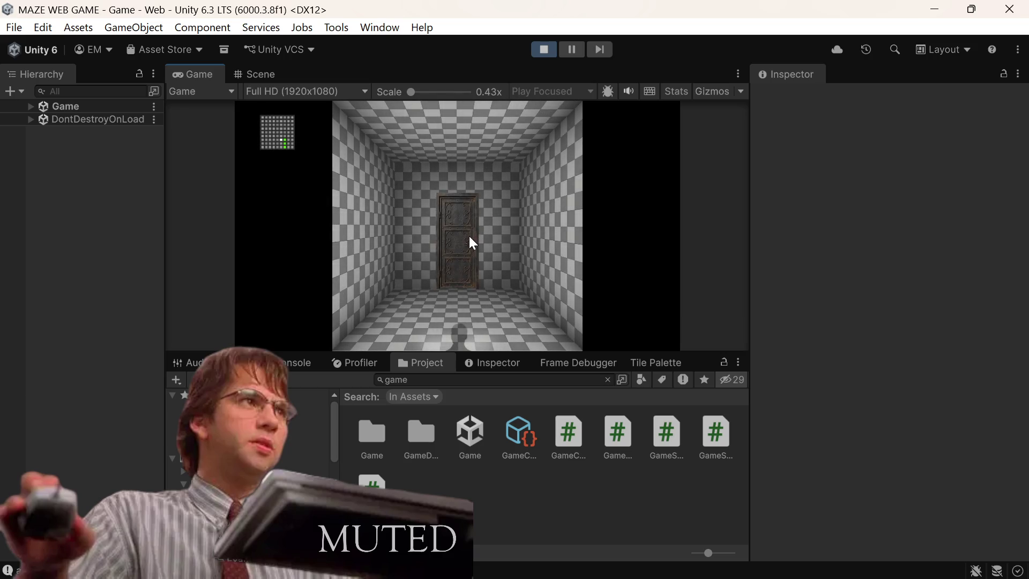
pyautogui.click(454, 242)
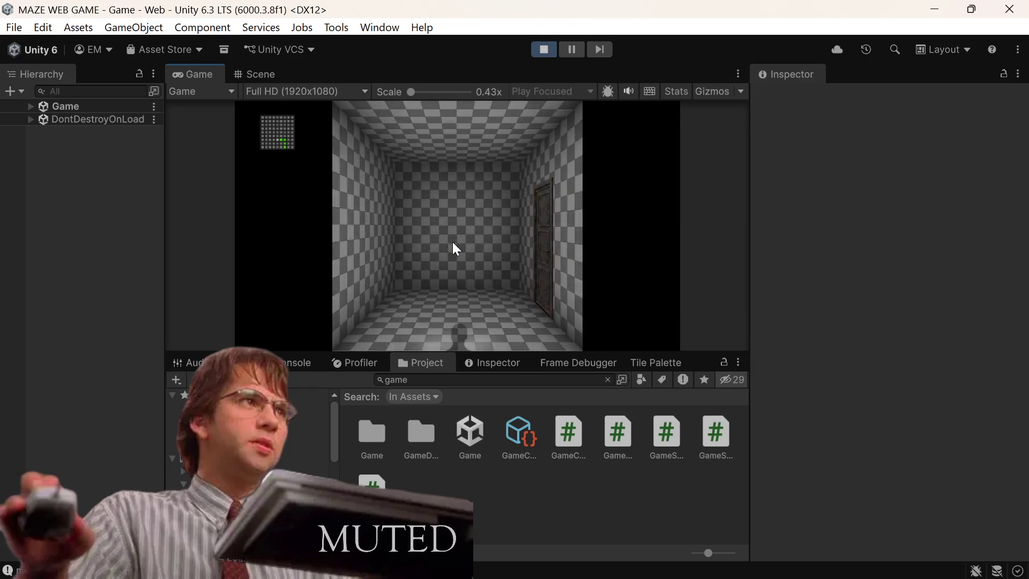
pyautogui.click(545, 243)
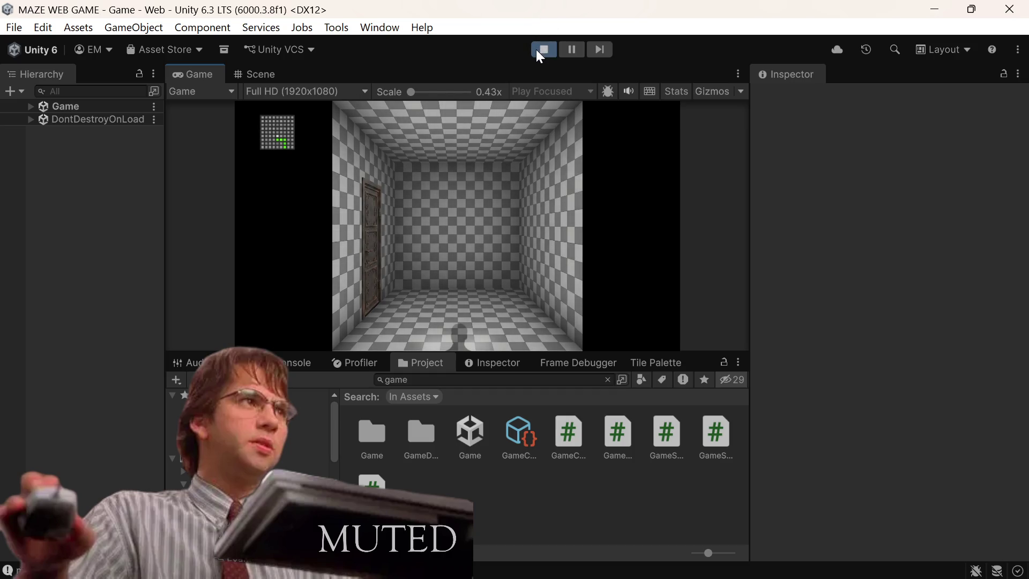
pyautogui.click(539, 50)
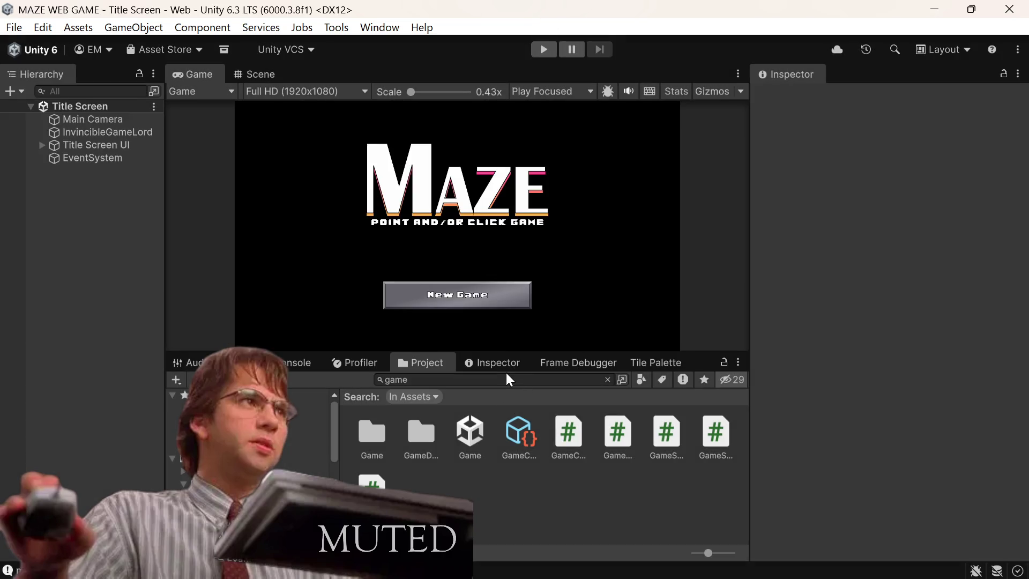
# Step: Inspect the ResourceBank asset's sprite lists via a 'resource' search, then enter Play mode
pyautogui.click(484, 382)
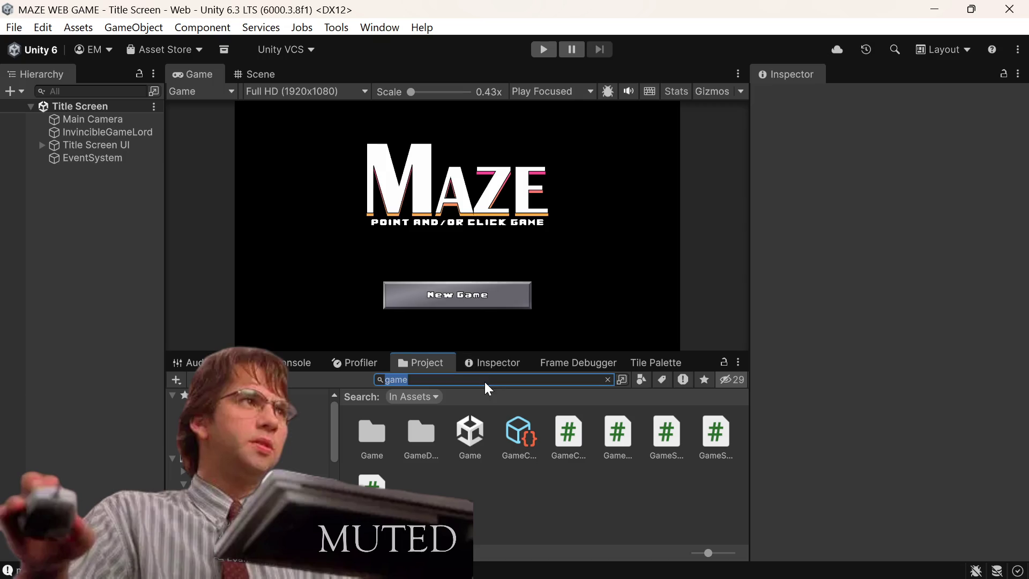
pyautogui.write('reo')
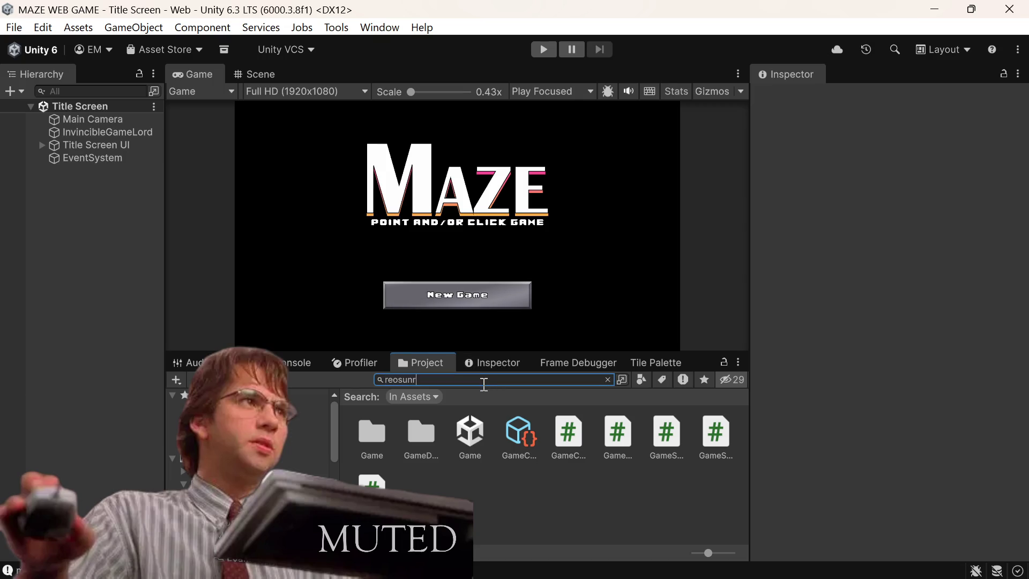
pyautogui.press('BackSpace')
pyautogui.write('source')
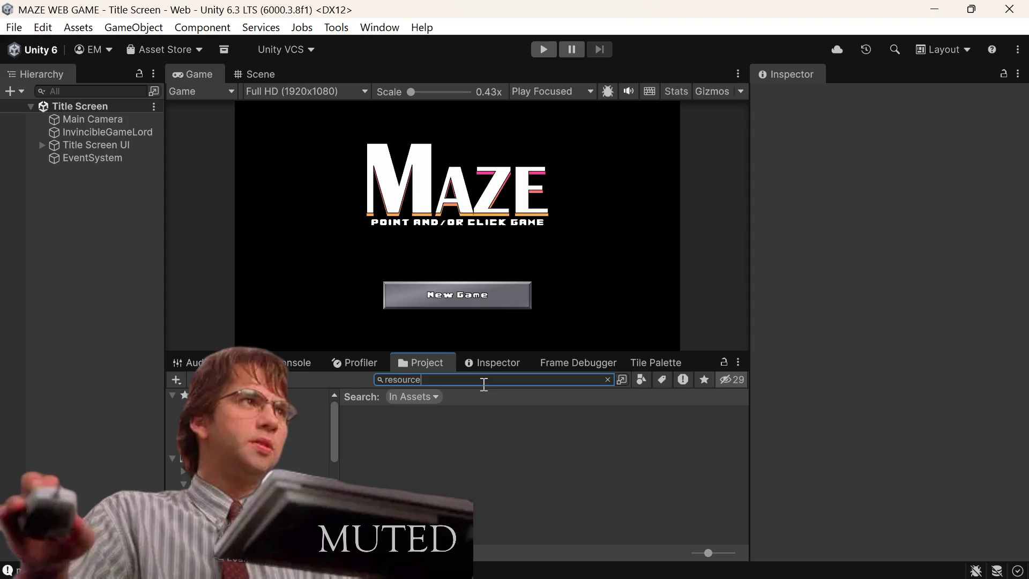
pyautogui.press('Down')
pyautogui.press('Right')
pyautogui.press('Right')
pyautogui.press('Right')
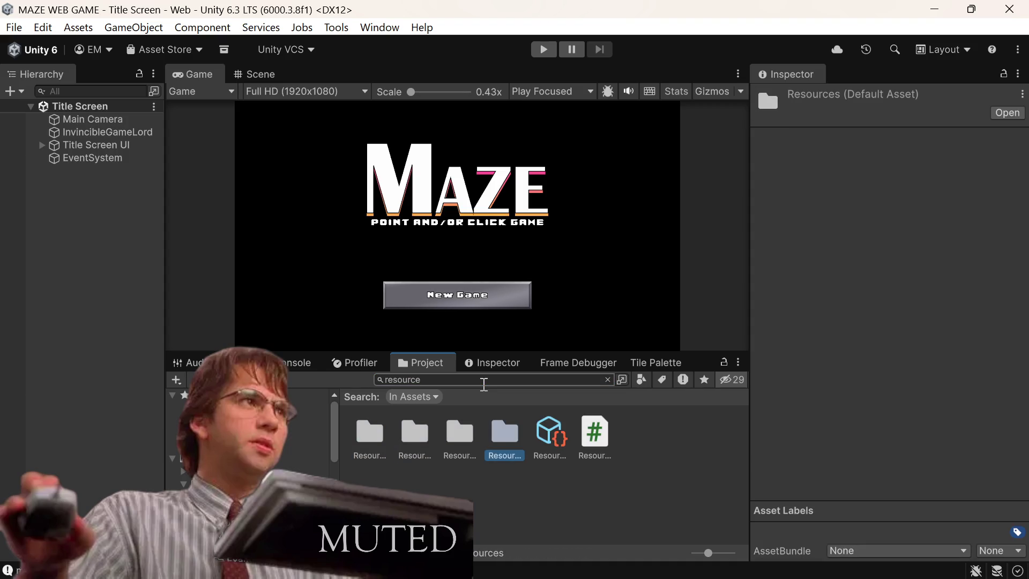
pyautogui.scroll(-3, 879, 214)
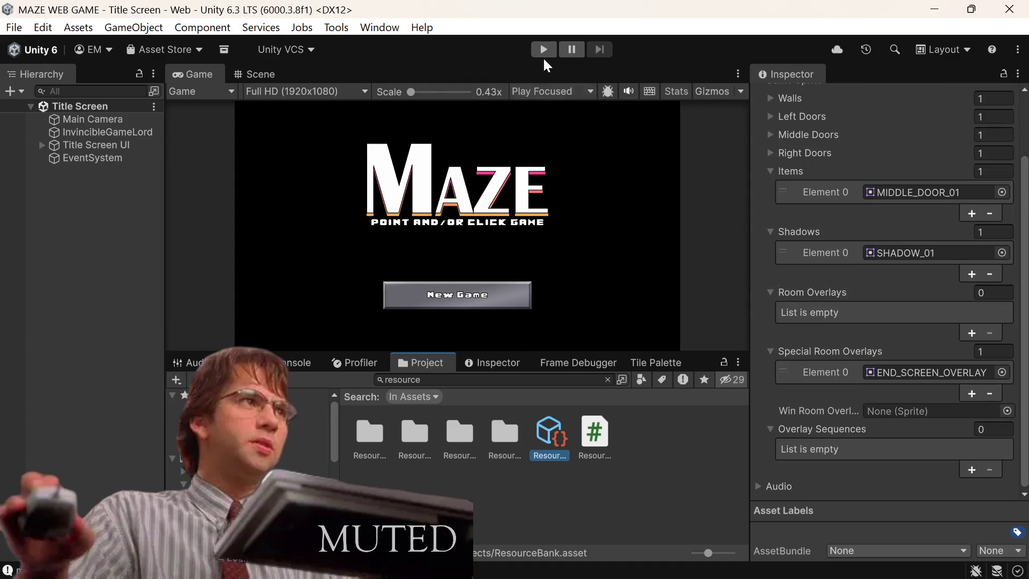
pyautogui.click(476, 363)
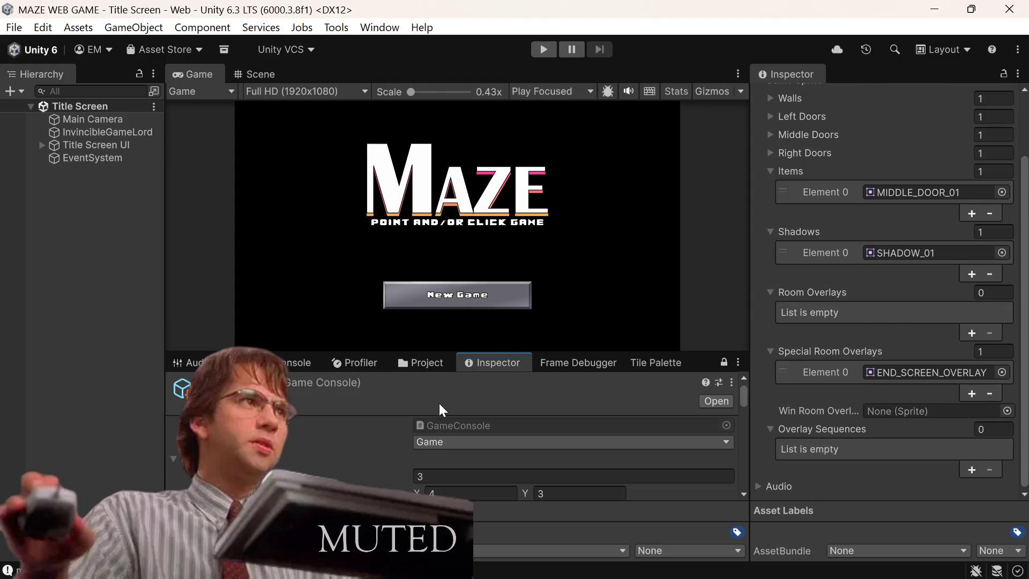
pyautogui.click(547, 50)
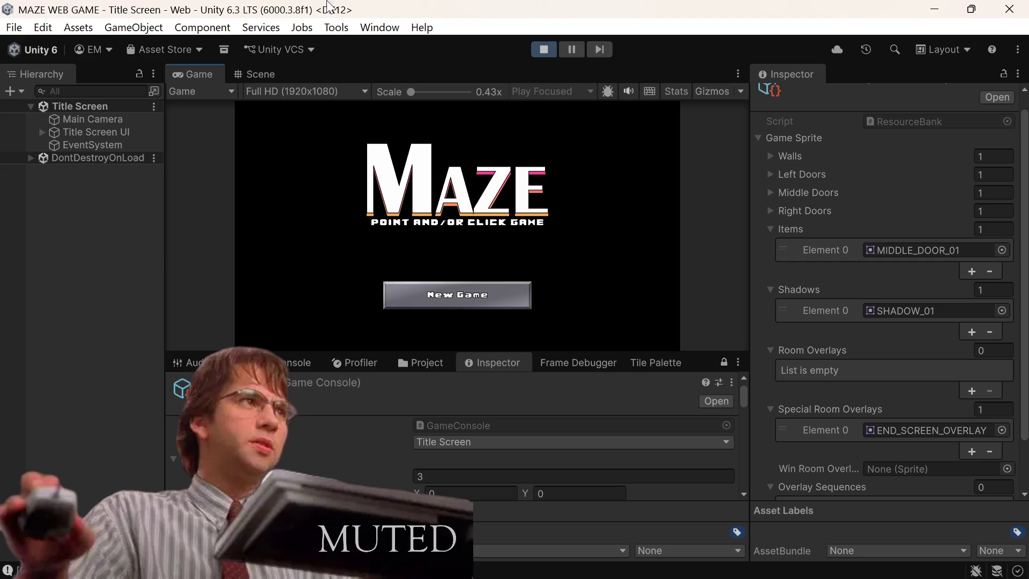
# Step: Start a New Game and walk through middle, middle, left and middle doors
pyautogui.click(471, 301)
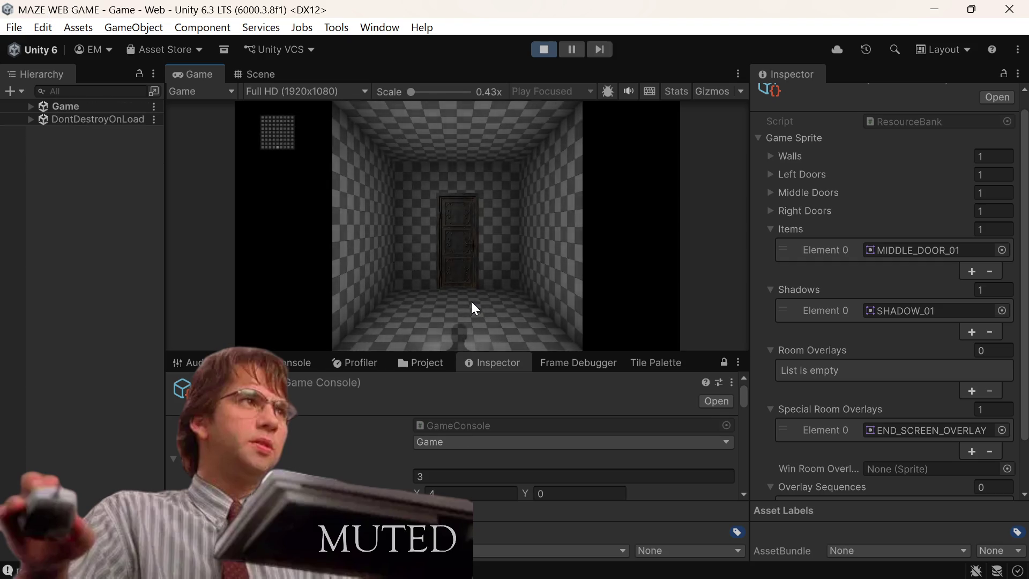
pyautogui.click(458, 245)
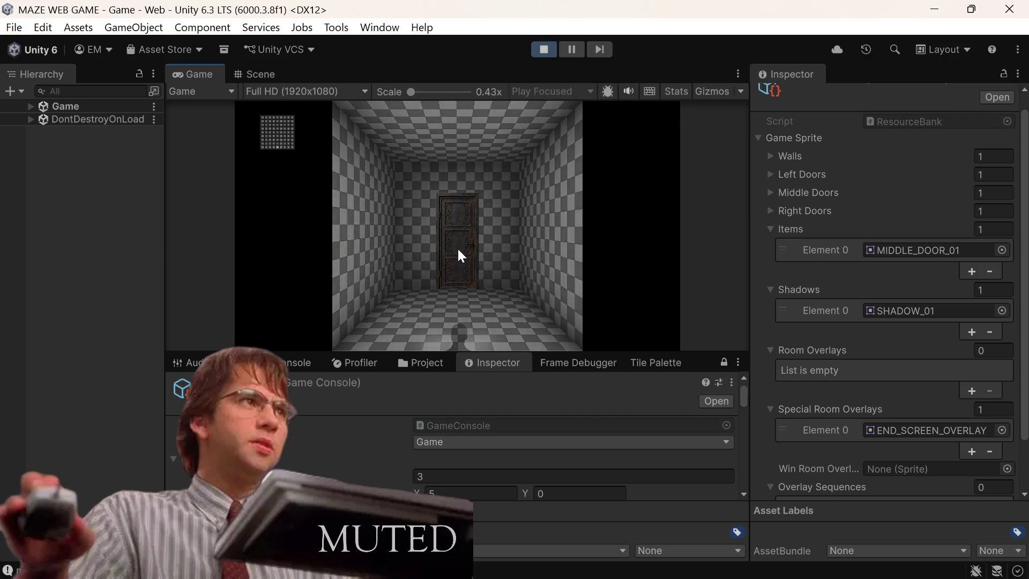
pyautogui.click(472, 241)
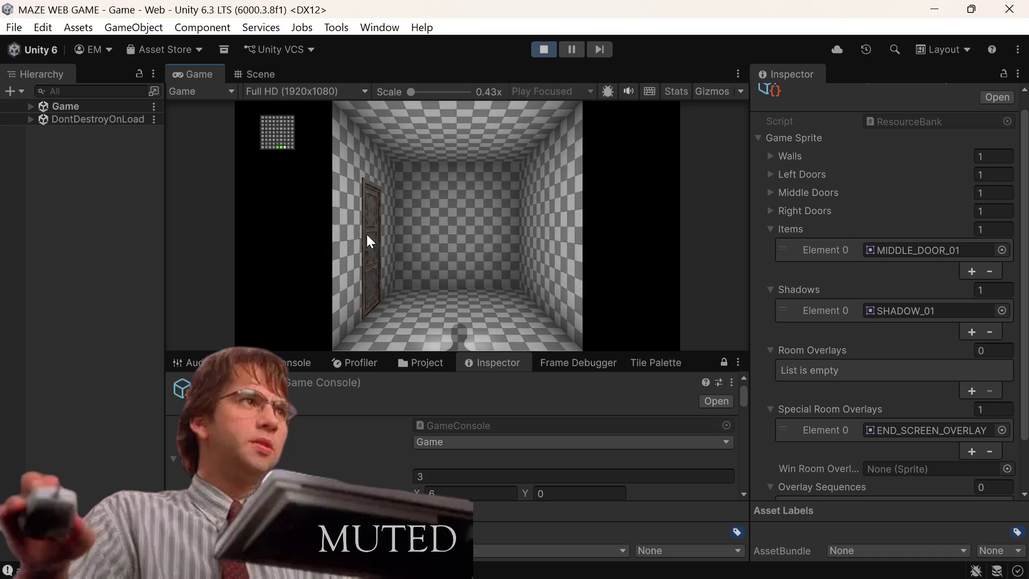
pyautogui.click(367, 236)
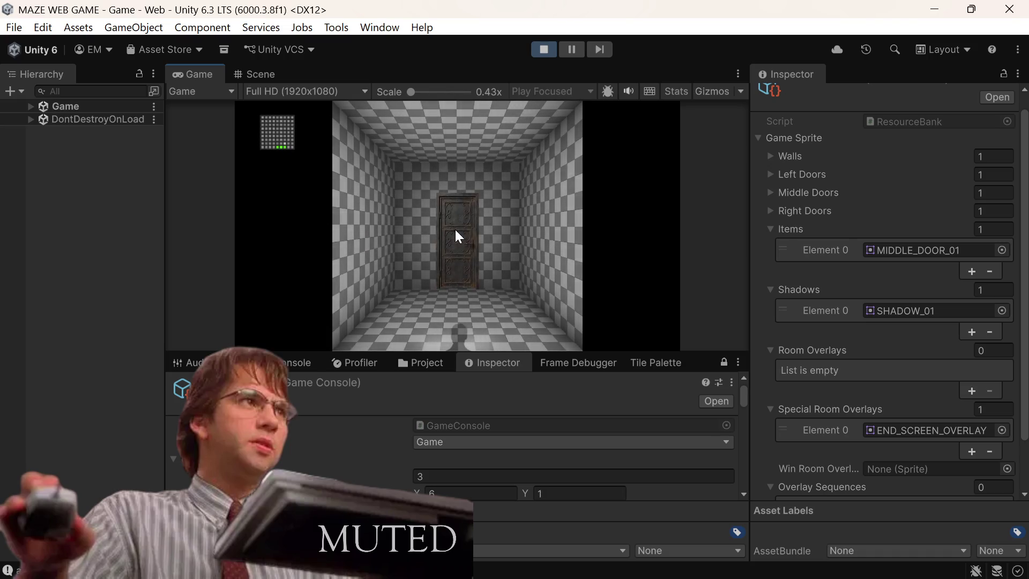
pyautogui.click(455, 230)
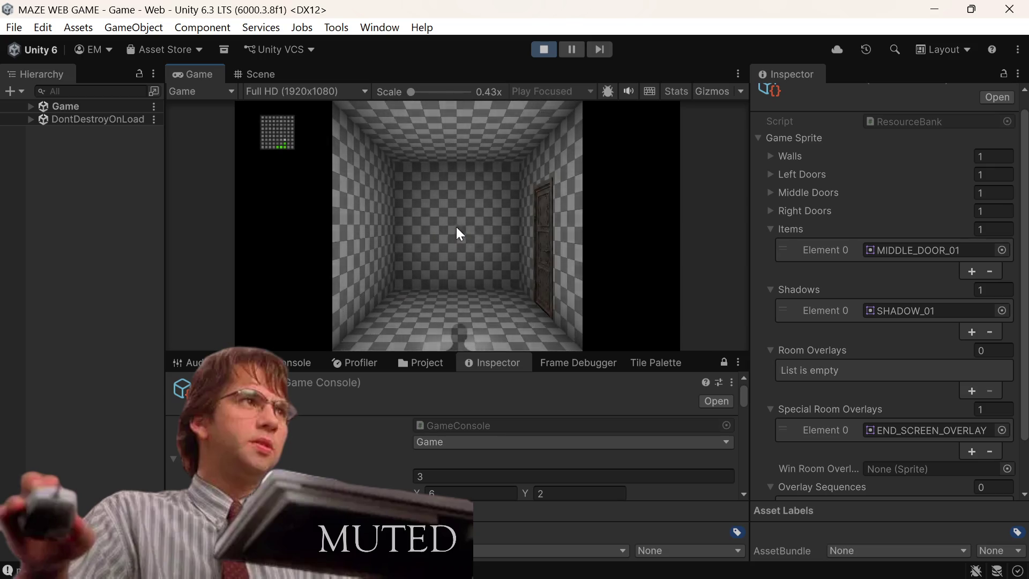
# Step: Continue through right, left, middle and middle doors, then maximize the Game view
pyautogui.click(546, 218)
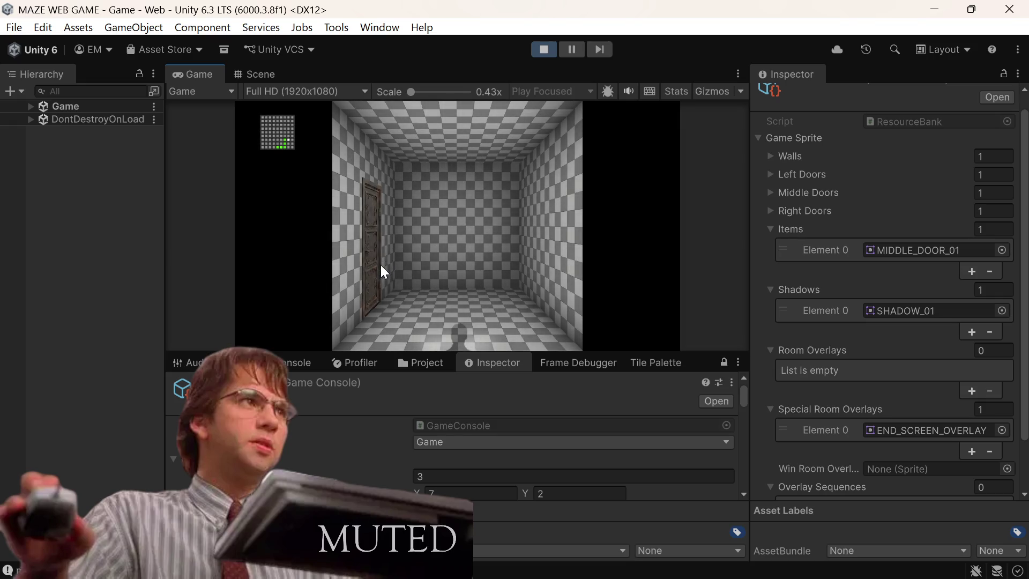
pyautogui.click(373, 272)
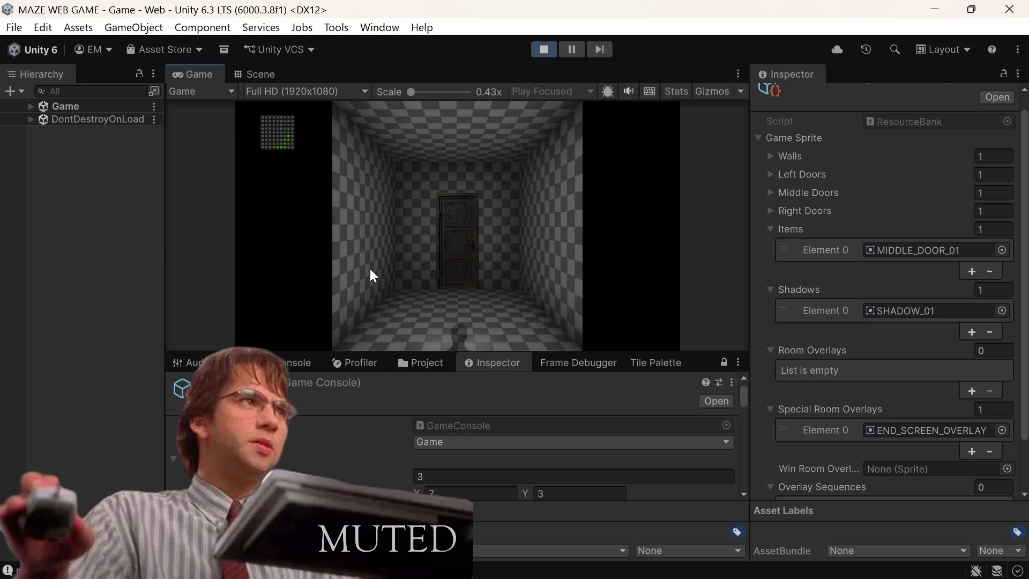
pyautogui.click(452, 217)
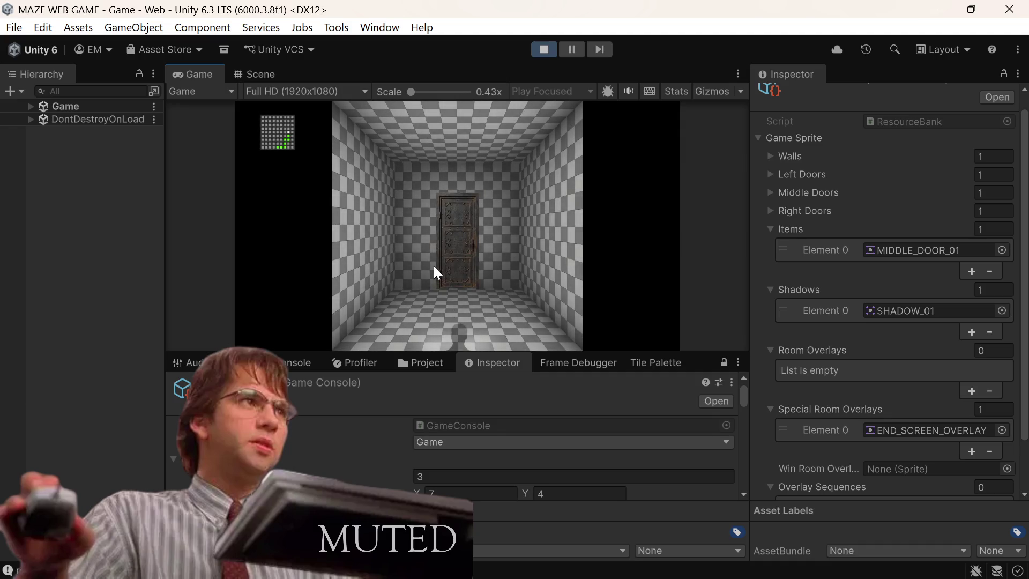
pyautogui.click(462, 238)
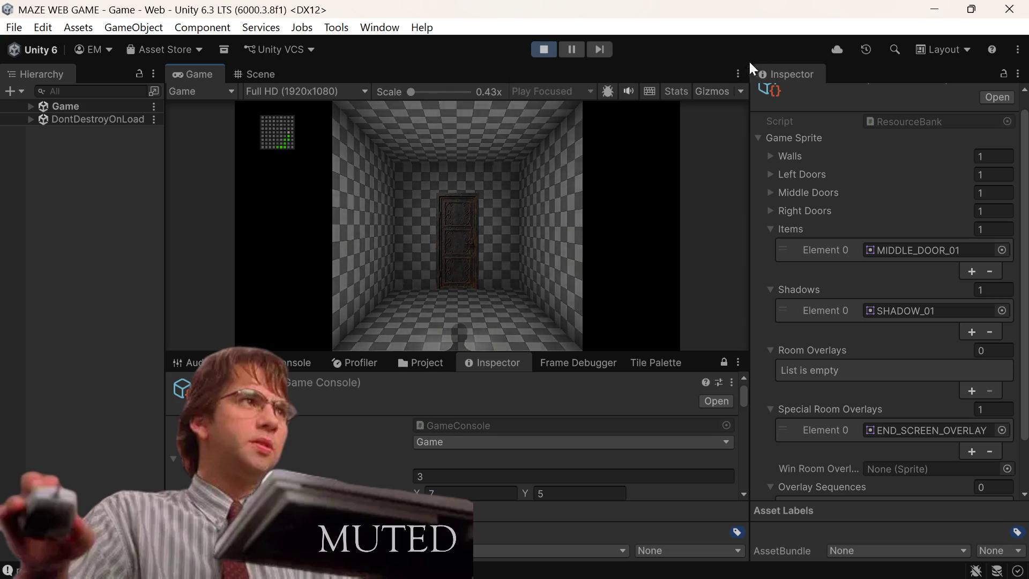
pyautogui.click(738, 74)
pyautogui.click(764, 135)
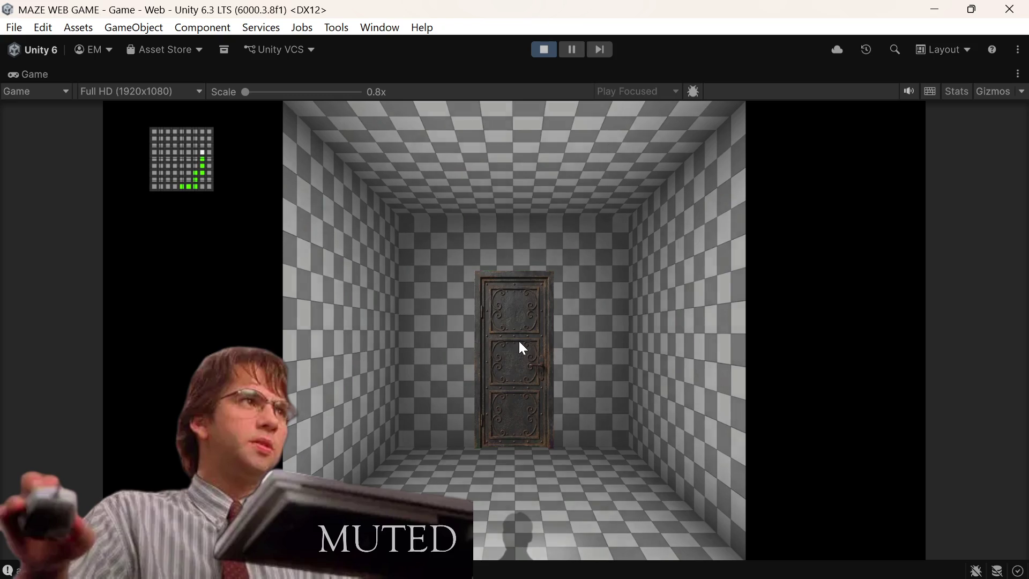
# Step: Walk through ten more middle and wall doors until reaching the doorless corner room
pyautogui.click(518, 341)
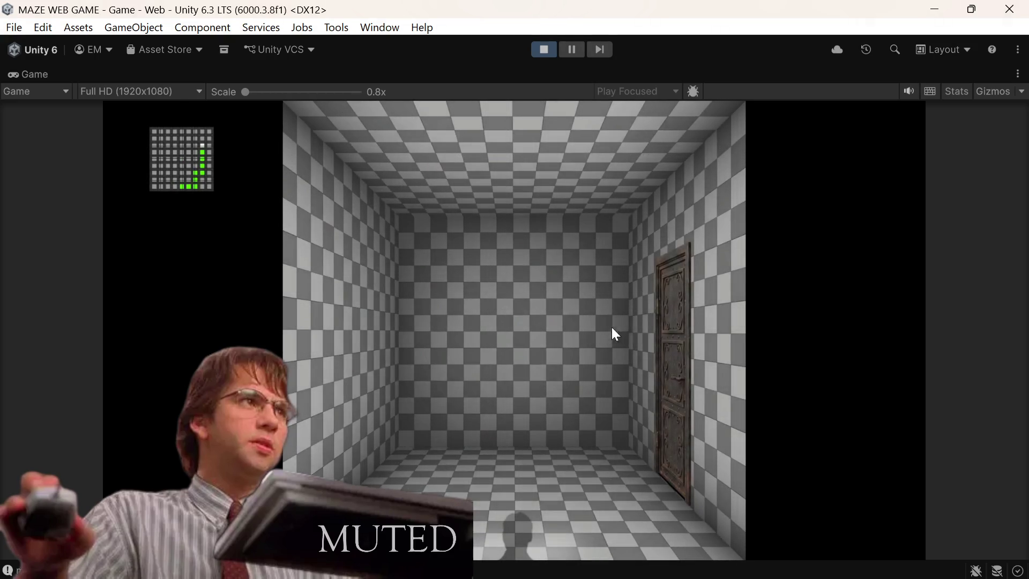
pyautogui.click(670, 300)
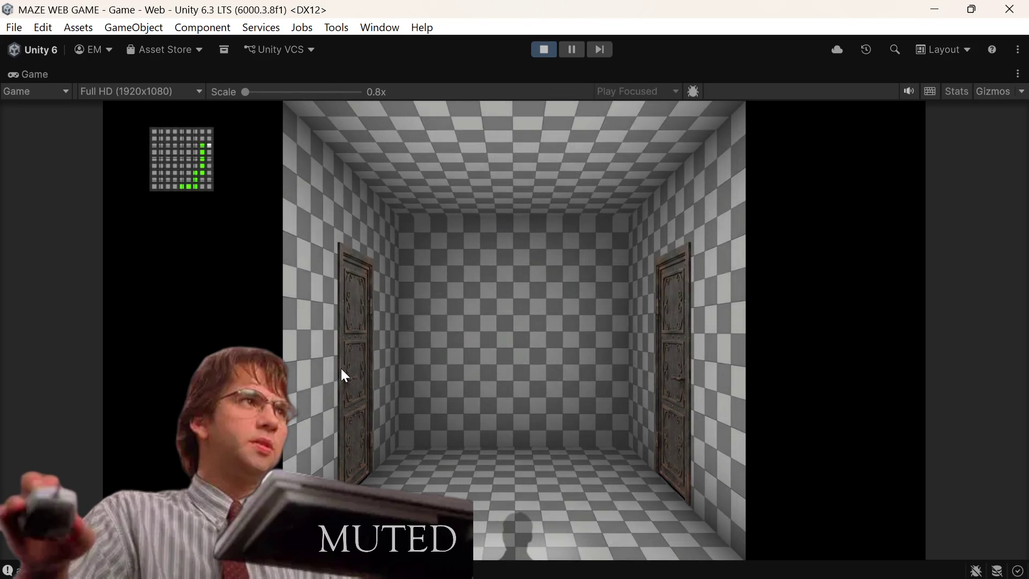
pyautogui.click(673, 336)
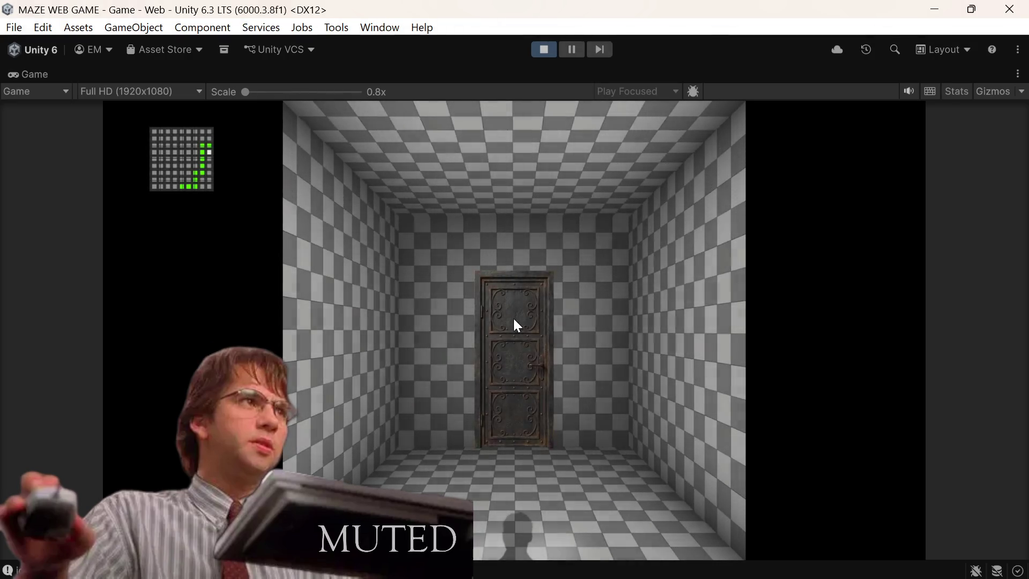
pyautogui.click(514, 335)
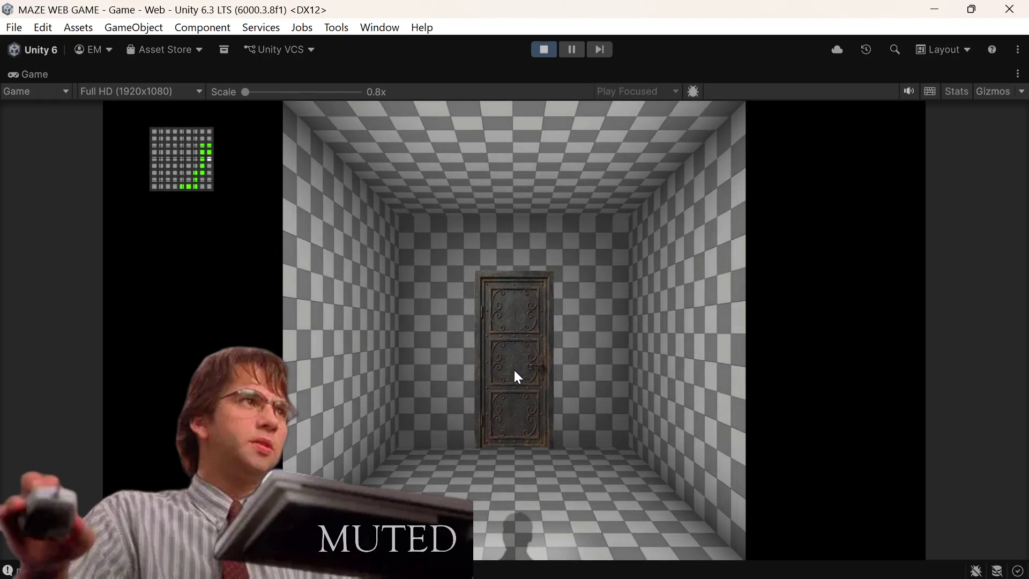
pyautogui.click(514, 371)
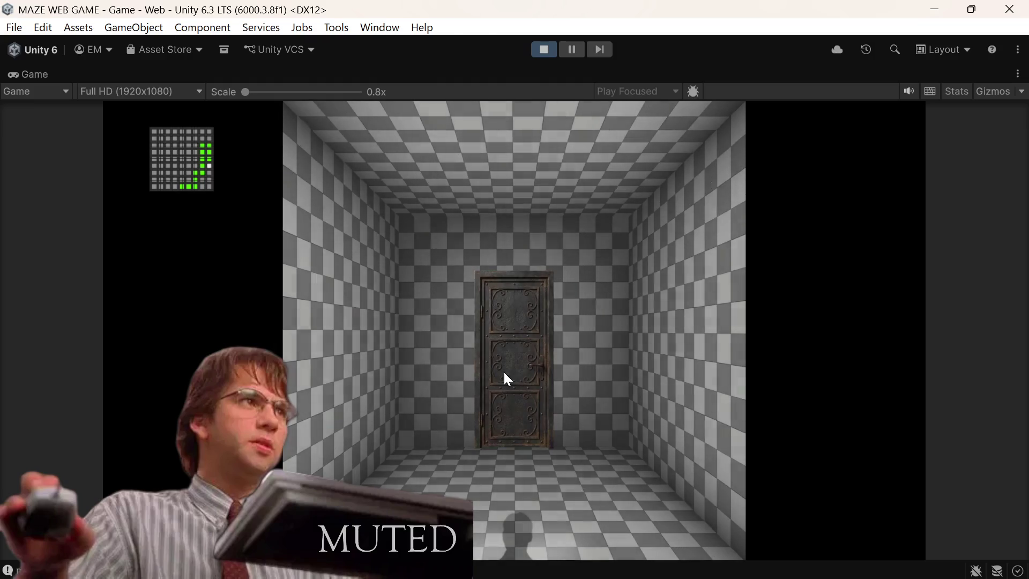
pyautogui.click(504, 373)
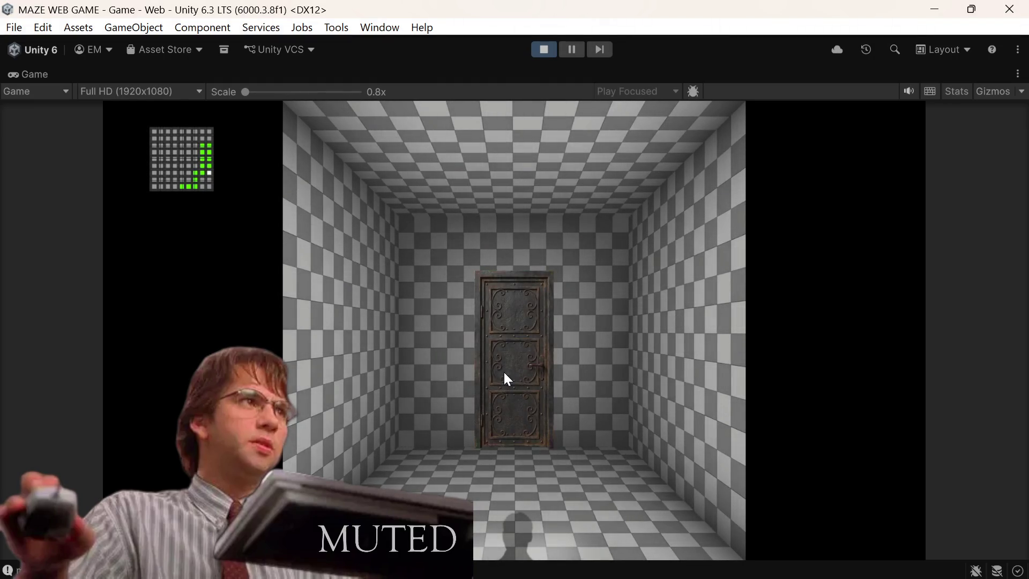
pyautogui.click(504, 373)
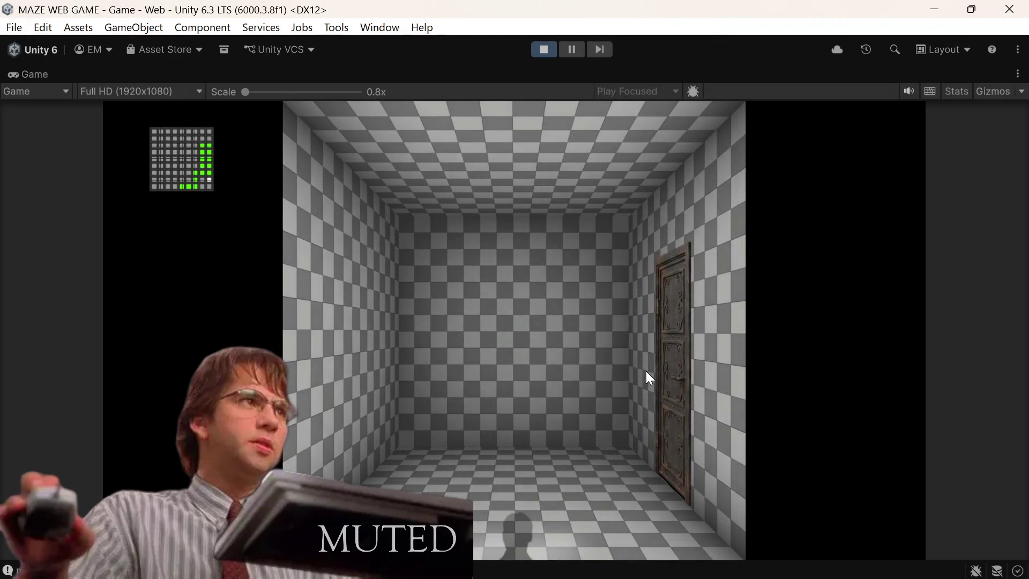
pyautogui.click(668, 361)
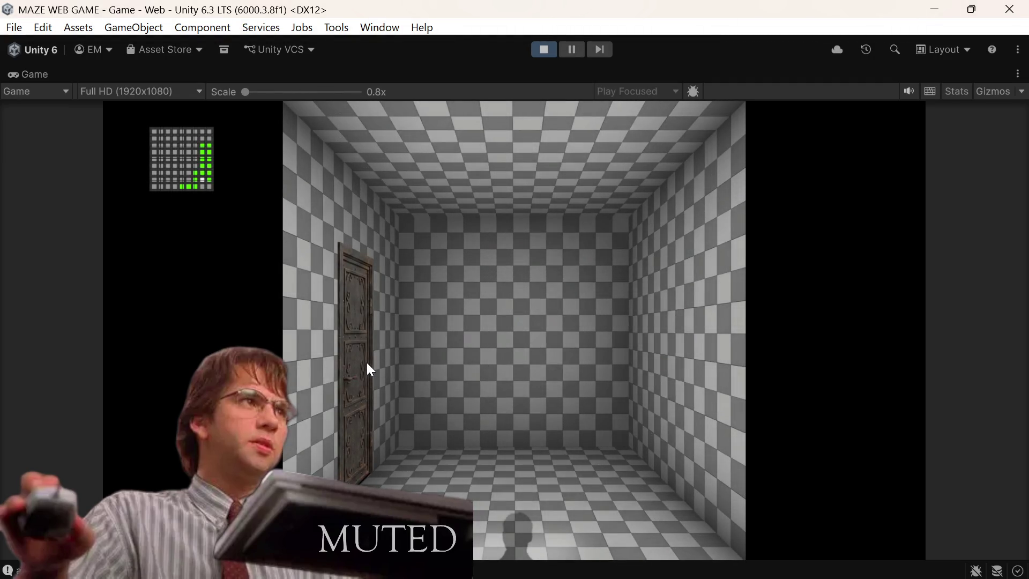
pyautogui.click(366, 362)
pyautogui.click(363, 361)
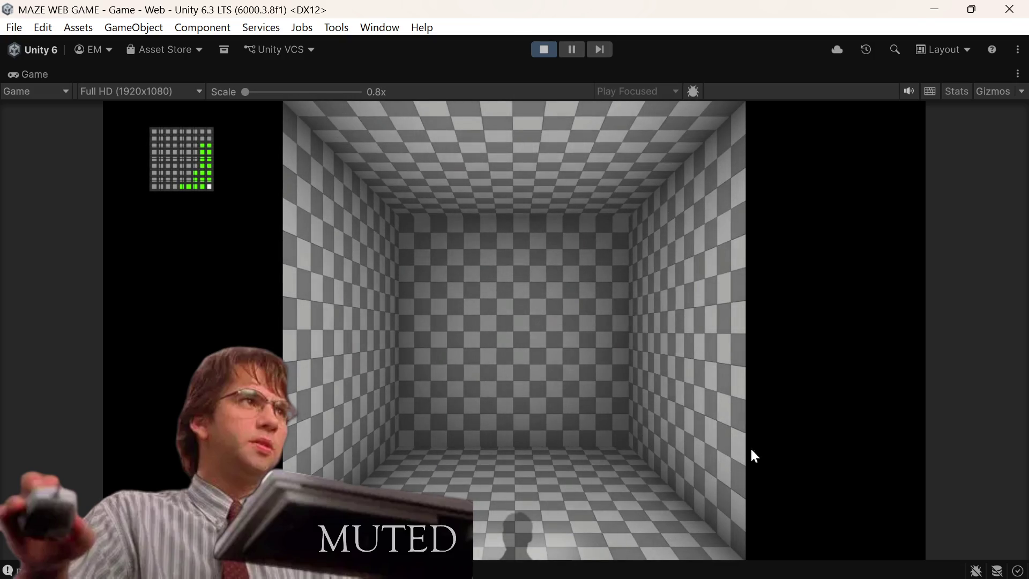
pyautogui.click(1019, 76)
# Step: Restore the editor layout and move on through right, right and left wall doors
pyautogui.click(906, 134)
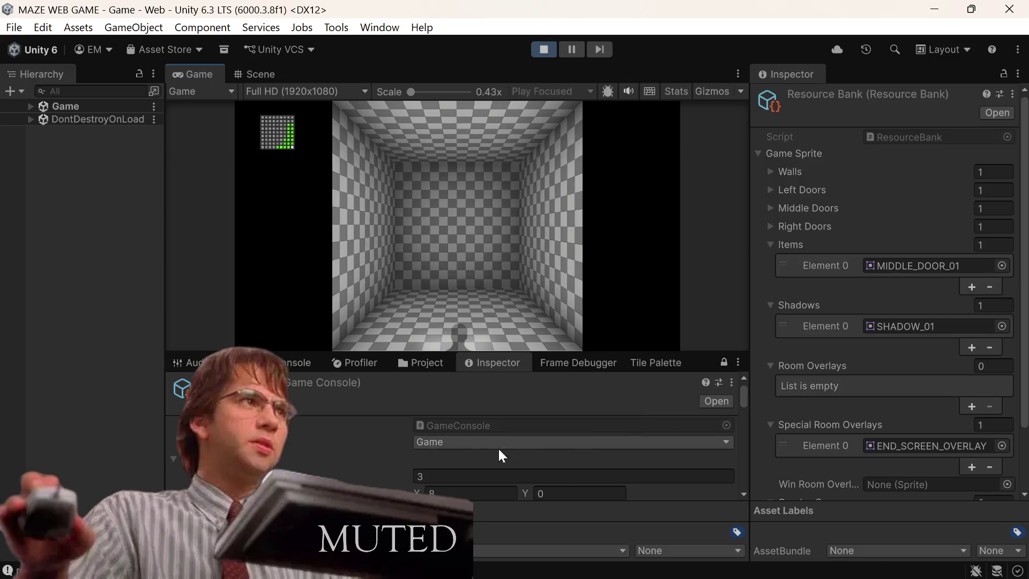
pyautogui.scroll(-3, 411, 448)
pyautogui.scroll(3, 422, 443)
pyautogui.click(452, 326)
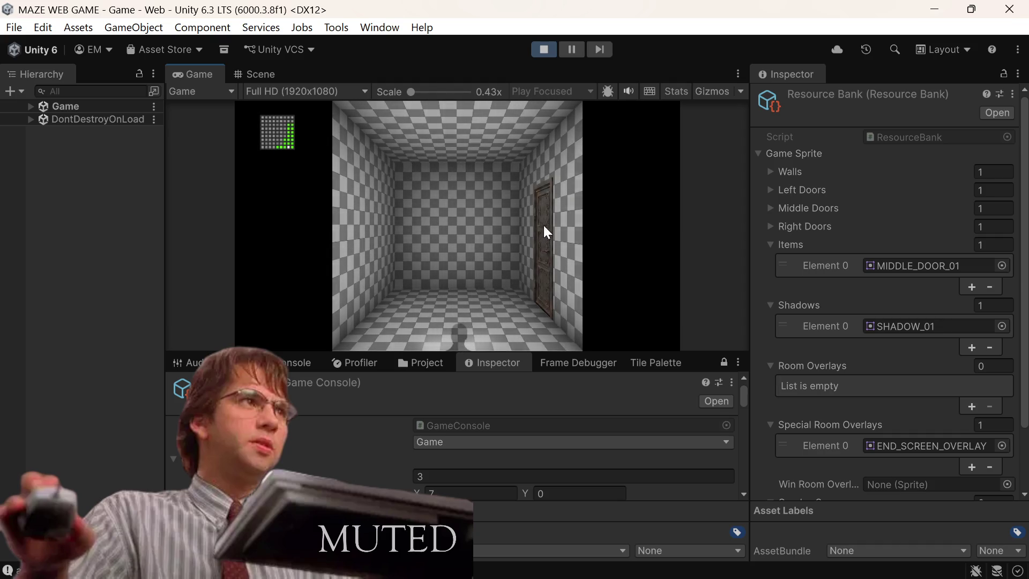
pyautogui.click(548, 220)
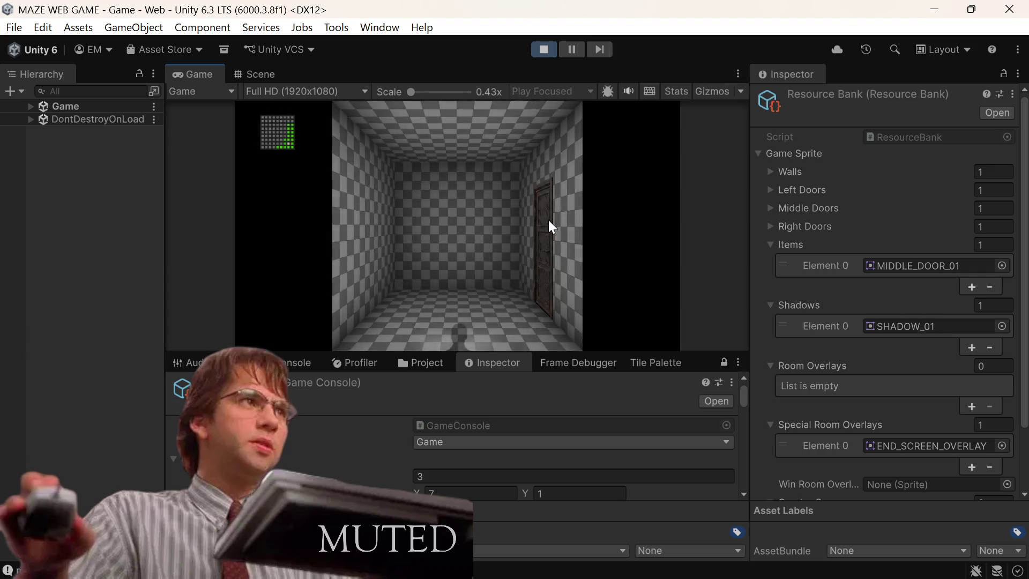
pyautogui.click(541, 234)
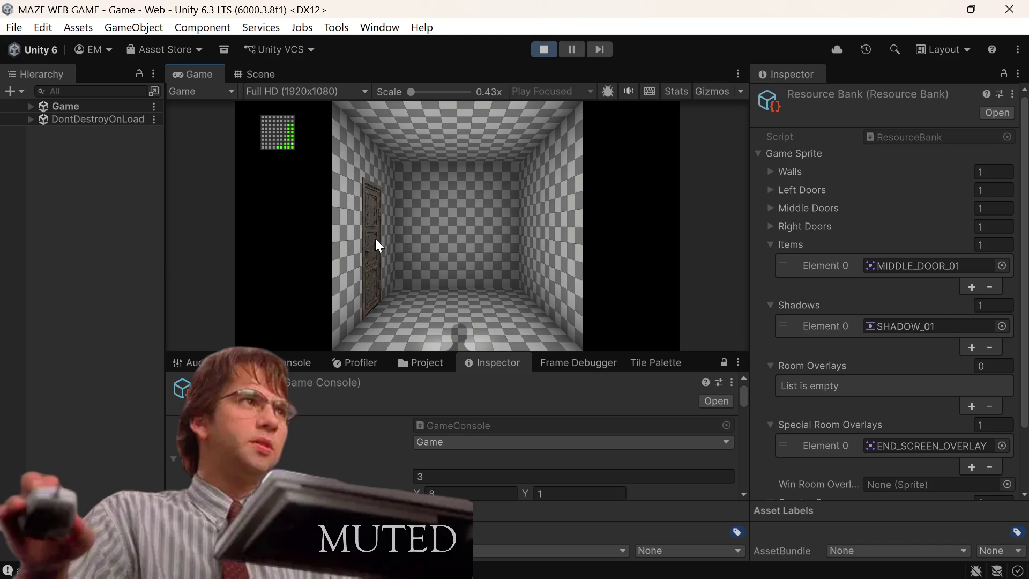
pyautogui.click(375, 239)
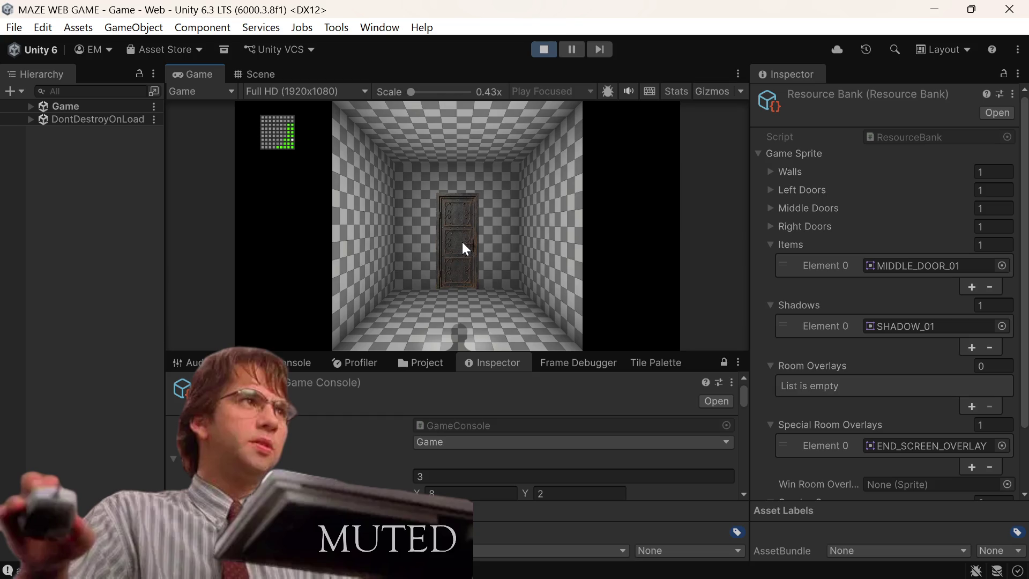
# Step: Walk forward through six middle doors until the player's Y reaches 8
pyautogui.click(461, 243)
pyautogui.click(457, 242)
pyautogui.click(454, 244)
pyautogui.click(455, 244)
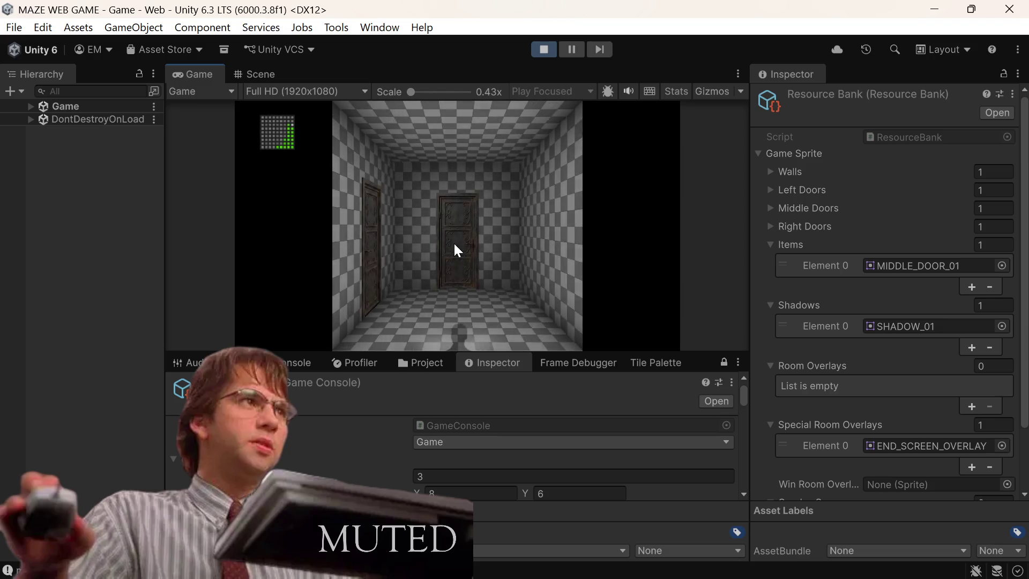
pyautogui.click(454, 245)
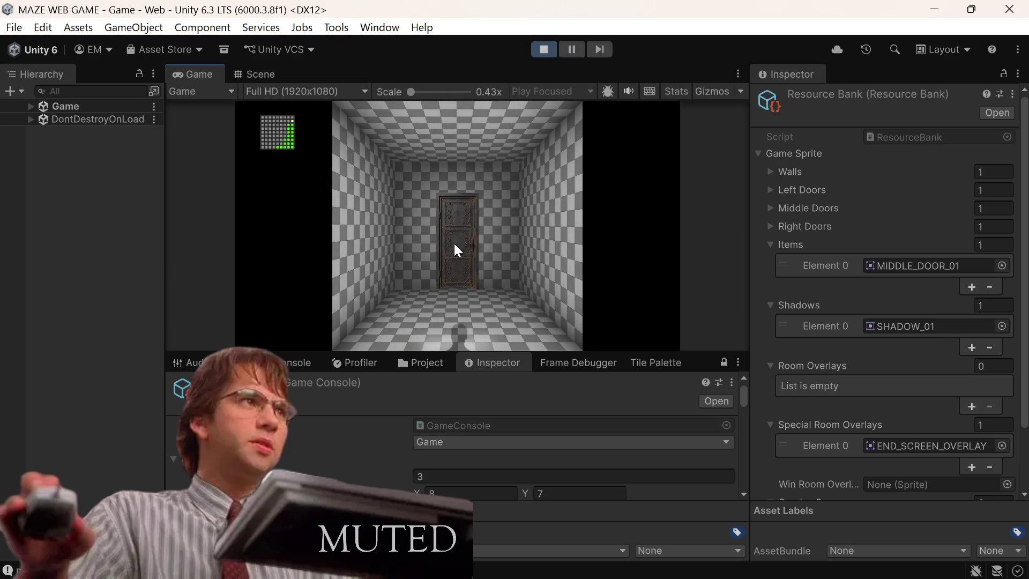
pyautogui.click(454, 244)
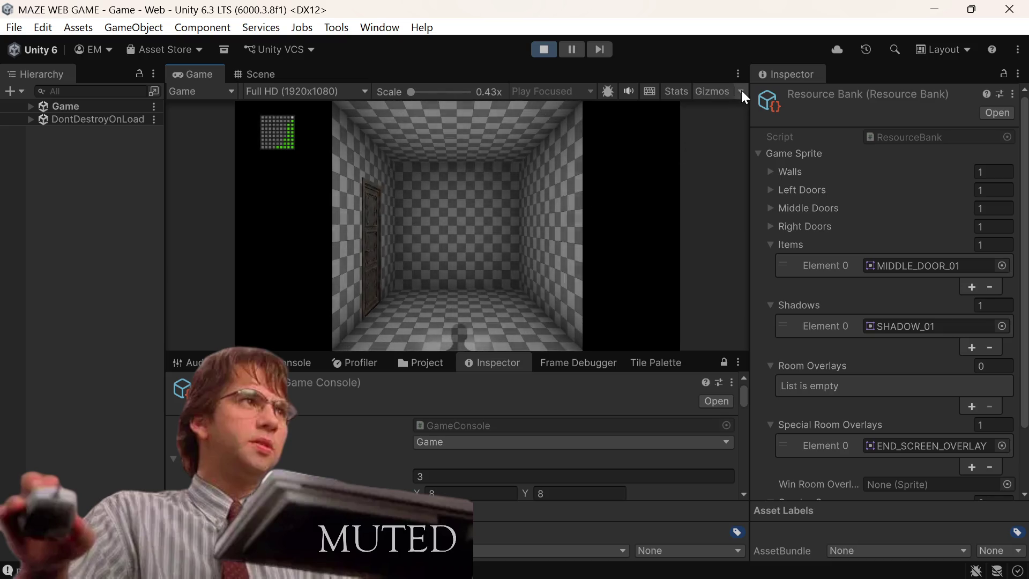
pyautogui.click(740, 75)
# Step: Maximize the Game view and walk through a dozen left, right and back-wall doors
pyautogui.click(758, 135)
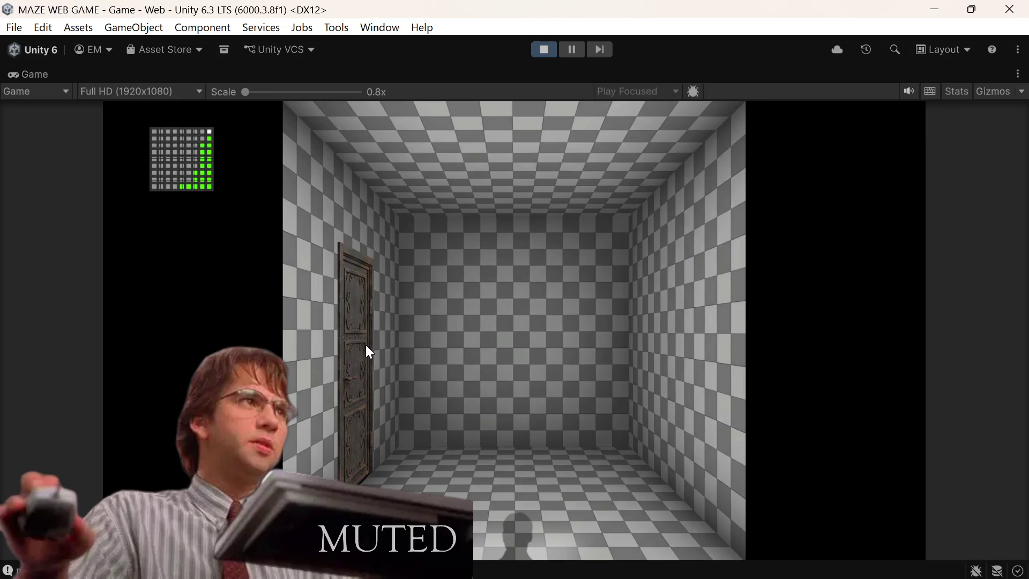
pyautogui.click(351, 346)
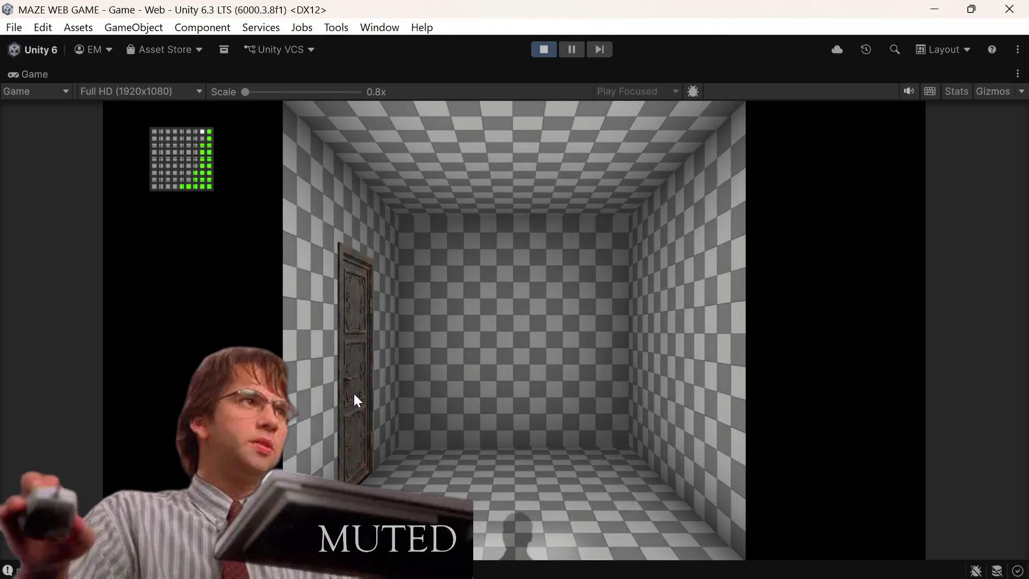
pyautogui.click(354, 394)
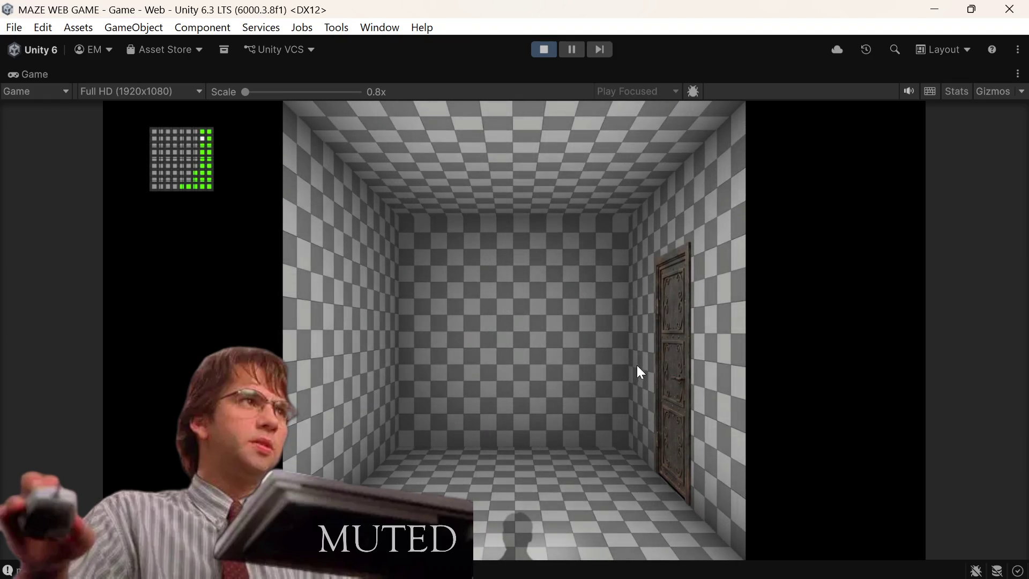
pyautogui.click(660, 383)
pyautogui.click(670, 383)
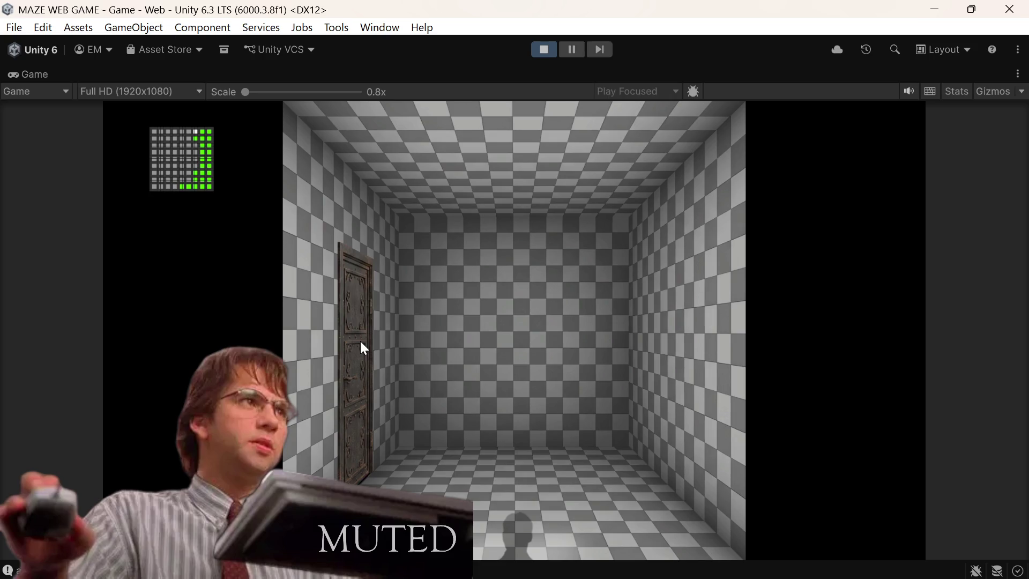
pyautogui.click(361, 343)
pyautogui.click(362, 357)
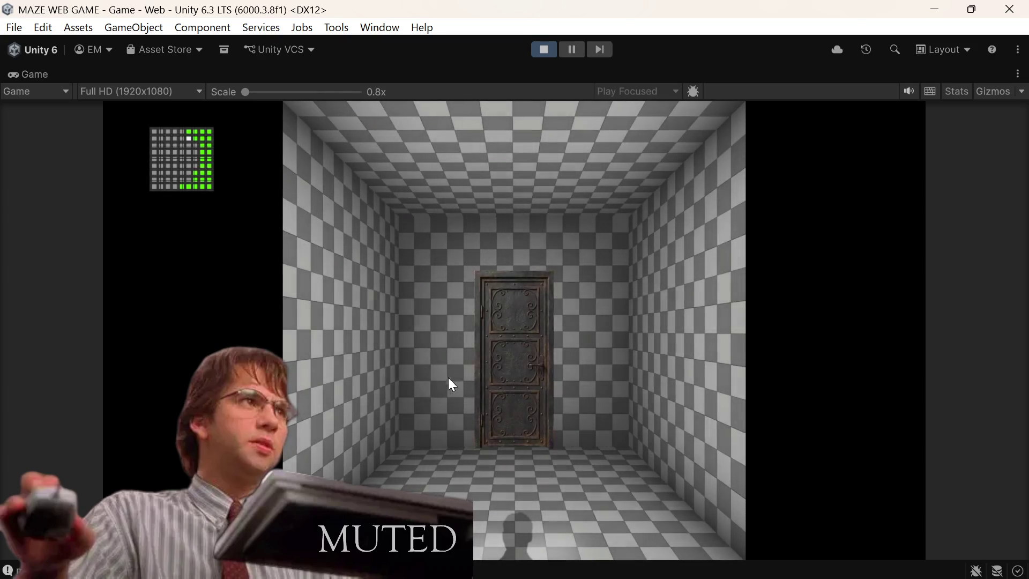
pyautogui.click(495, 392)
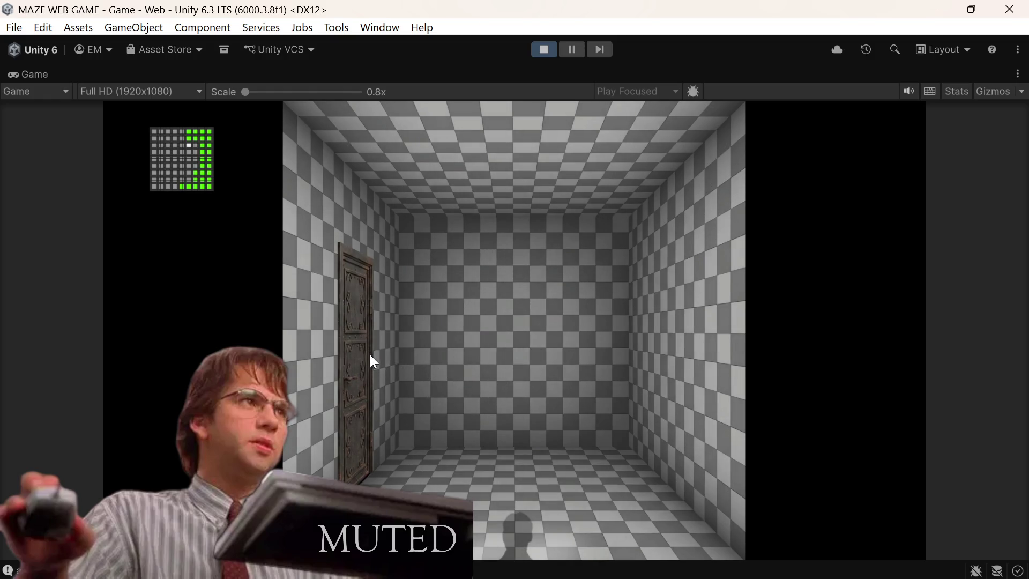
pyautogui.click(363, 354)
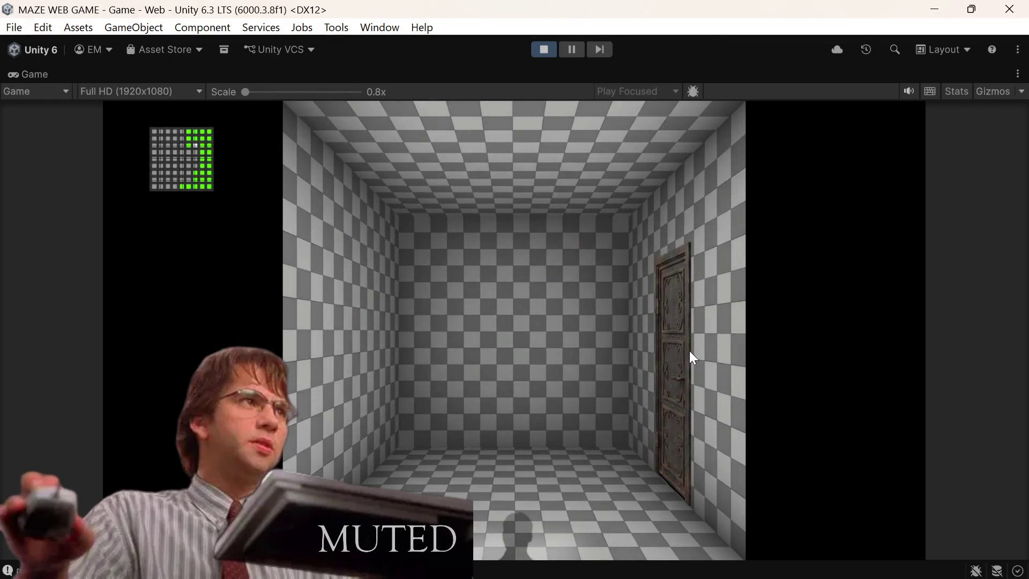
pyautogui.click(683, 362)
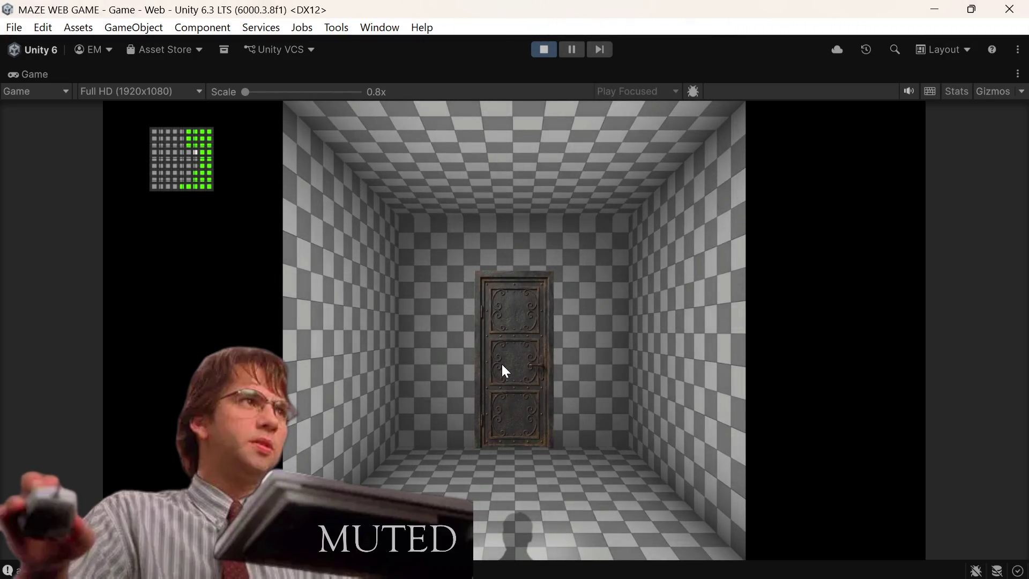
pyautogui.click(502, 365)
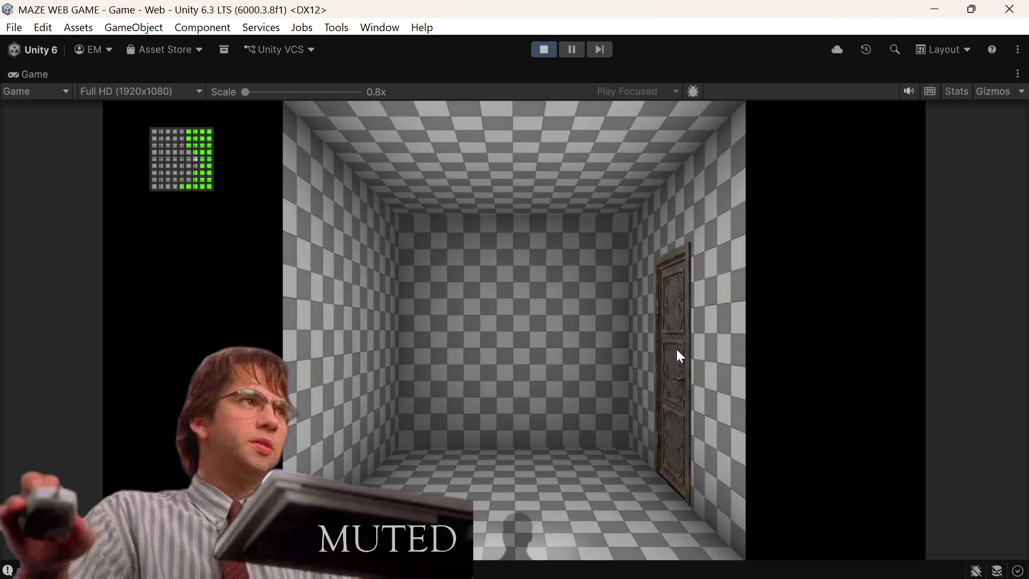
pyautogui.click(676, 350)
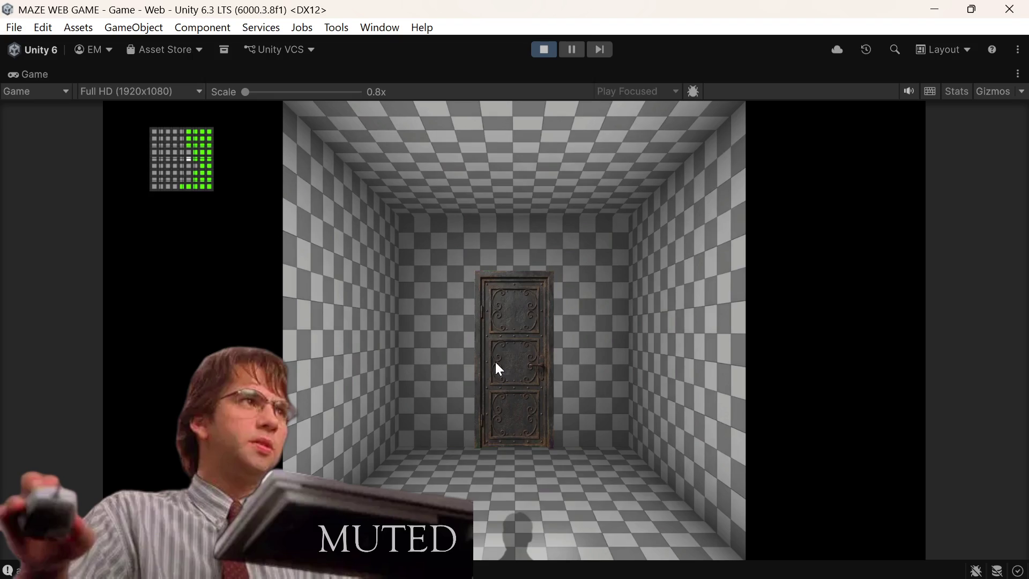
pyautogui.click(503, 364)
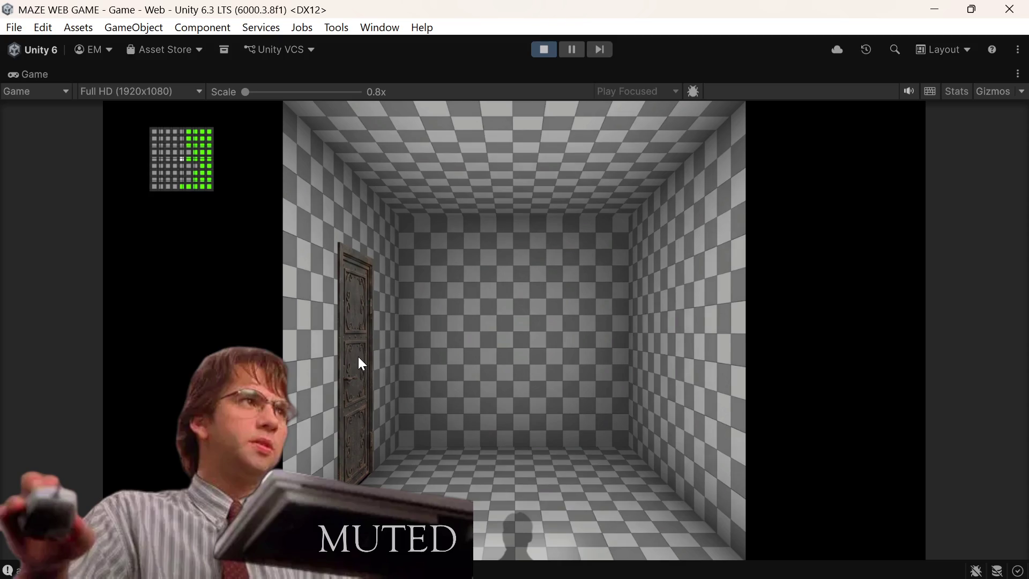
# Step: Continue through thirteen more doors until arriving in a doorless dead-end room
pyautogui.click(358, 356)
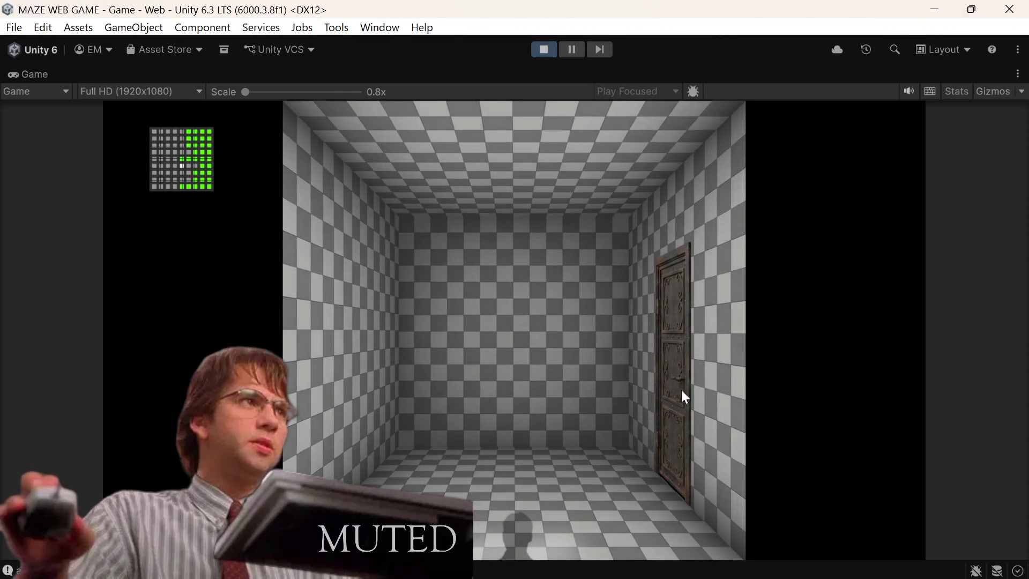
pyautogui.click(682, 391)
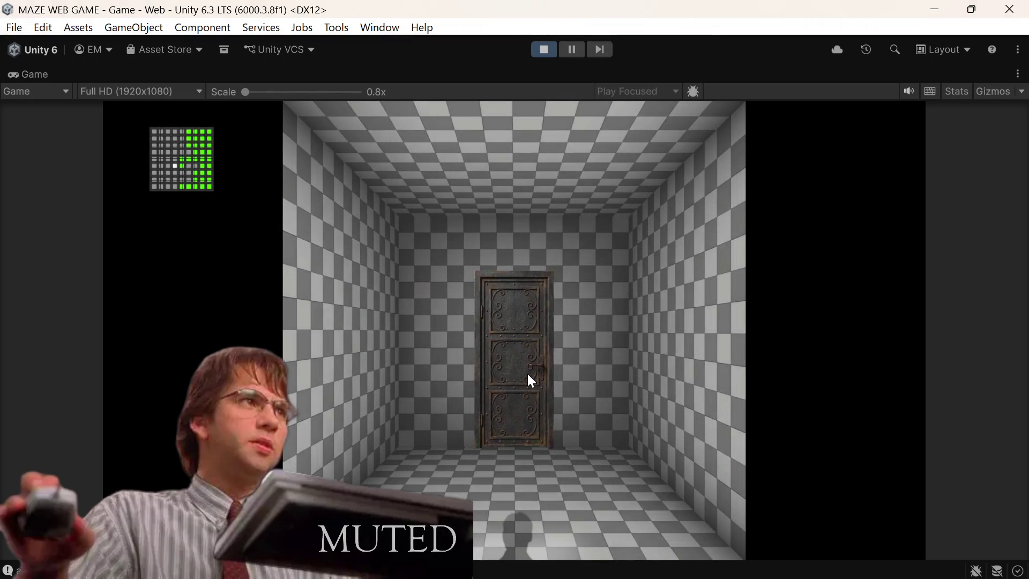
pyautogui.click(528, 374)
pyautogui.click(521, 374)
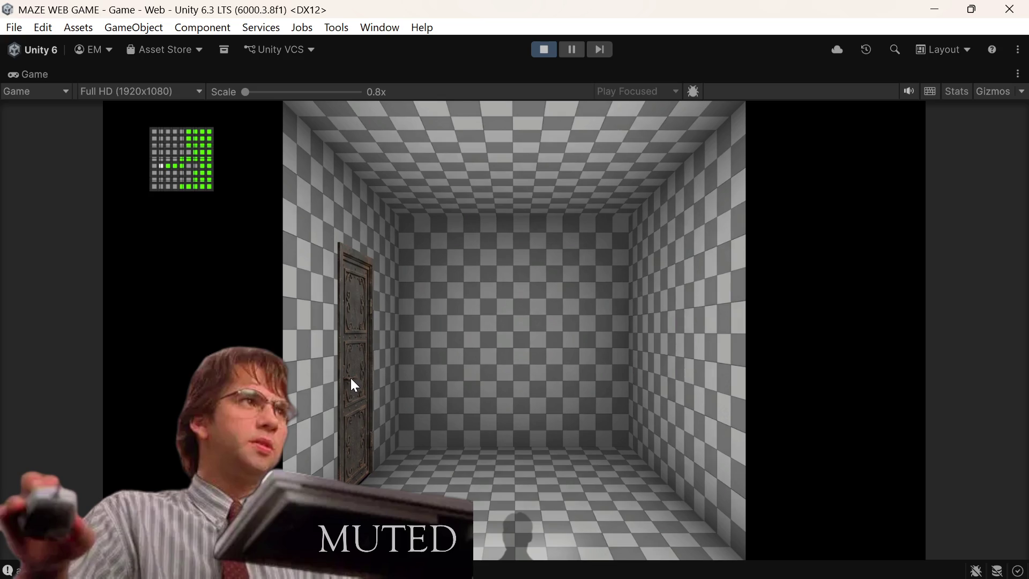
pyautogui.click(352, 379)
pyautogui.click(360, 380)
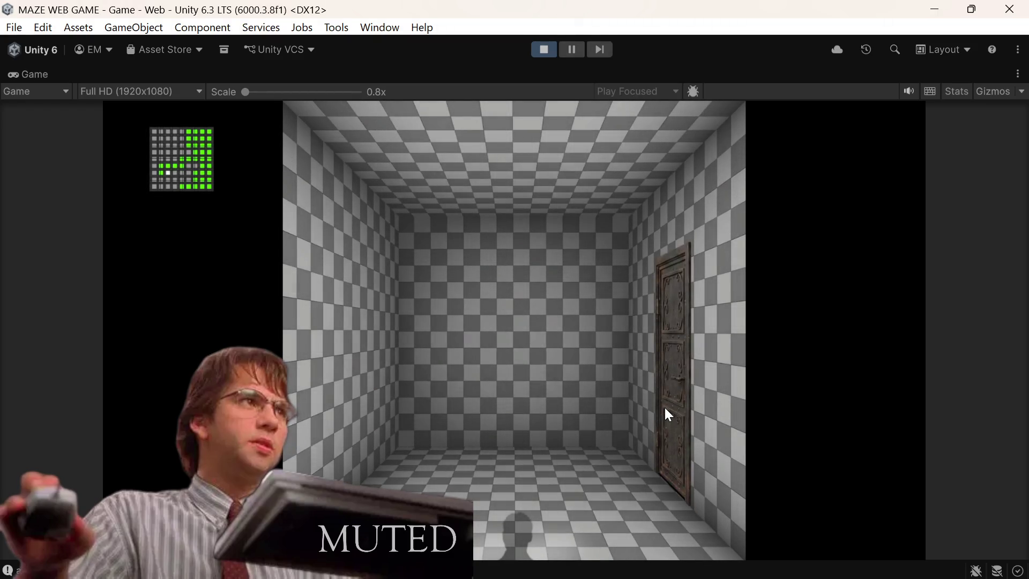
pyautogui.click(665, 410)
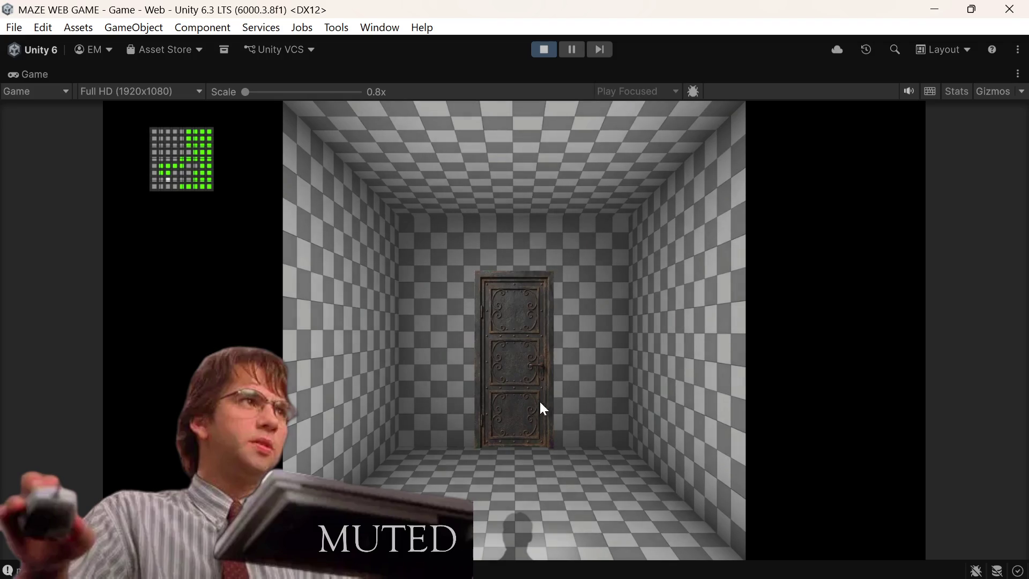
pyautogui.click(514, 387)
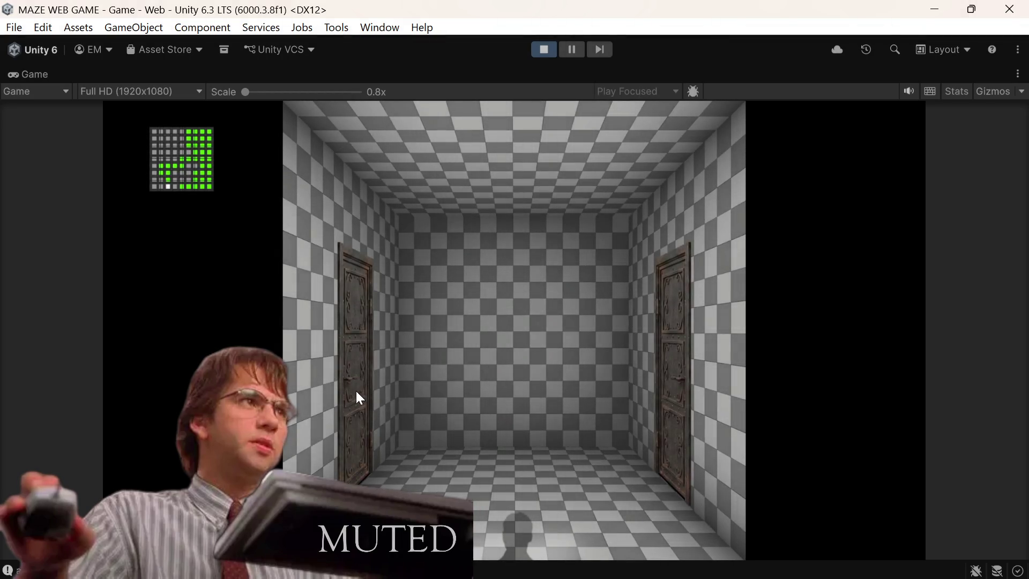
pyautogui.click(355, 389)
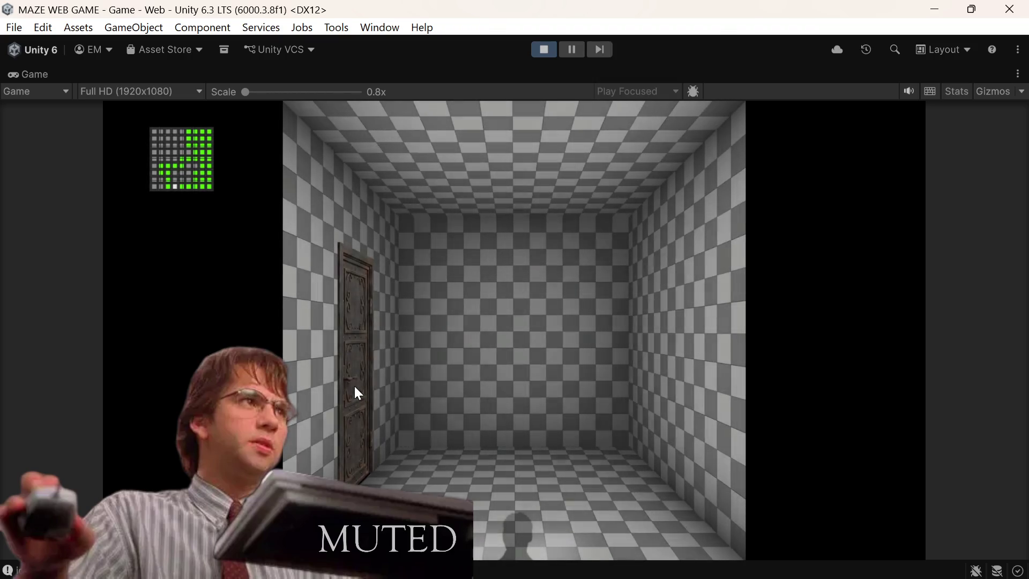
pyautogui.click(355, 386)
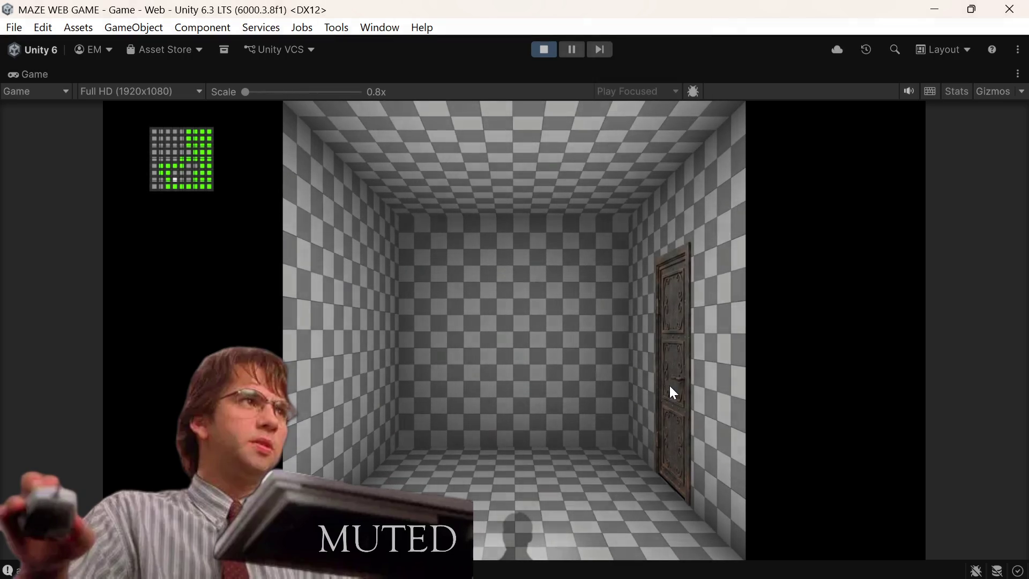
pyautogui.click(671, 391)
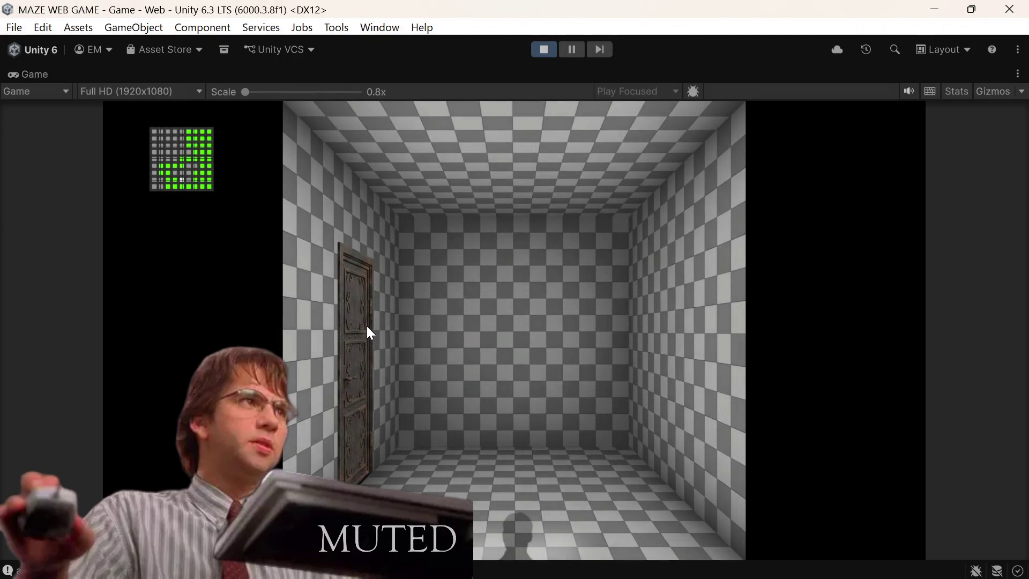
pyautogui.click(367, 327)
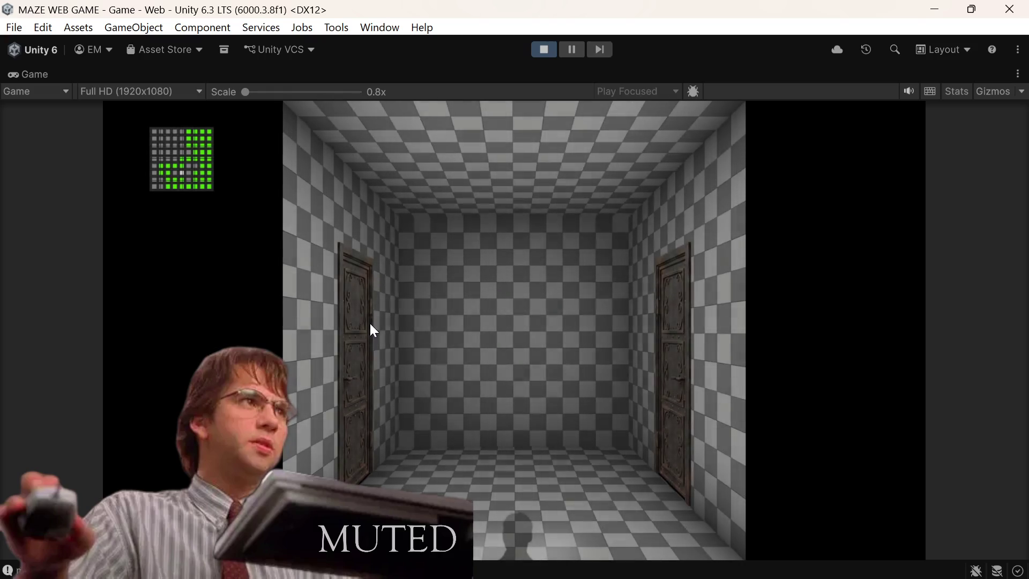
pyautogui.click(356, 322)
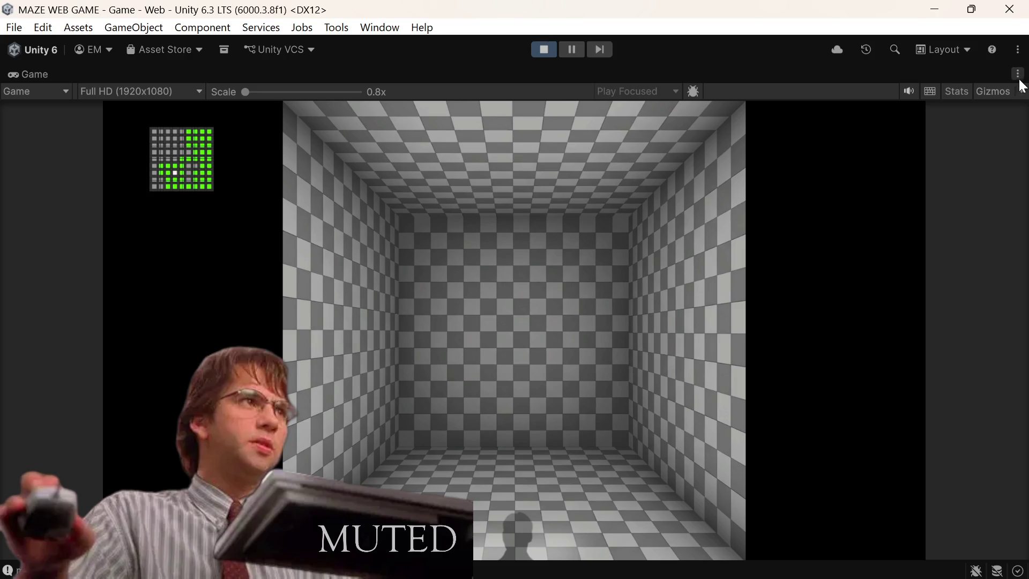
# Step: Restore the editor layout and walk three rooms, ending in the dead-end room at X 5, Y 1
pyautogui.hotkey('shift', 'space')
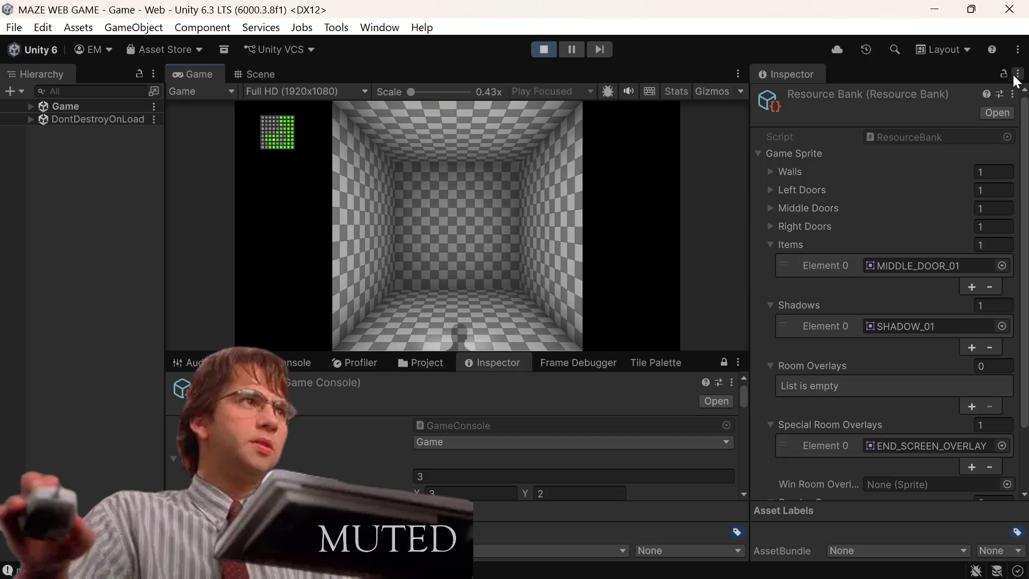
pyautogui.scroll(-5, 498, 422)
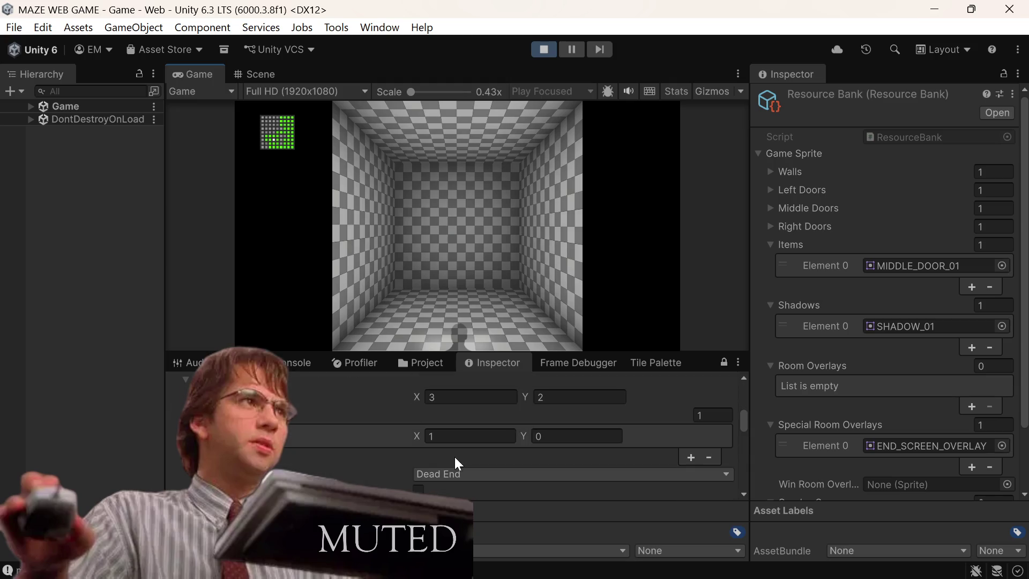
pyautogui.click(461, 330)
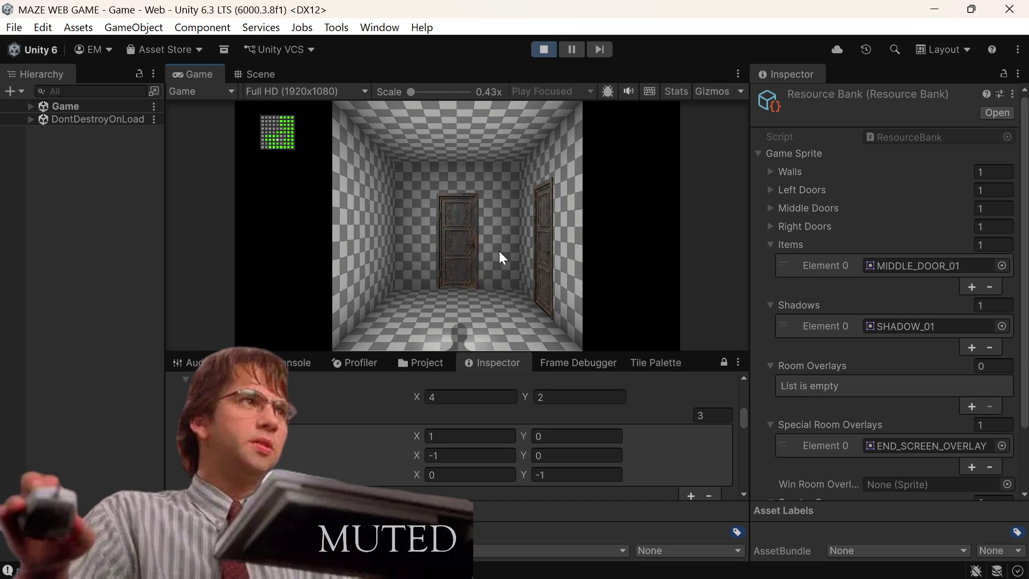
pyautogui.click(460, 247)
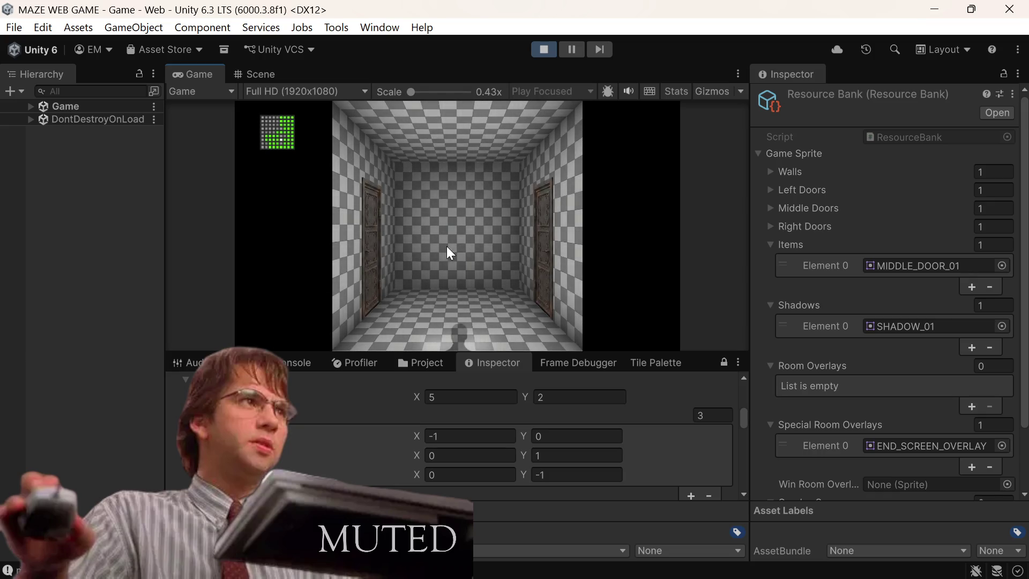
pyautogui.click(537, 251)
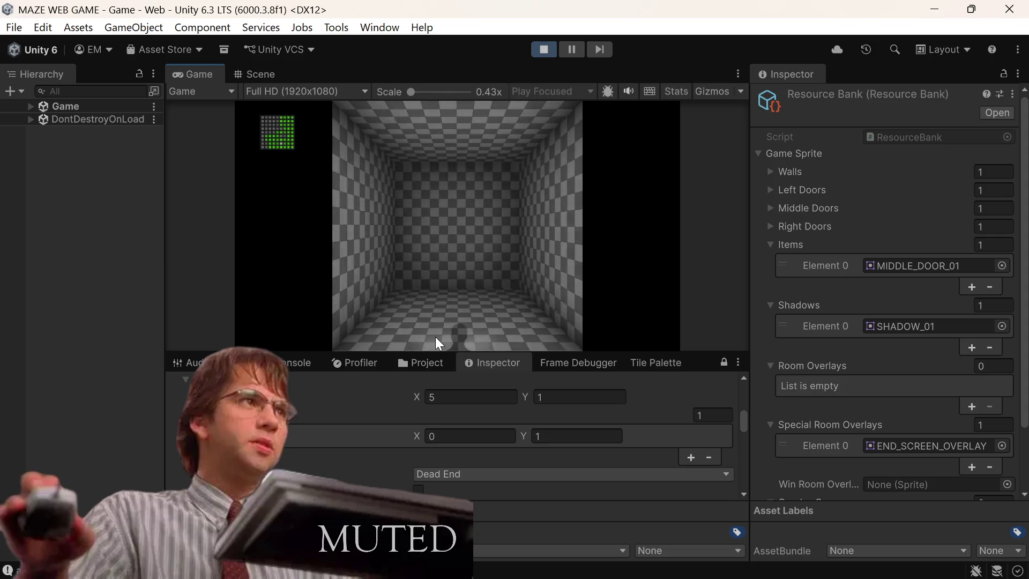
pyautogui.scroll(-5, 398, 445)
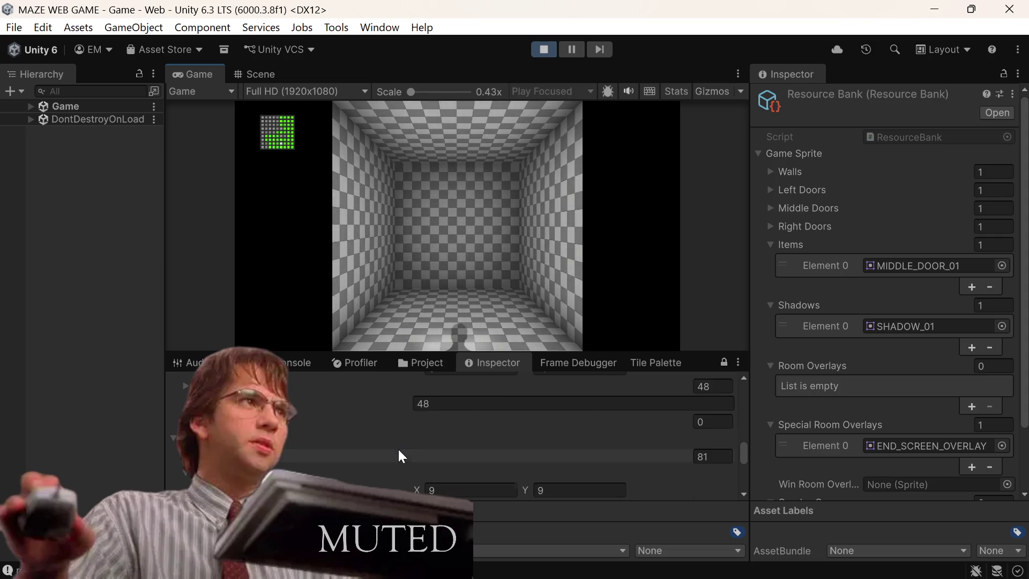
pyautogui.scroll(5, 398, 447)
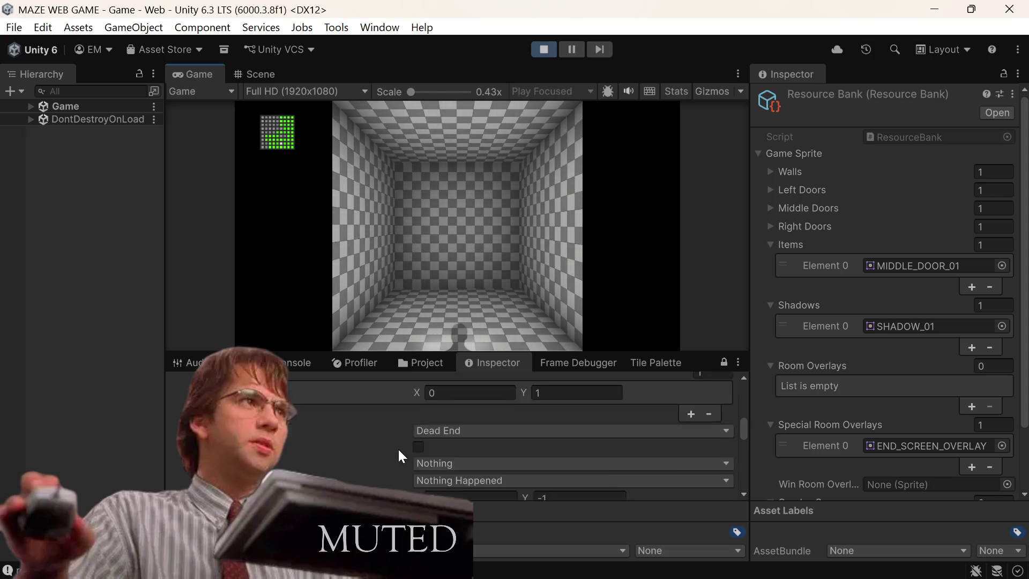
# Step: Back out of the 5,1 dead end and move through the next rooms, detouring around another dead end
pyautogui.click(459, 336)
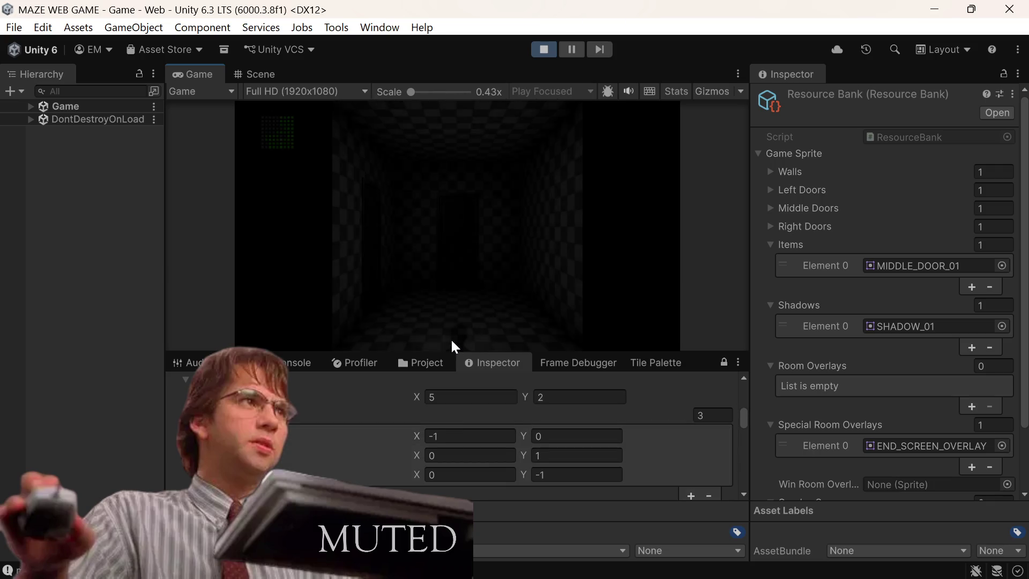
pyautogui.click(453, 249)
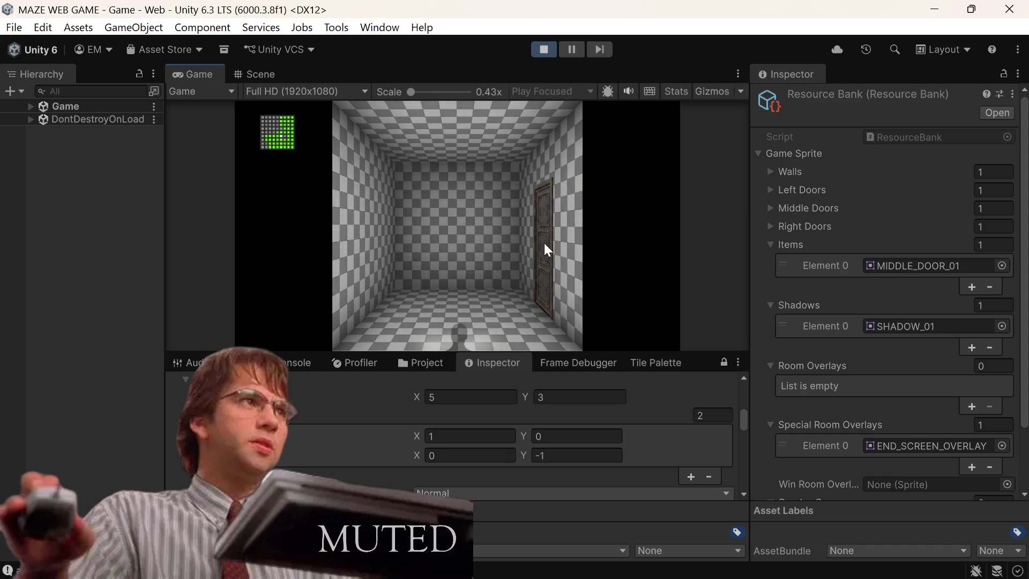
pyautogui.click(546, 244)
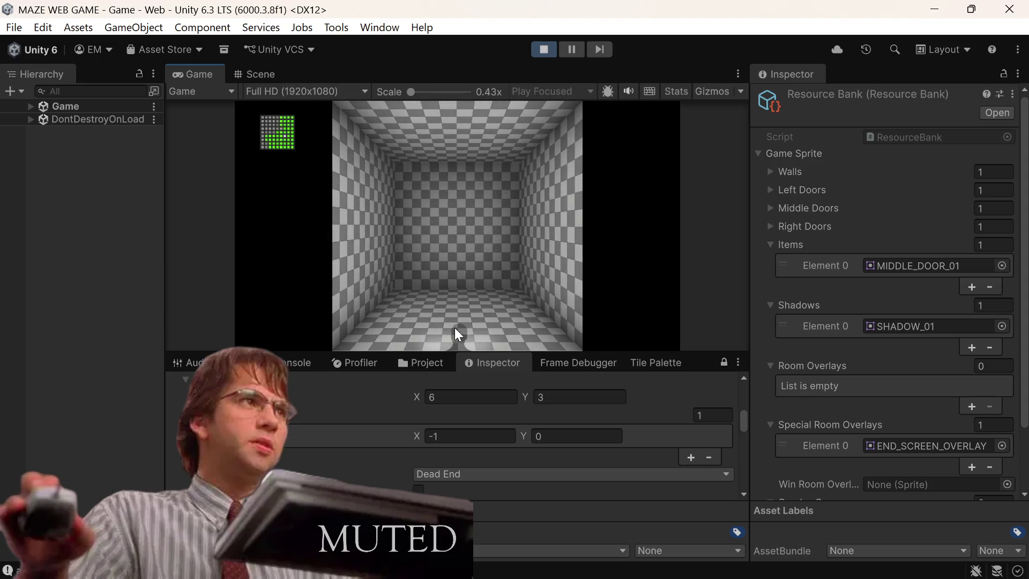
pyautogui.click(454, 327)
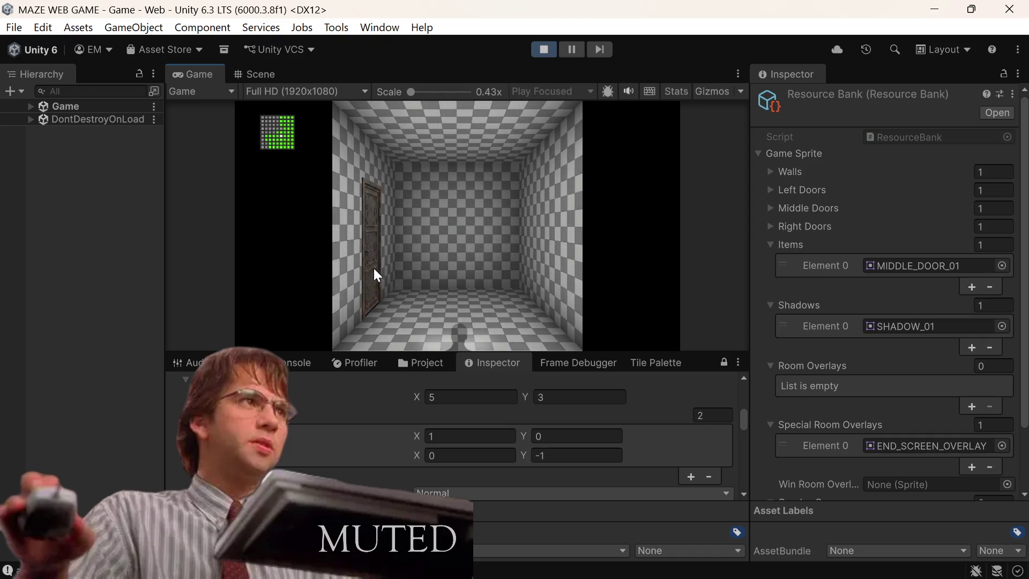
pyautogui.click(374, 268)
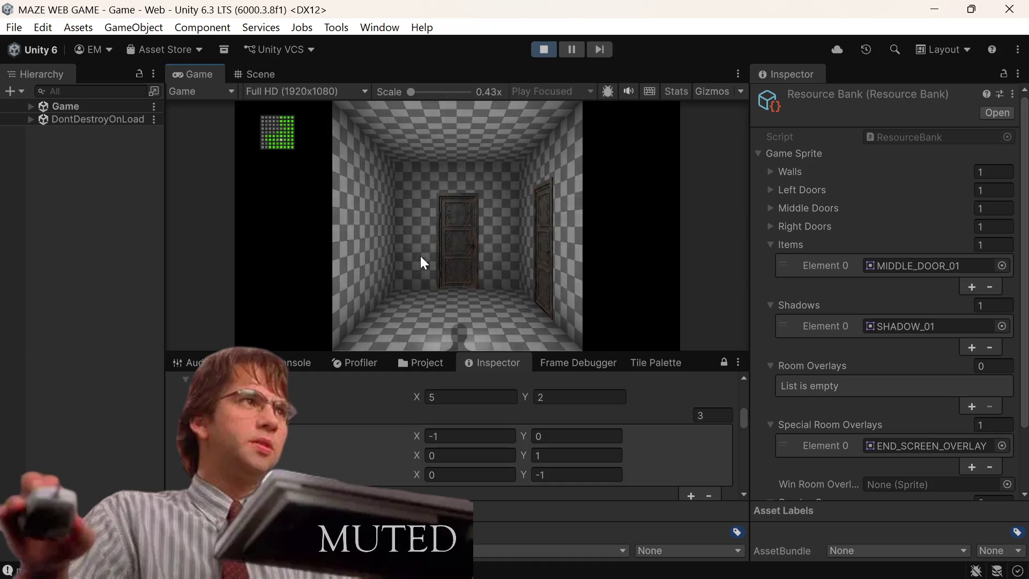
pyautogui.click(547, 270)
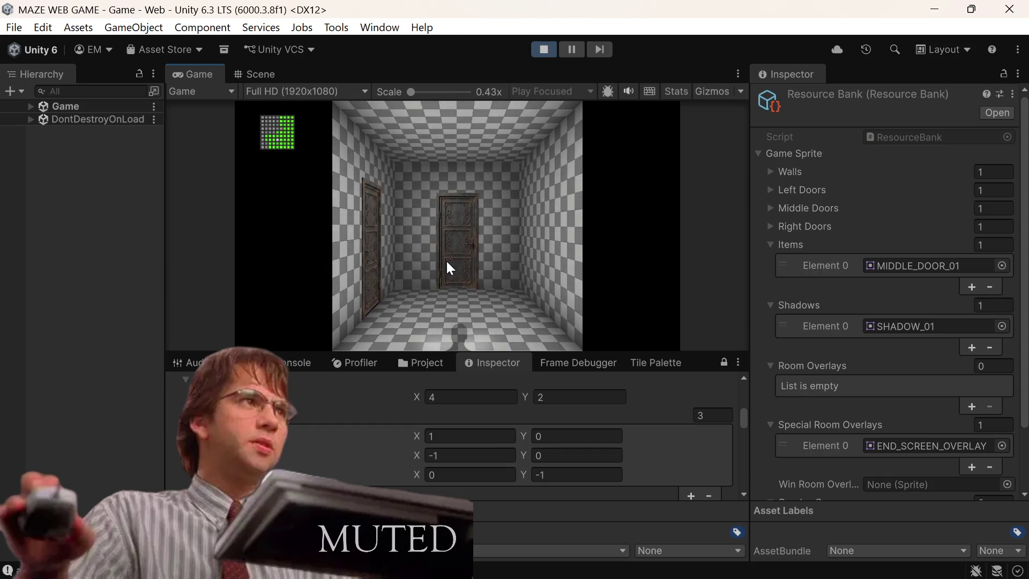
pyautogui.click(362, 271)
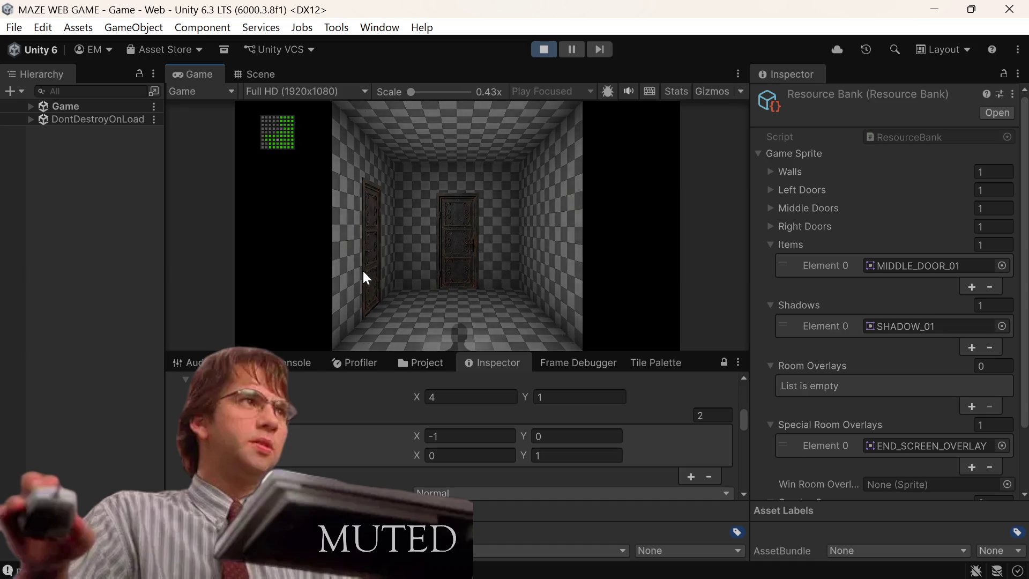
pyautogui.click(538, 271)
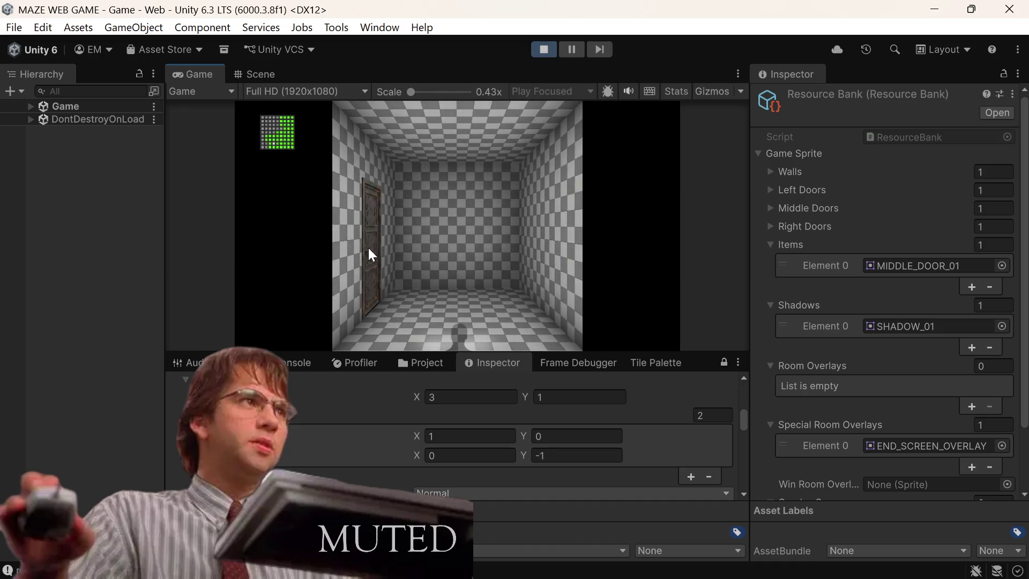
pyautogui.click(372, 247)
pyautogui.click(376, 246)
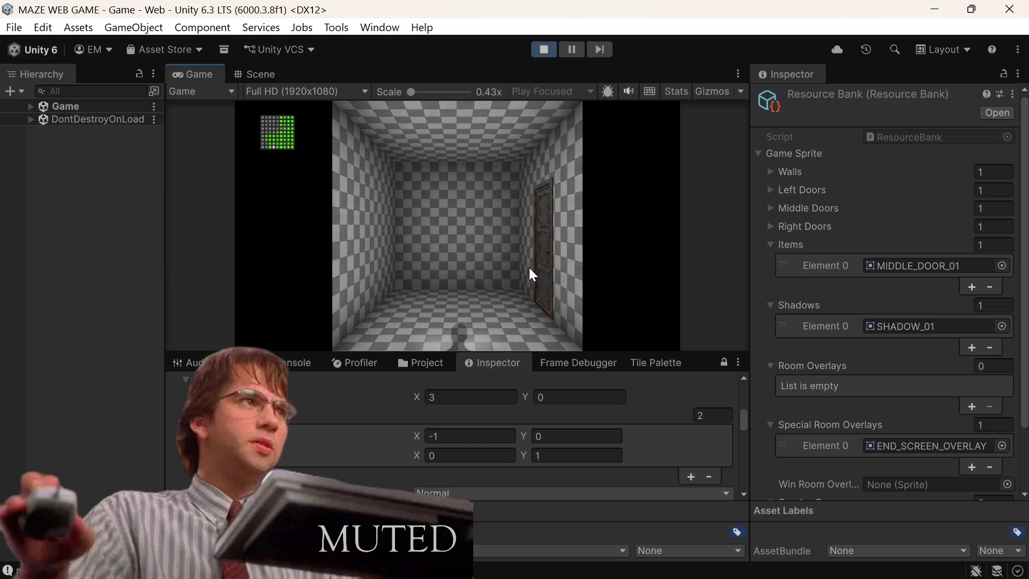
# Step: Continue room to room, backing out of one more dead end, until reaching X 0, Y 5
pyautogui.click(538, 273)
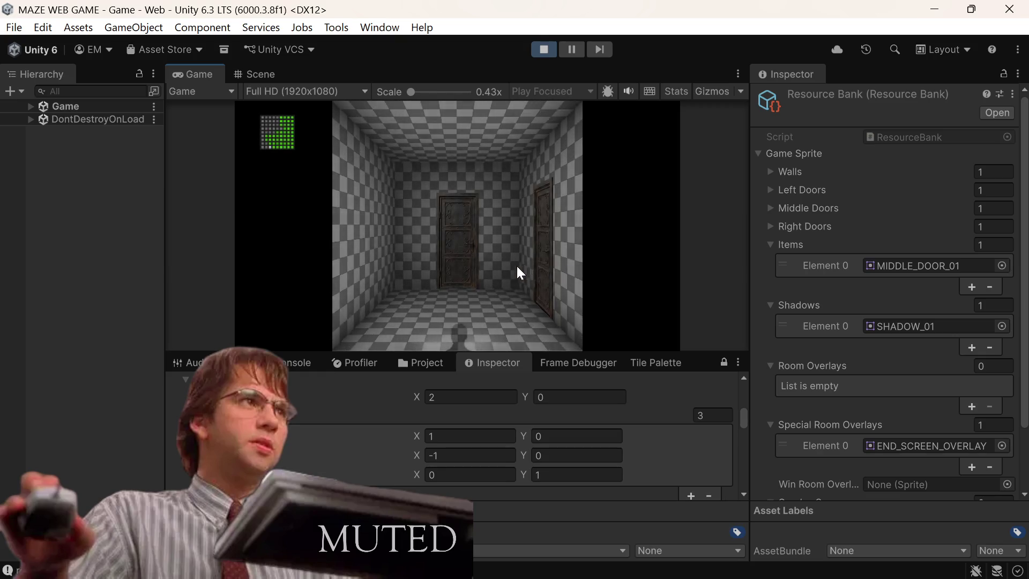
pyautogui.click(452, 252)
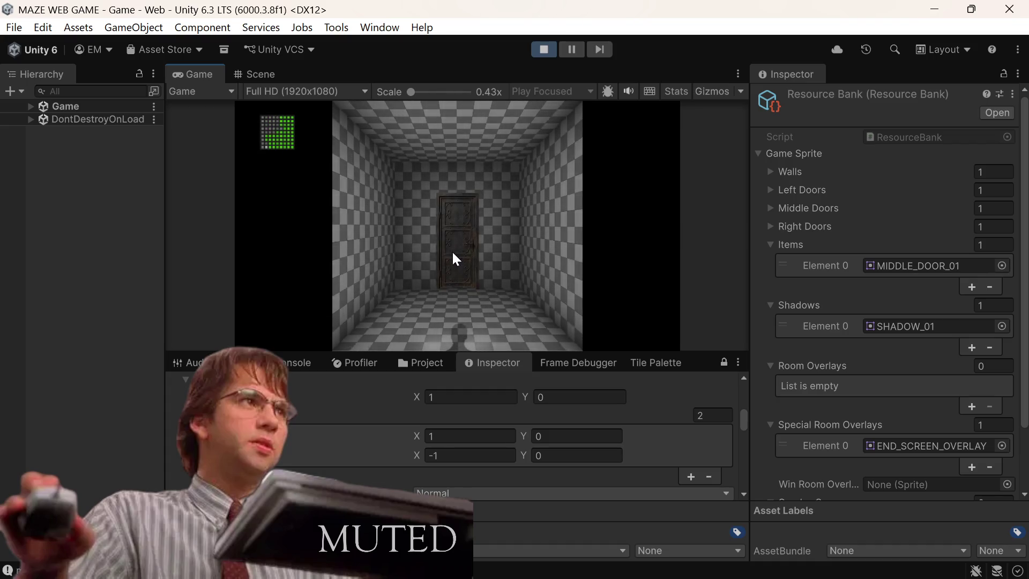
pyautogui.click(453, 254)
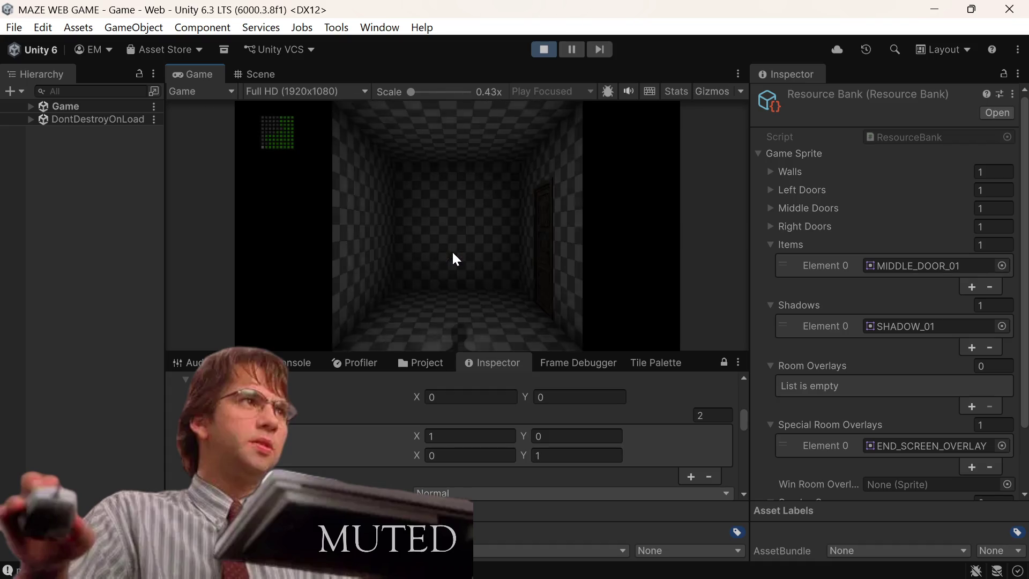
pyautogui.click(548, 259)
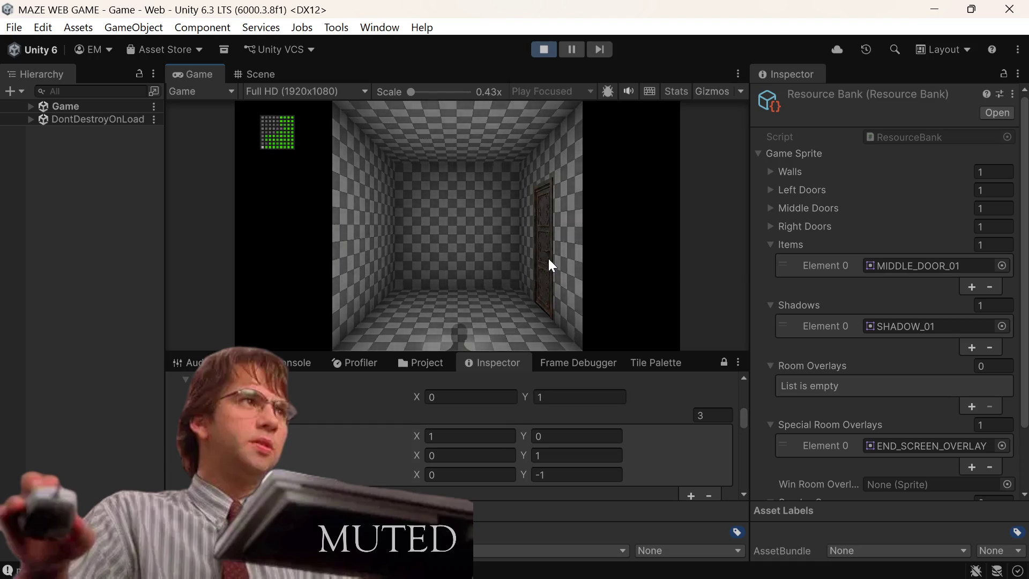
pyautogui.click(536, 260)
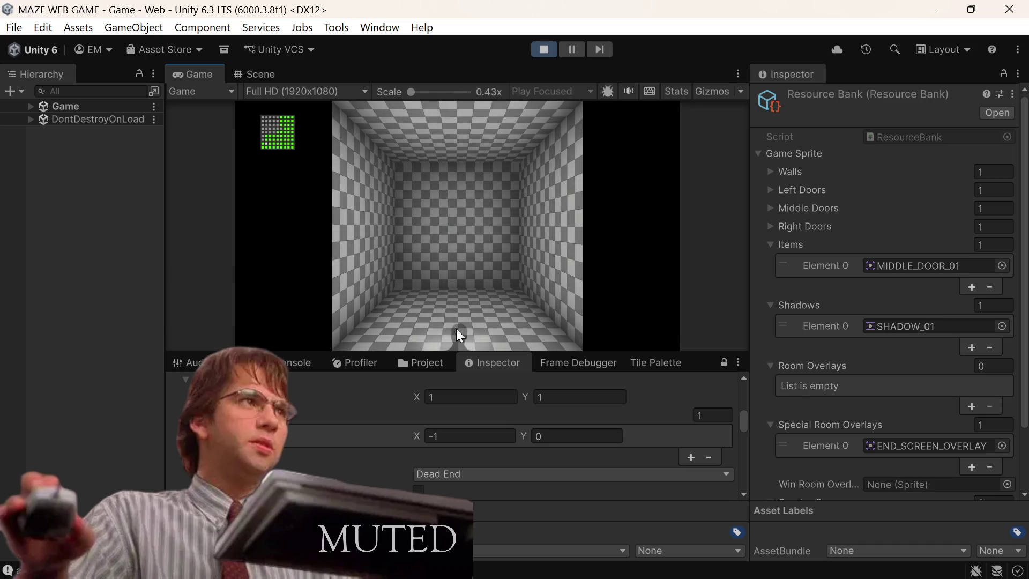
pyautogui.click(456, 329)
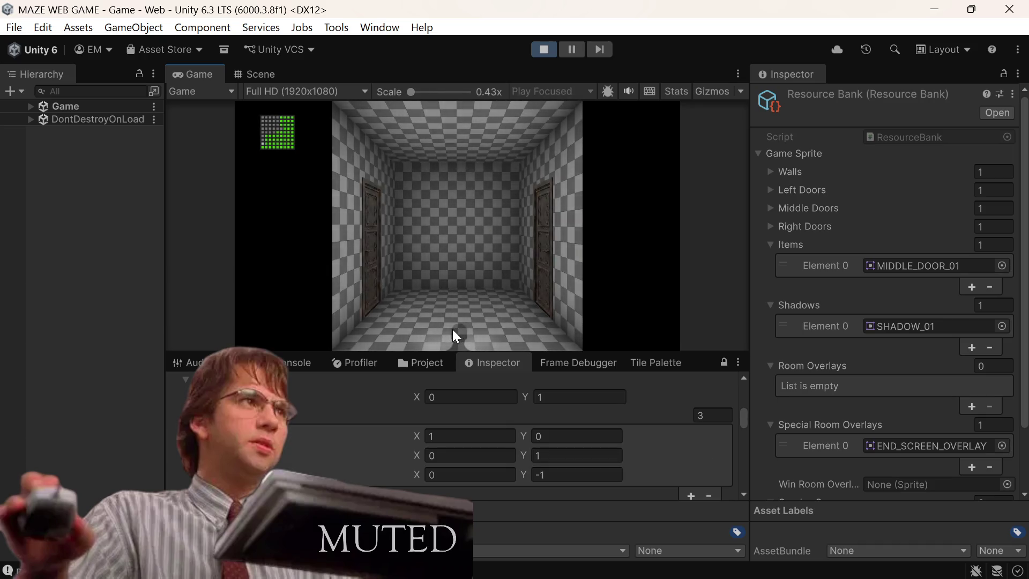
pyautogui.click(552, 270)
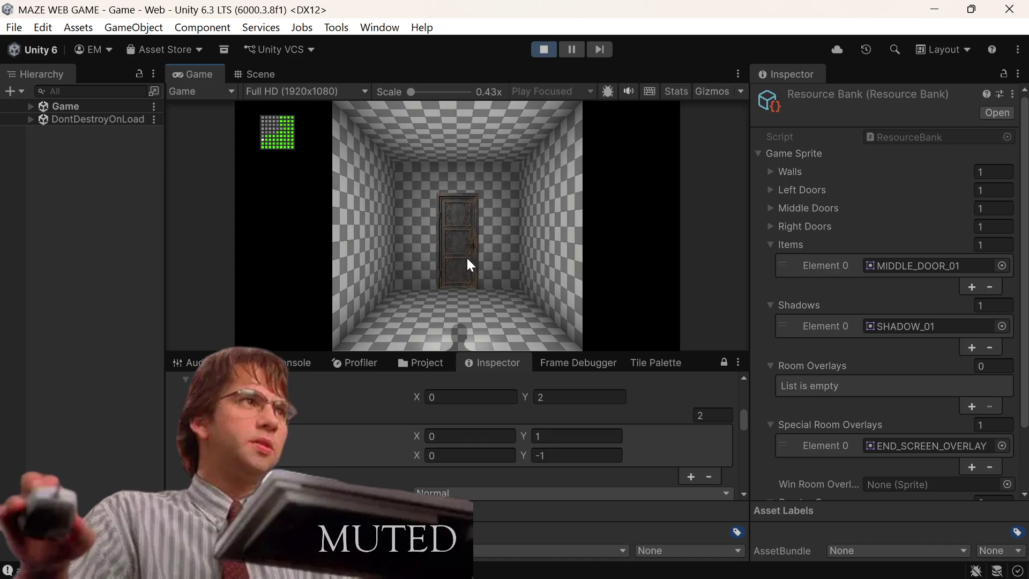
pyautogui.click(468, 260)
pyautogui.click(468, 259)
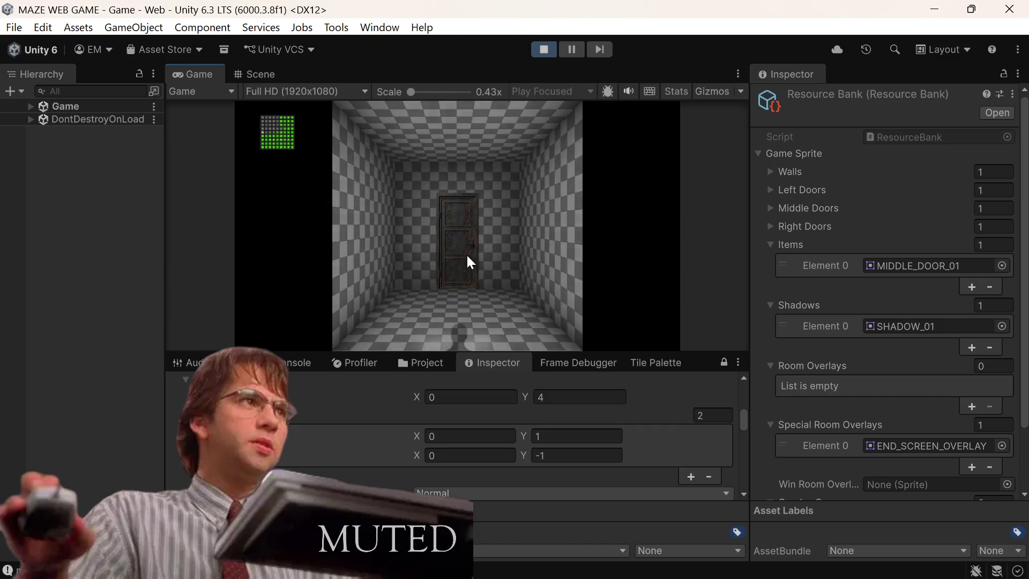
pyautogui.click(466, 255)
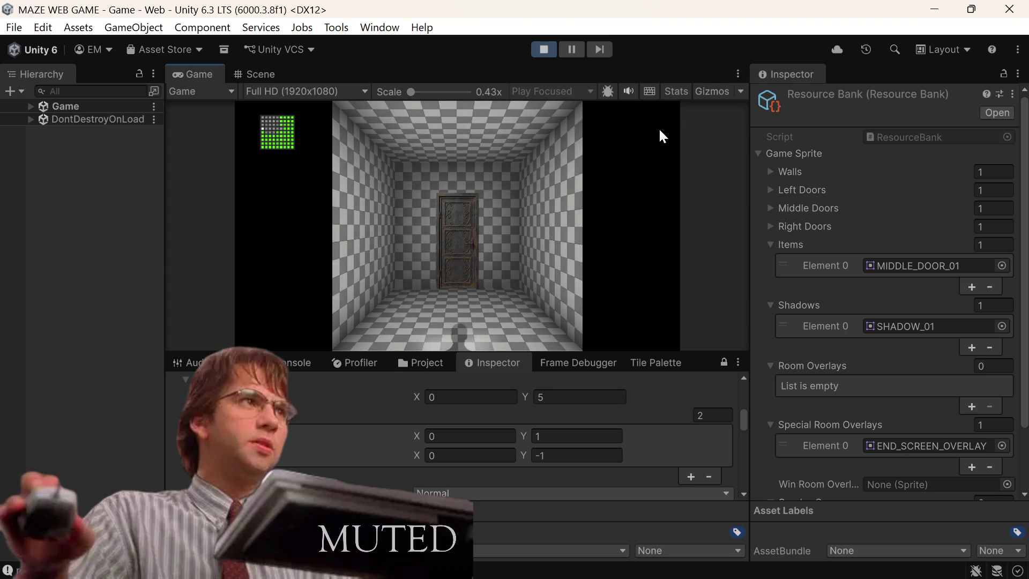
pyautogui.click(738, 74)
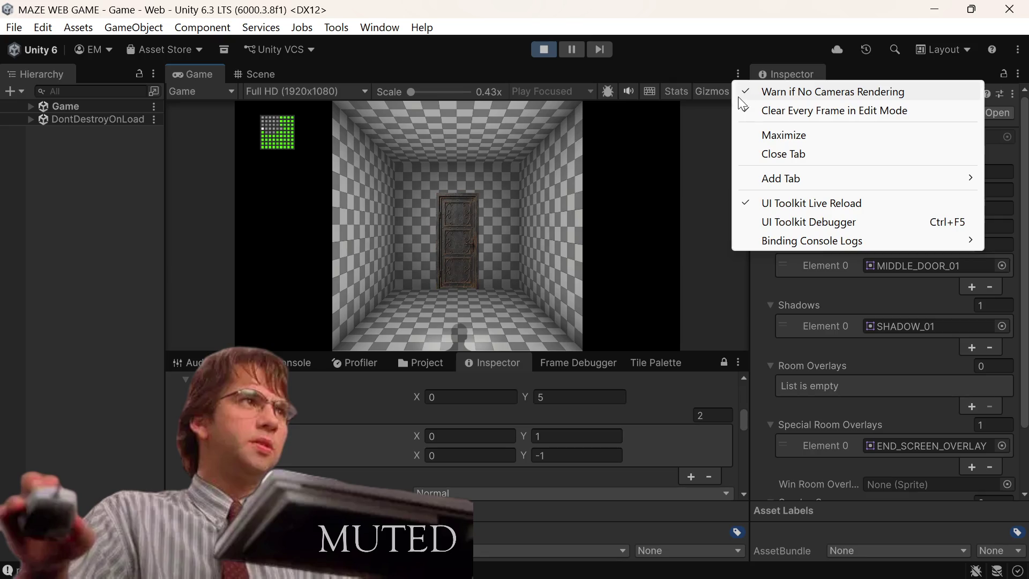
# Step: Maximize the Game view and walk through the next six rooms
pyautogui.click(744, 136)
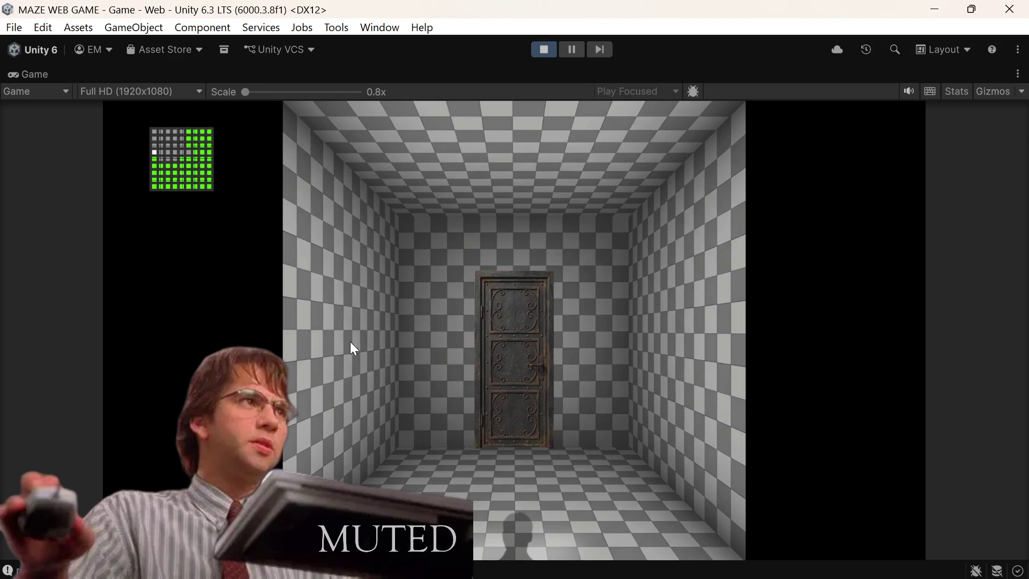
pyautogui.click(518, 359)
pyautogui.click(503, 355)
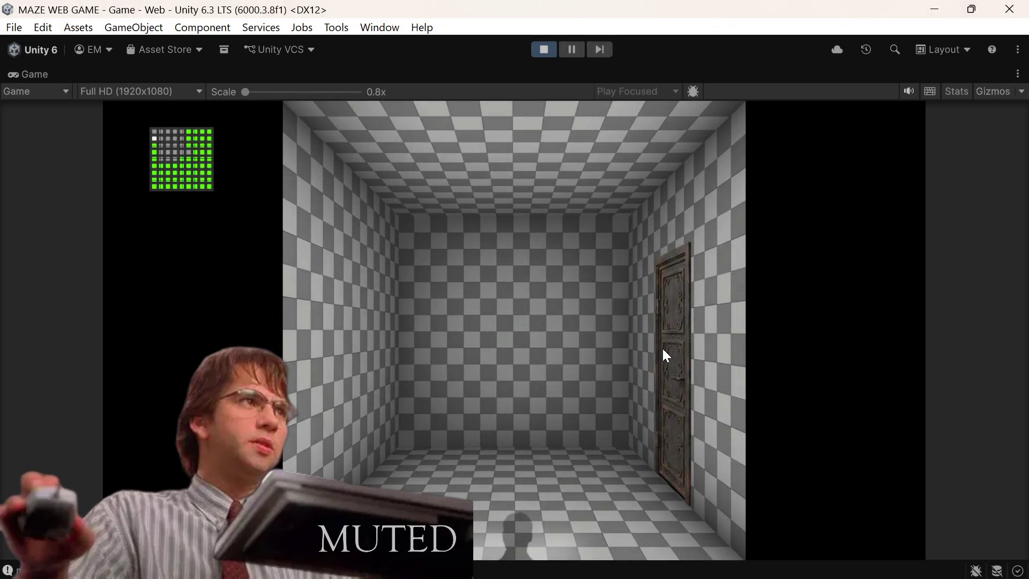
pyautogui.click(673, 354)
pyautogui.click(662, 354)
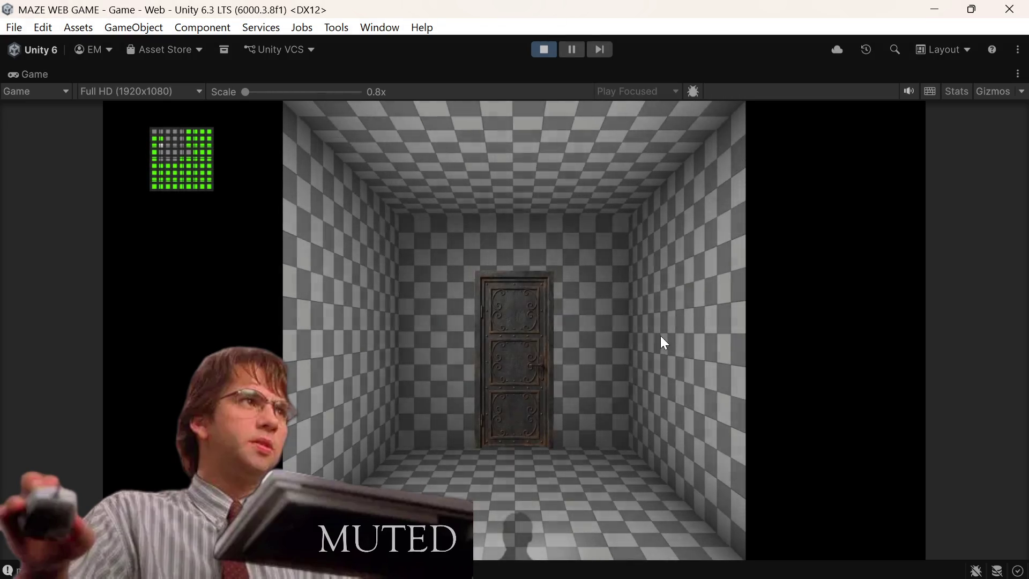
pyautogui.click(552, 377)
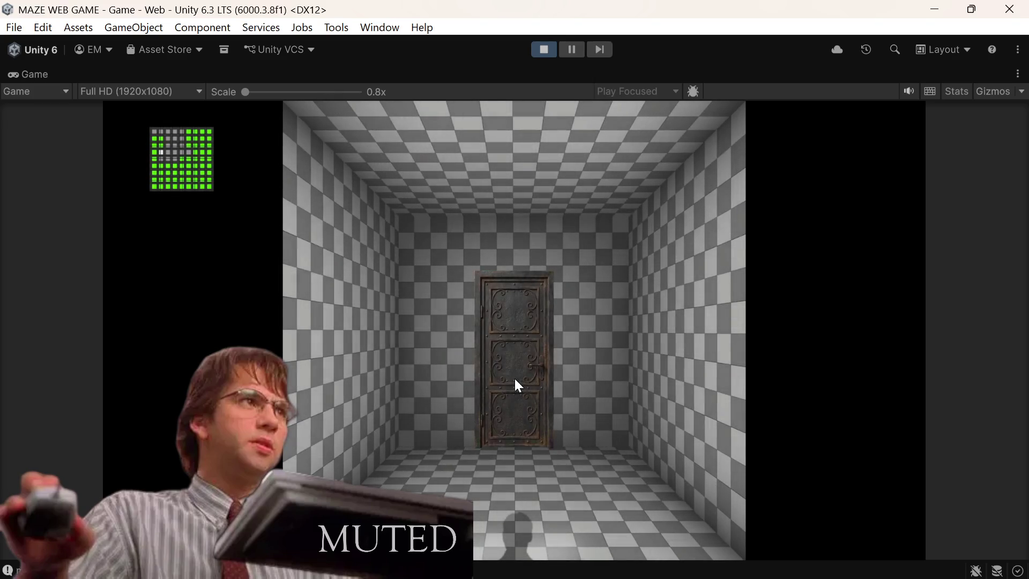
pyautogui.click(517, 385)
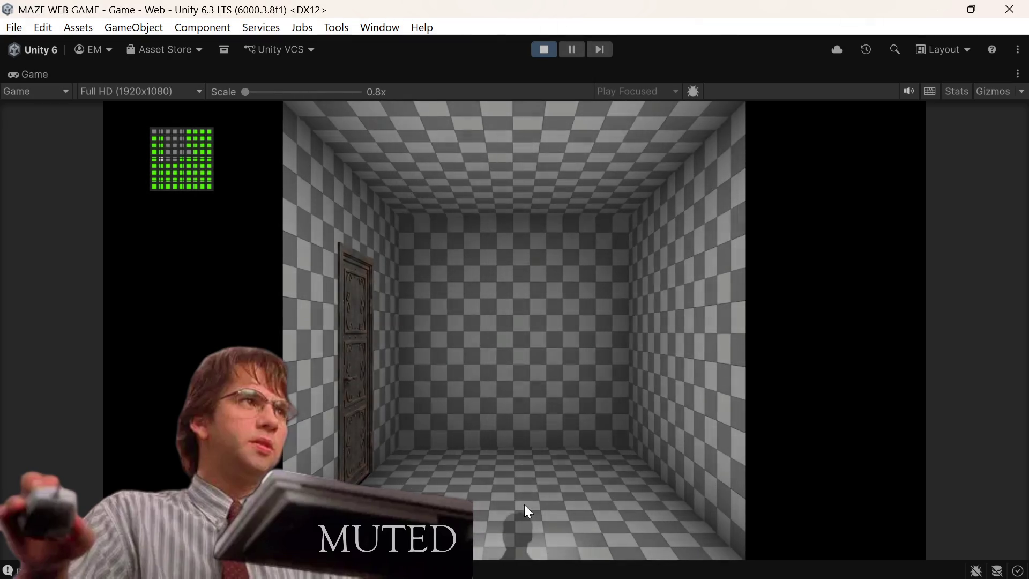
# Step: Keep going through left, far-wall and right doors until reaching a doorless dead-end room
pyautogui.moveTo(525, 576)
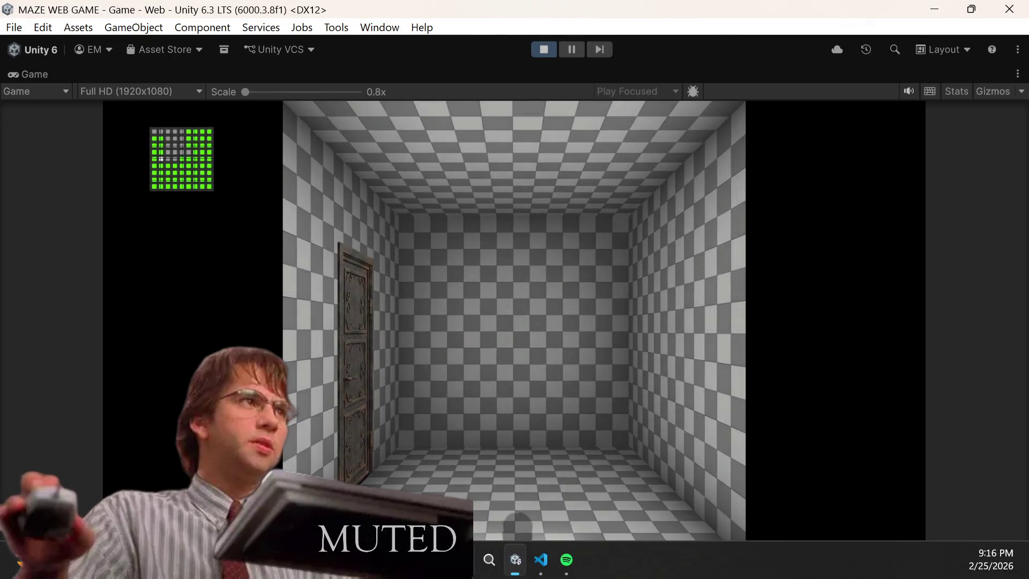
pyautogui.click(340, 380)
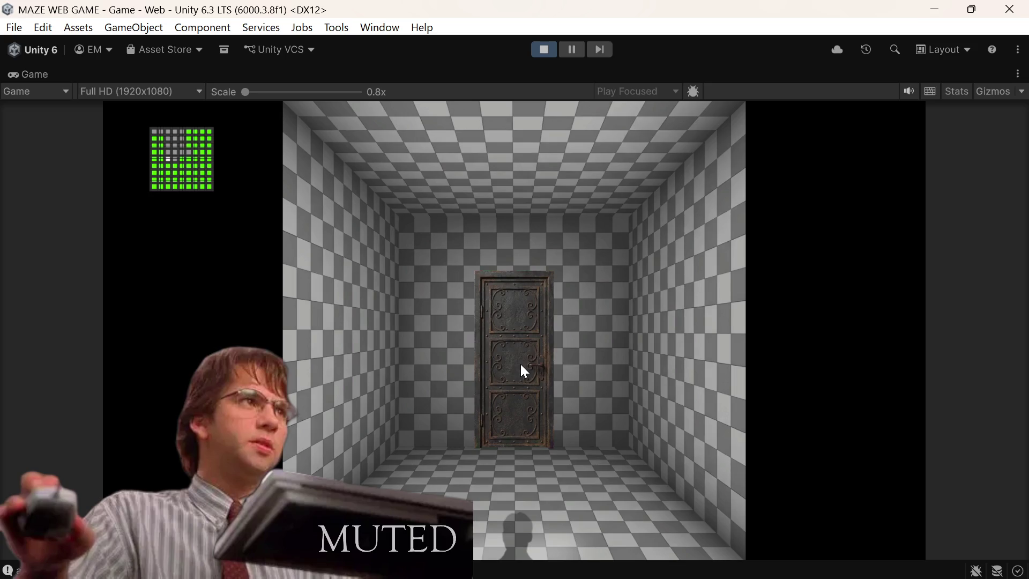
pyautogui.click(520, 364)
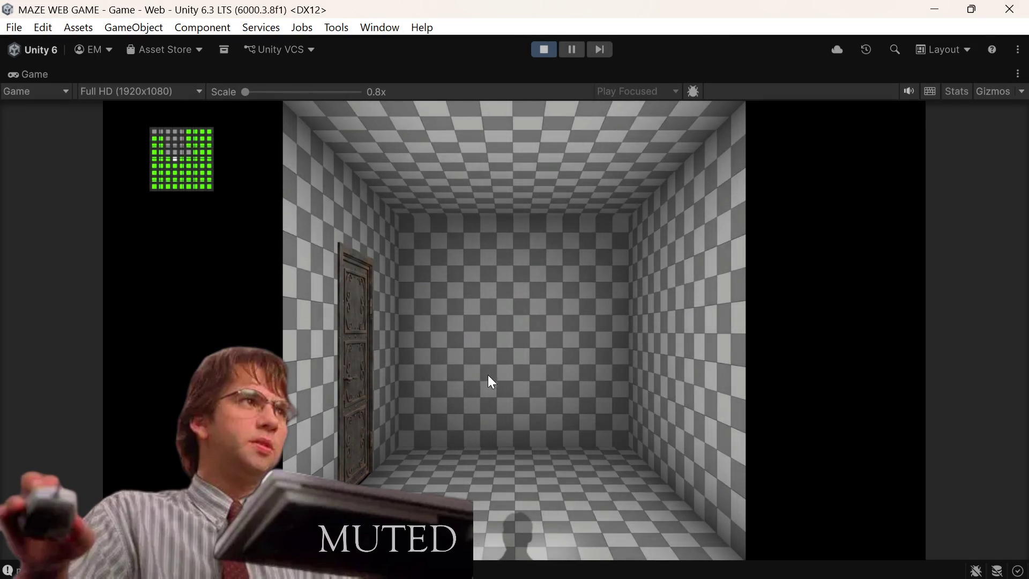
pyautogui.click(353, 387)
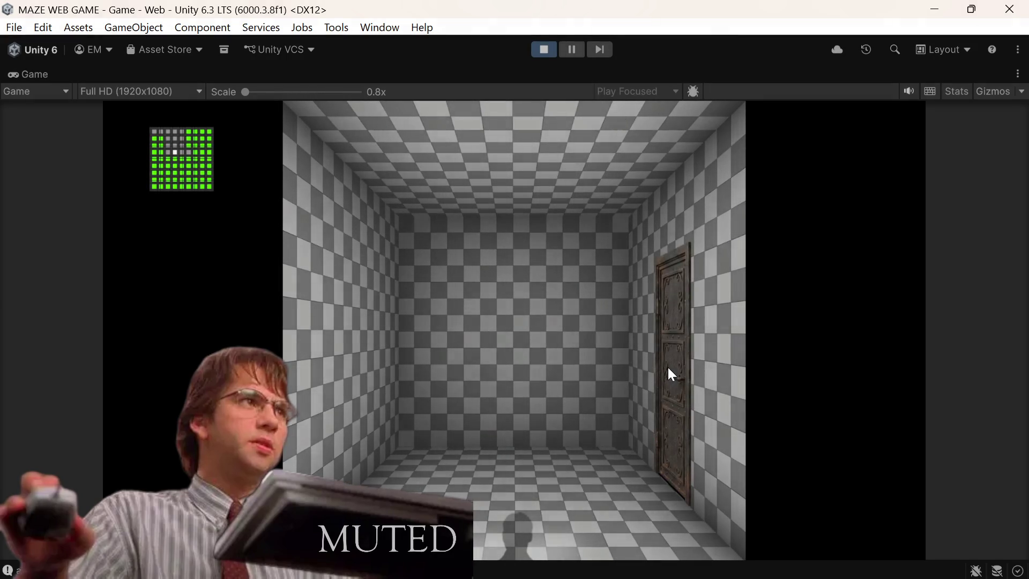
pyautogui.click(668, 373)
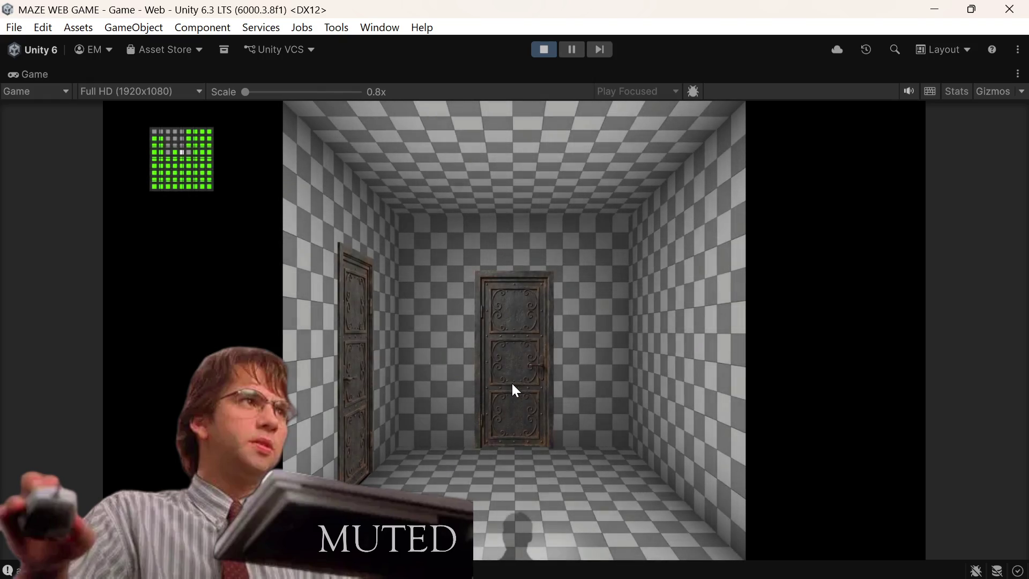
pyautogui.click(512, 384)
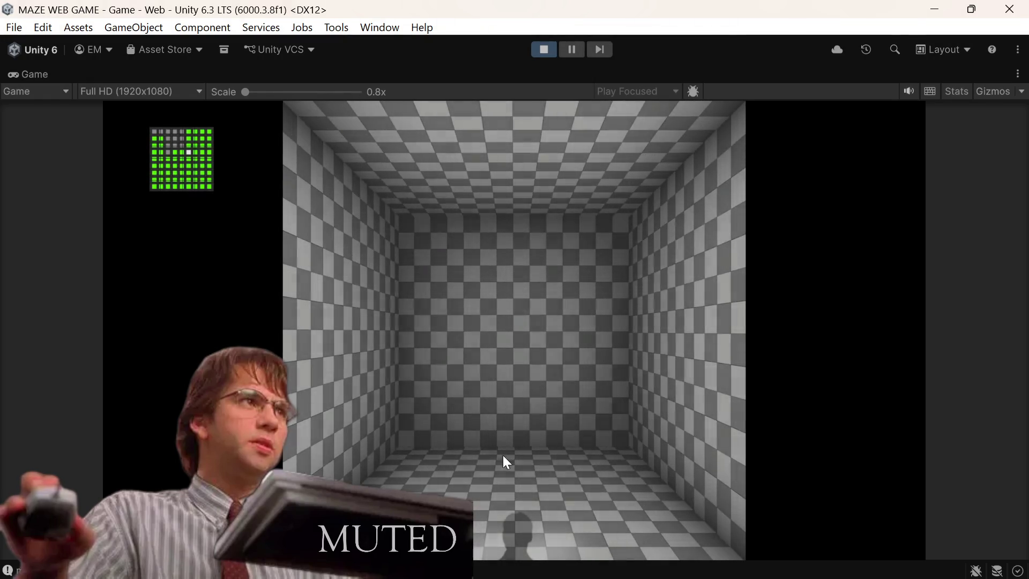
pyautogui.click(1017, 74)
# Step: Restore the full layout, leave the dead end, then maximize the Game view again
pyautogui.click(922, 138)
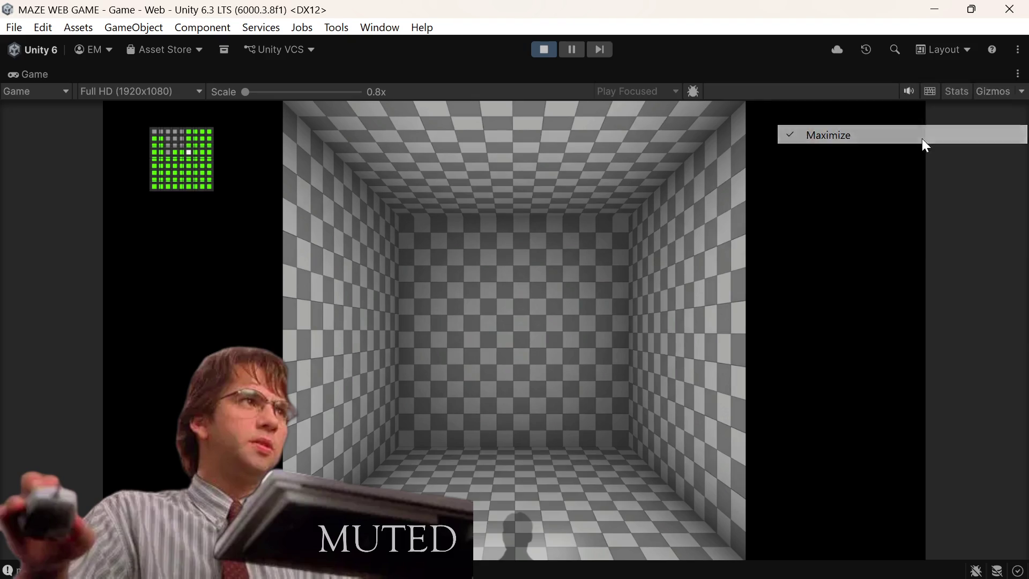
pyautogui.scroll(-6, 448, 422)
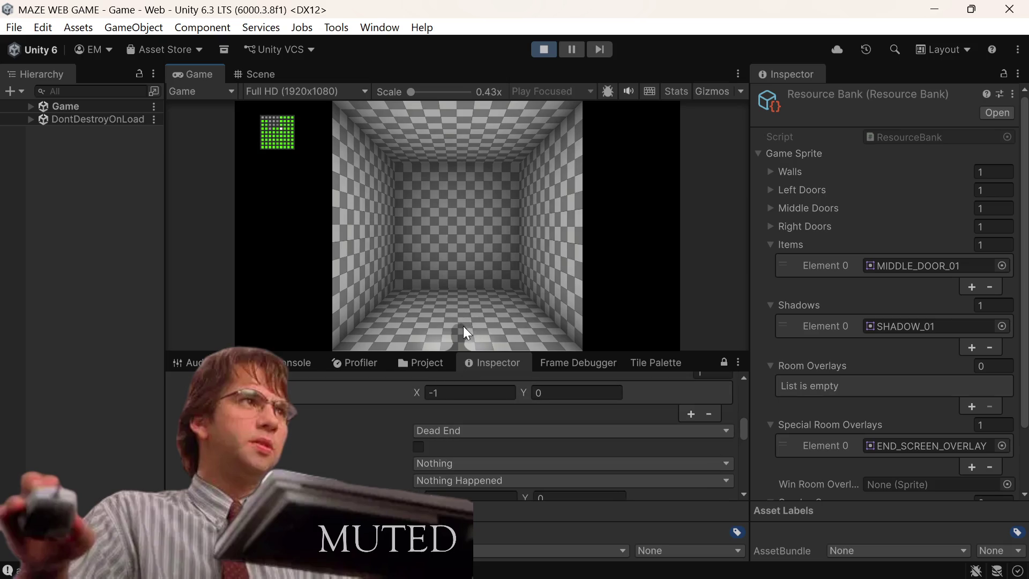
pyautogui.click(461, 340)
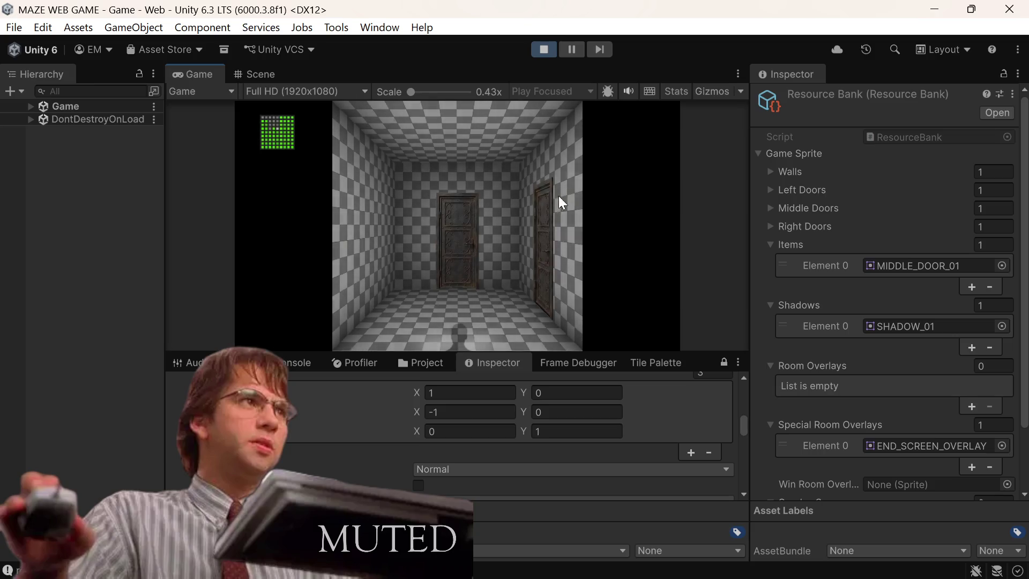
pyautogui.click(738, 73)
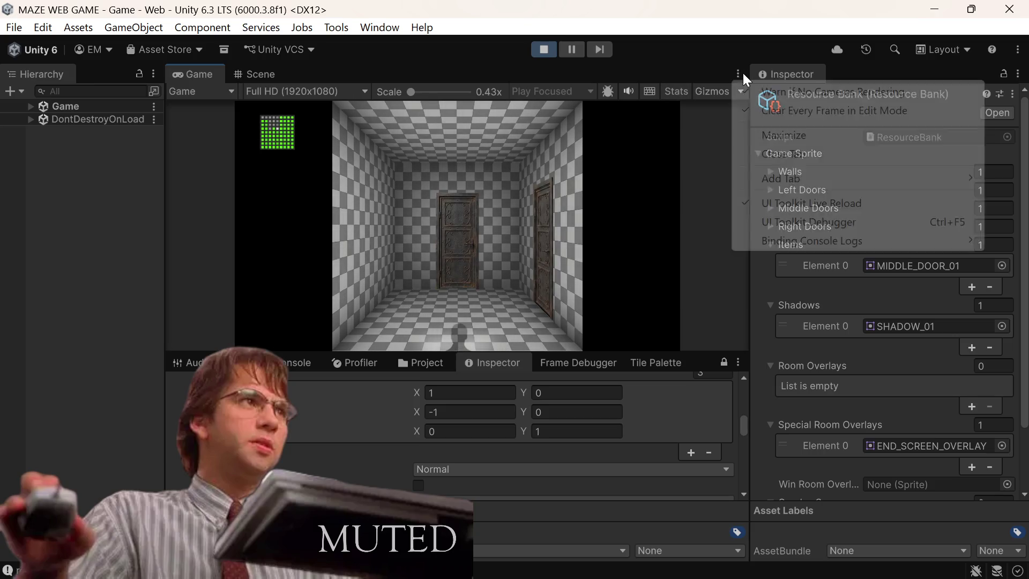
pyautogui.click(763, 135)
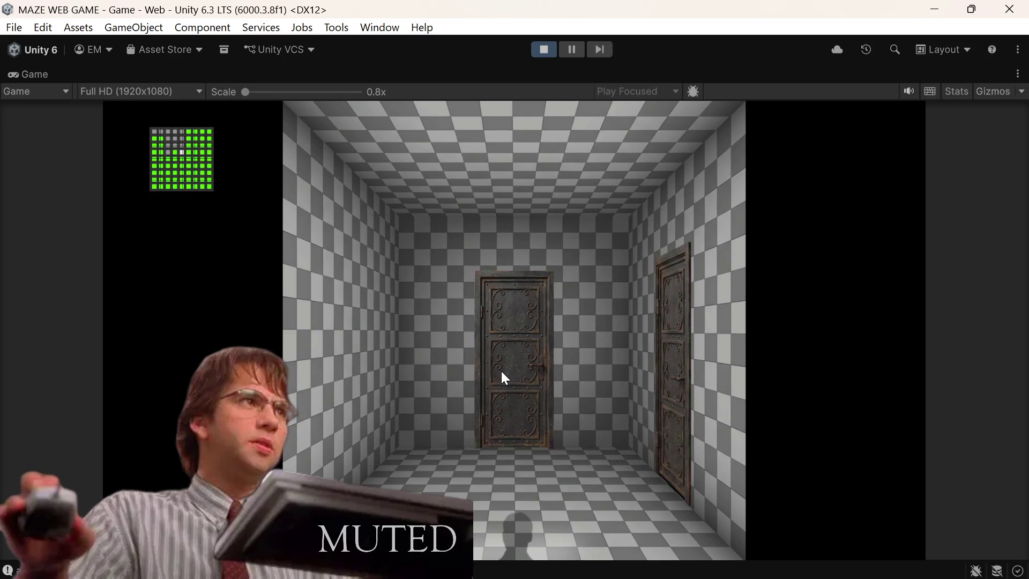
# Step: Walk through six more rooms to another doorless room as the minimap fills in
pyautogui.click(518, 374)
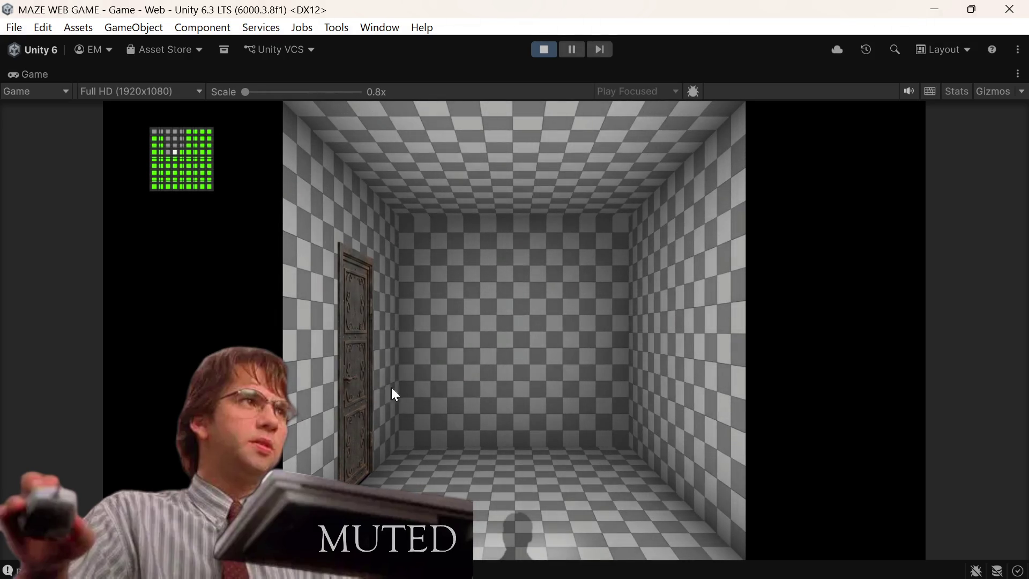
pyautogui.click(530, 532)
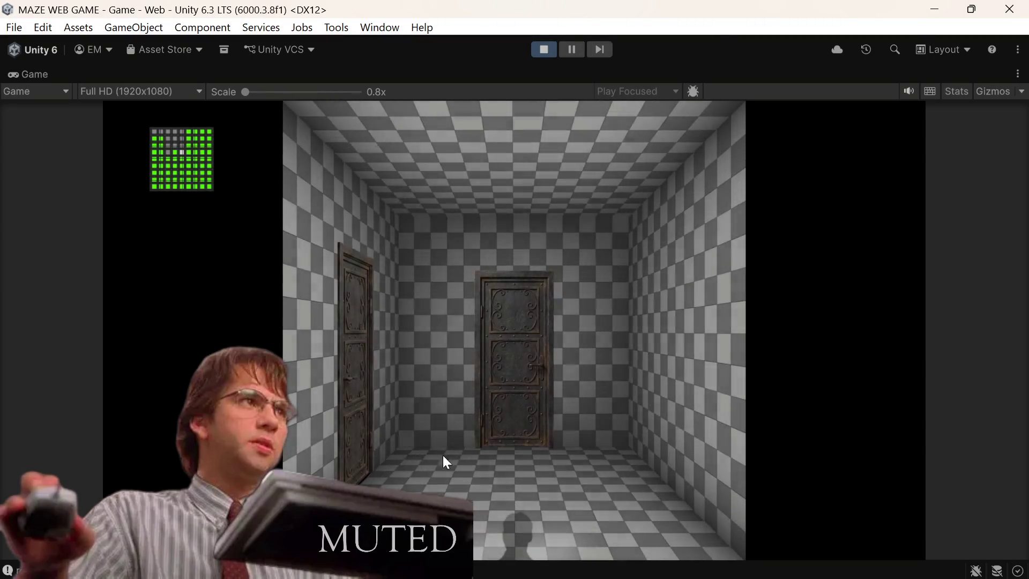
pyautogui.click(349, 411)
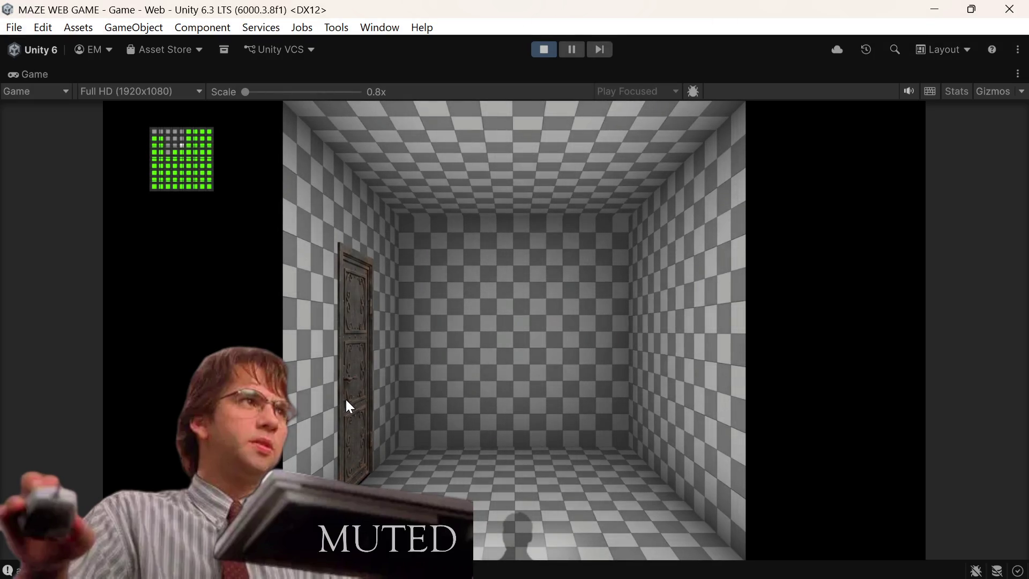
pyautogui.click(350, 398)
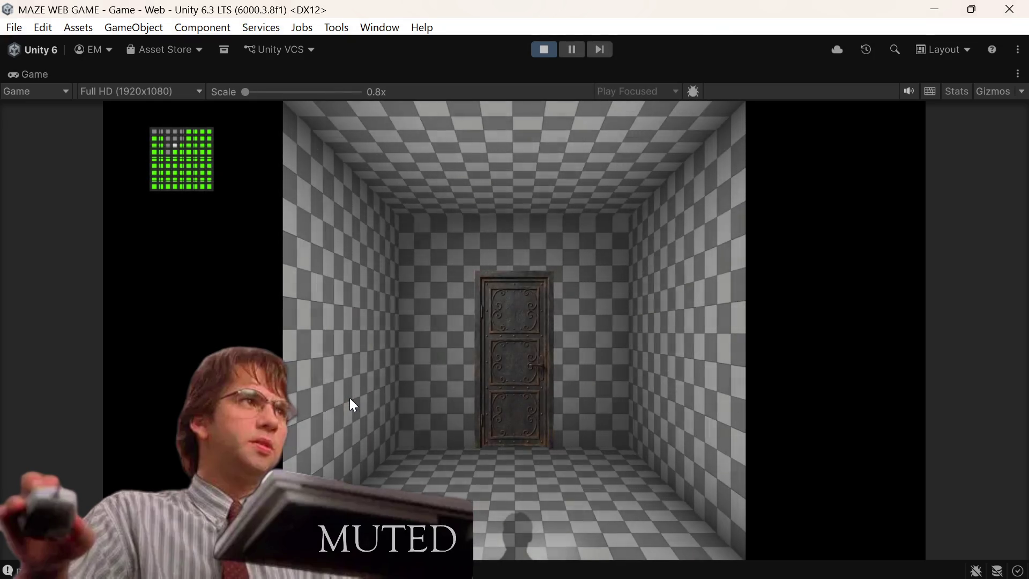
pyautogui.click(518, 358)
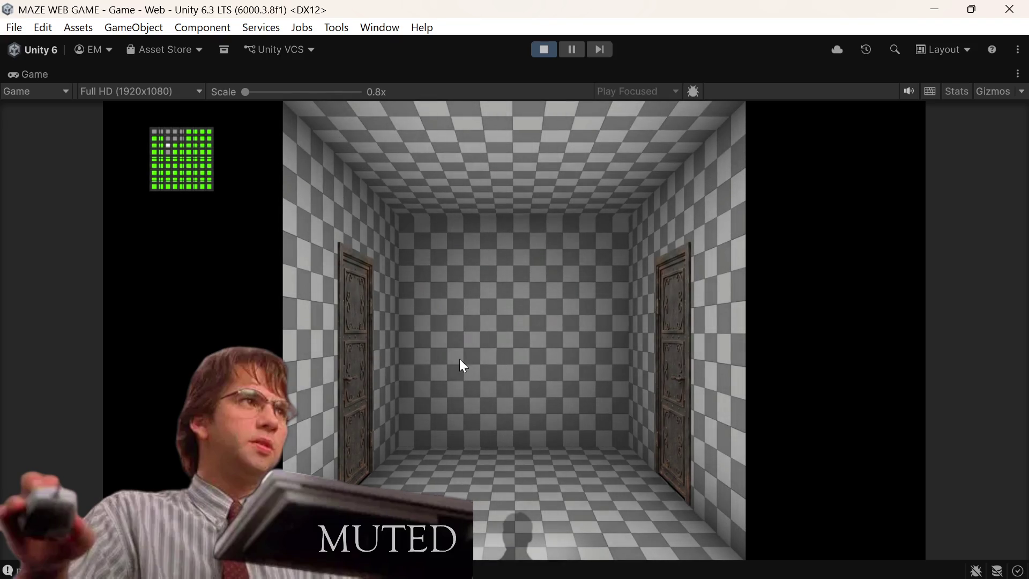
pyautogui.click(353, 376)
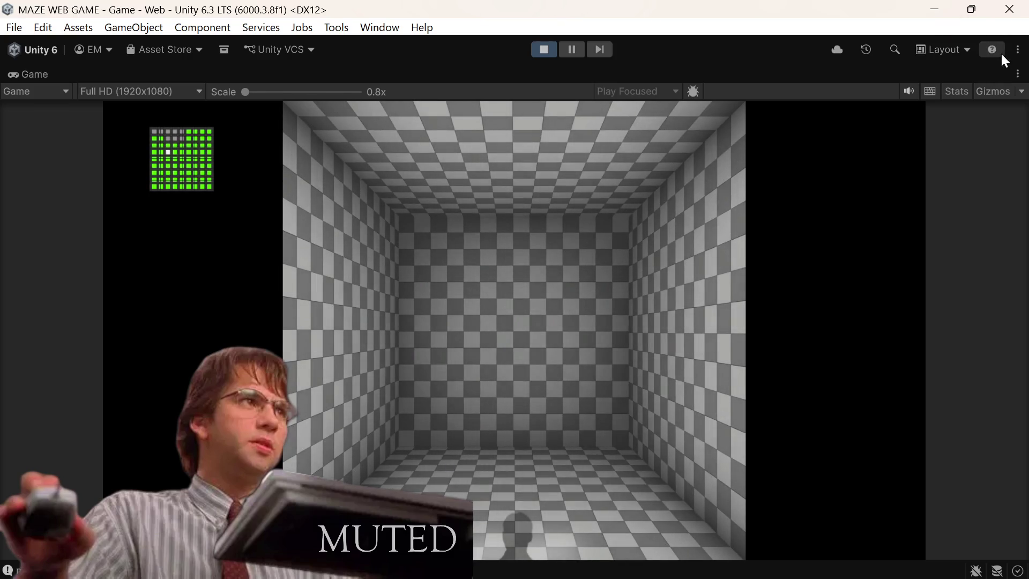
pyautogui.click(1018, 74)
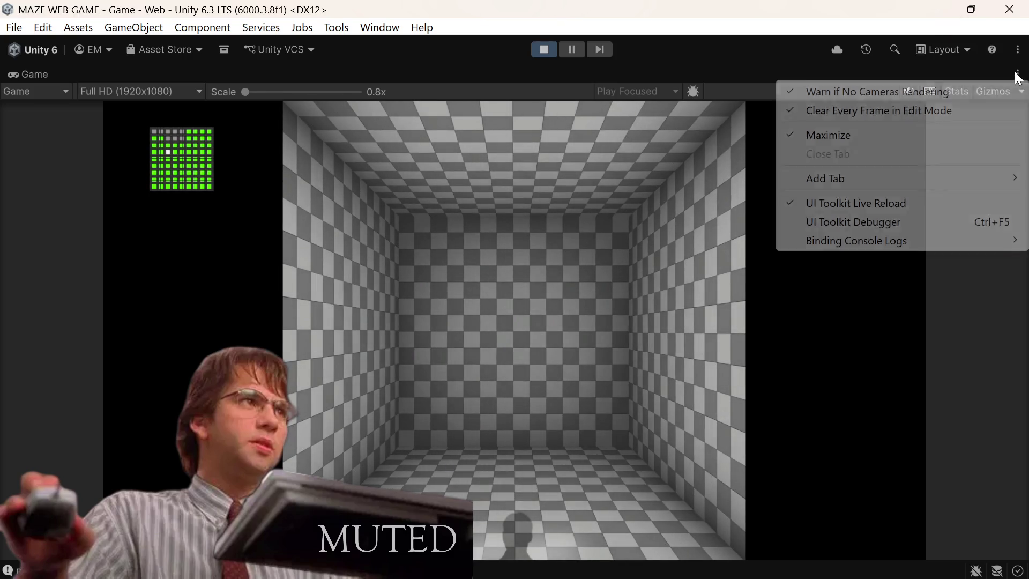
# Step: Restore the full editor layout and leave the dead end for the next room
pyautogui.click(853, 134)
pyautogui.scroll(-4, 529, 454)
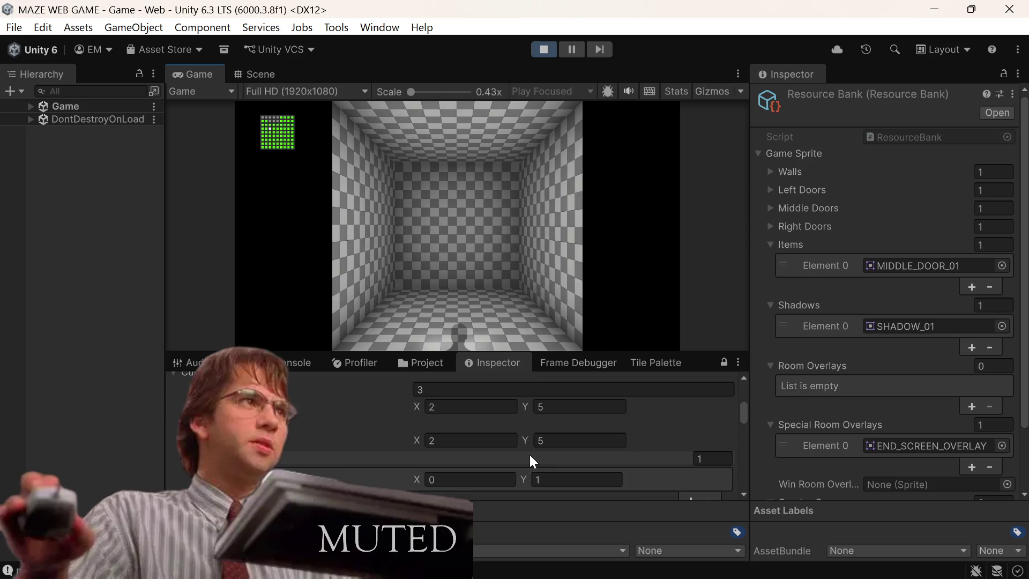
pyautogui.scroll(4, 529, 452)
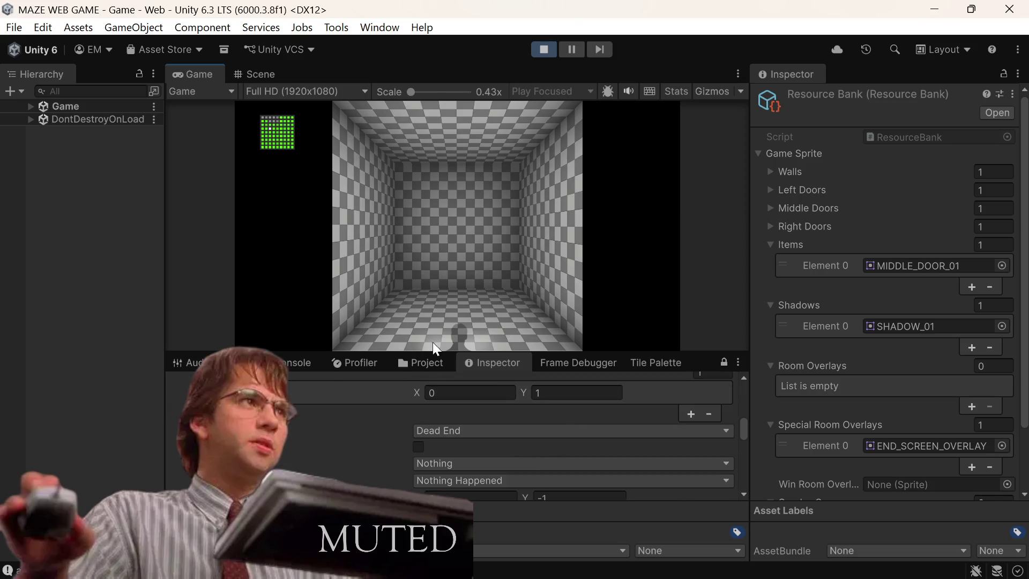
pyautogui.click(452, 335)
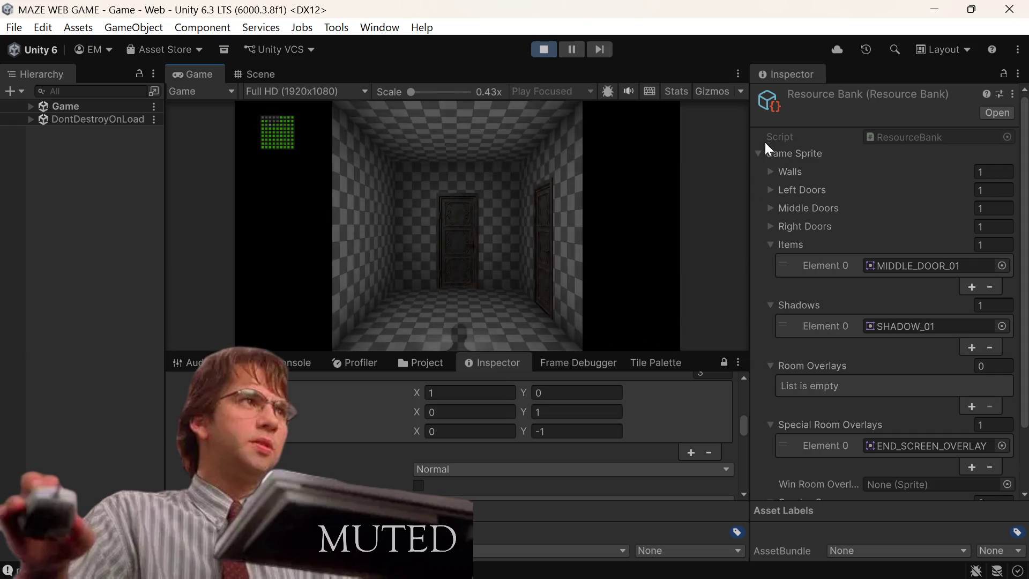
pyautogui.click(737, 74)
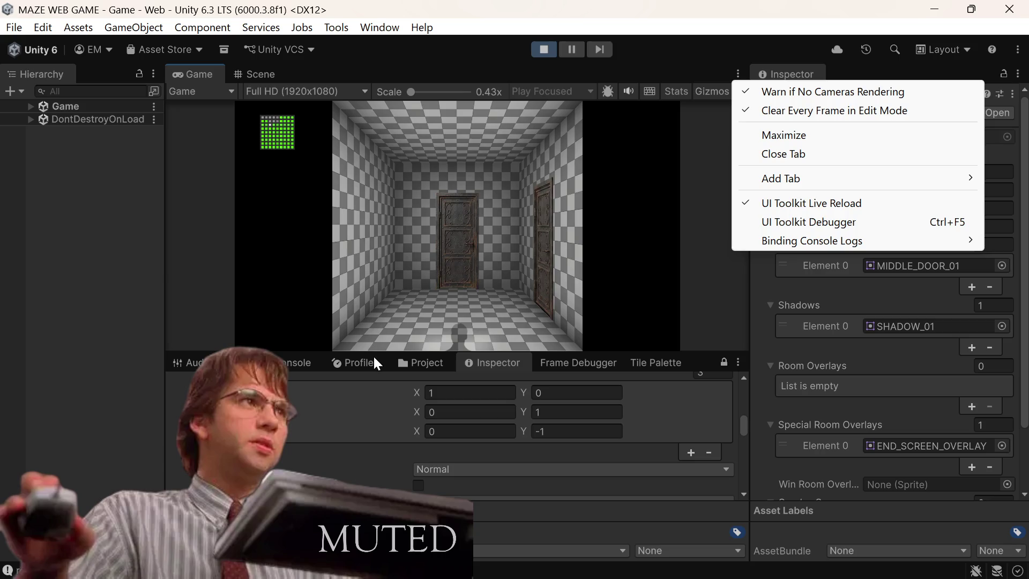
pyautogui.click(717, 71)
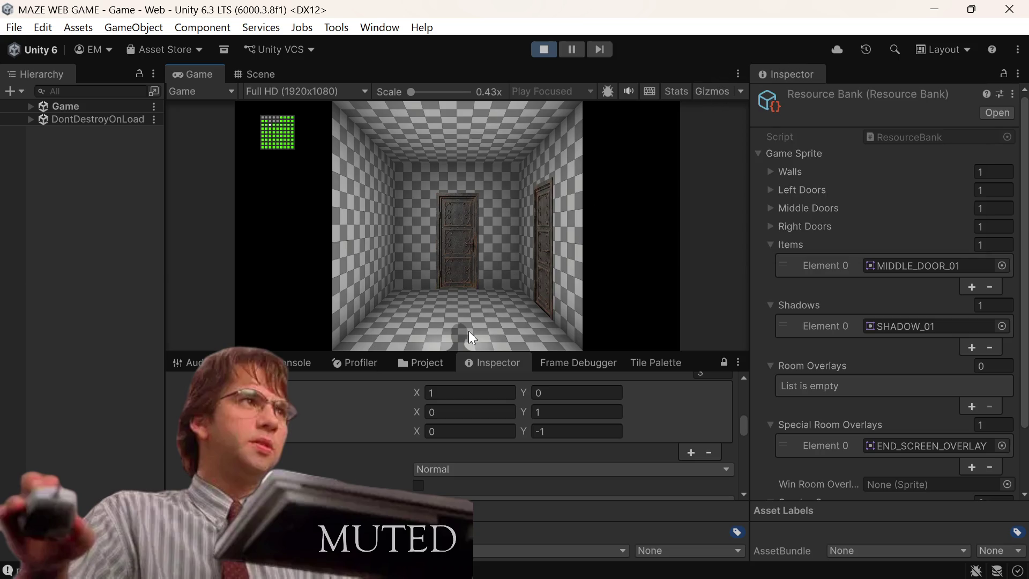
# Step: Enlarge the lower Inspector and check exit data while reaching a three-exit Normal room, 73 rooms visited
pyautogui.moveTo(455, 352); pyautogui.dragTo(455, 273)
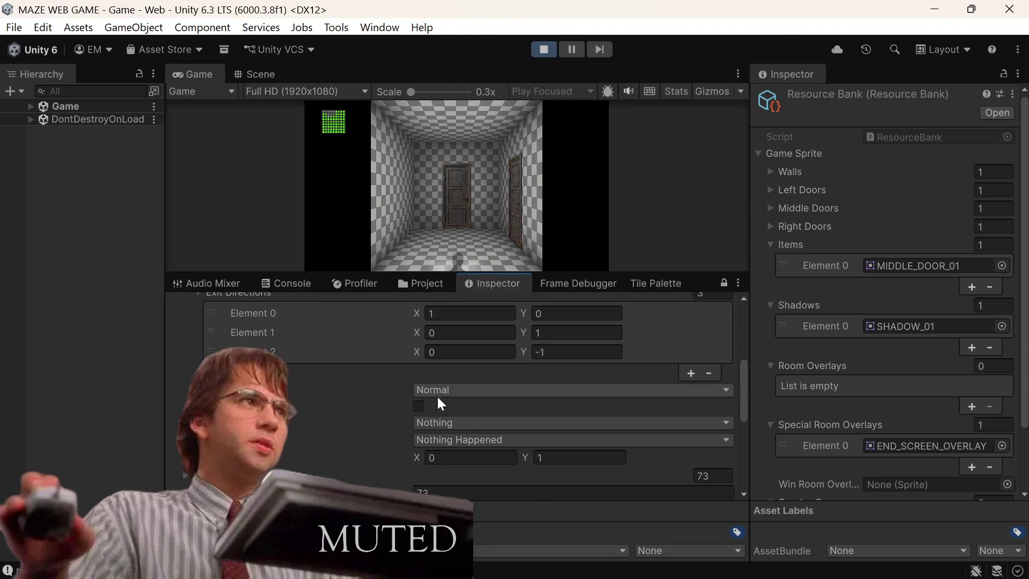
pyautogui.scroll(3, 436, 397)
pyautogui.scroll(-3, 436, 400)
pyautogui.scroll(-2, 436, 400)
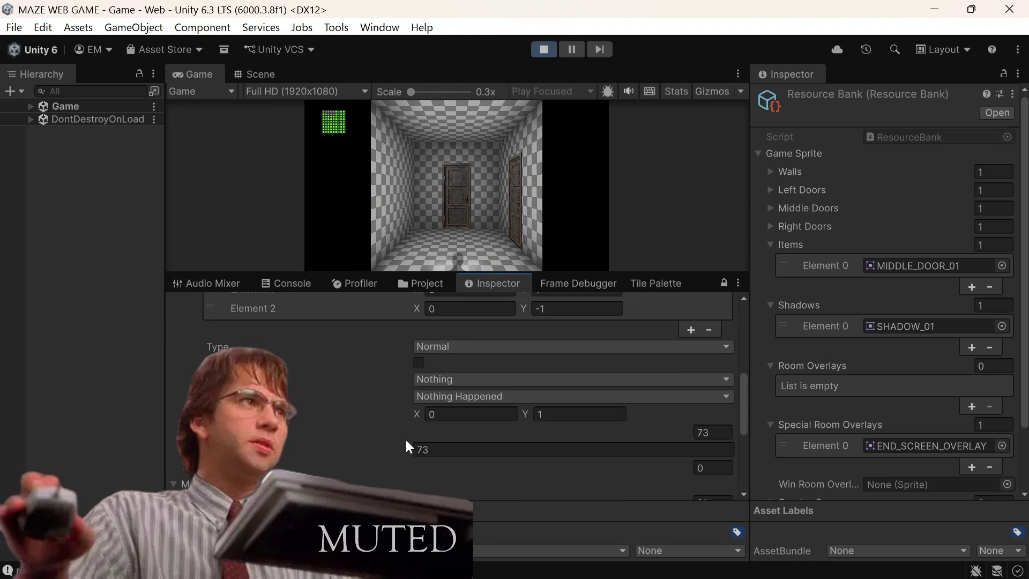
pyautogui.scroll(-2, 407, 443)
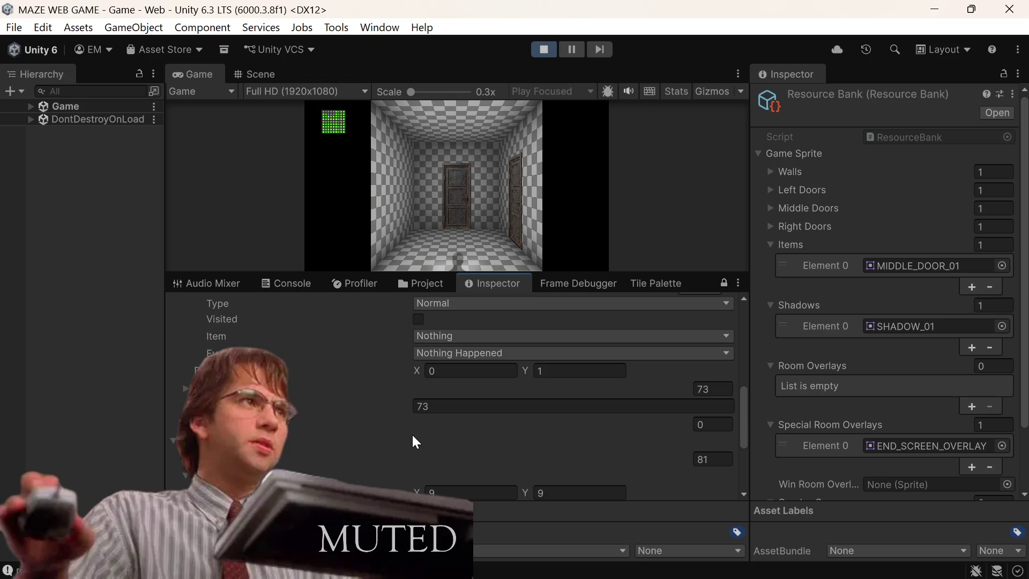
pyautogui.click(460, 257)
pyautogui.scroll(-3, 441, 409)
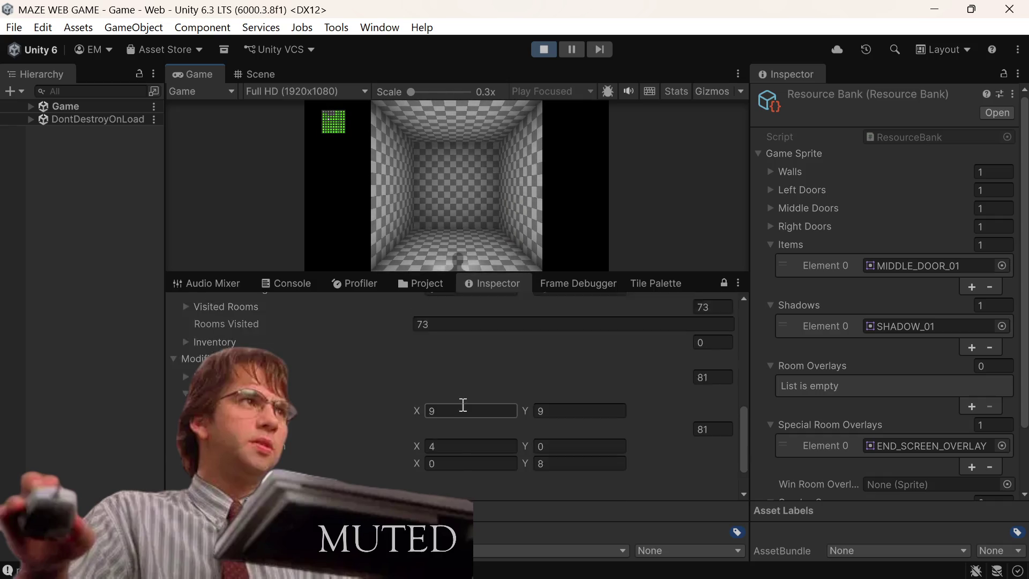
pyautogui.scroll(-2, 462, 405)
pyautogui.scroll(-8, 459, 405)
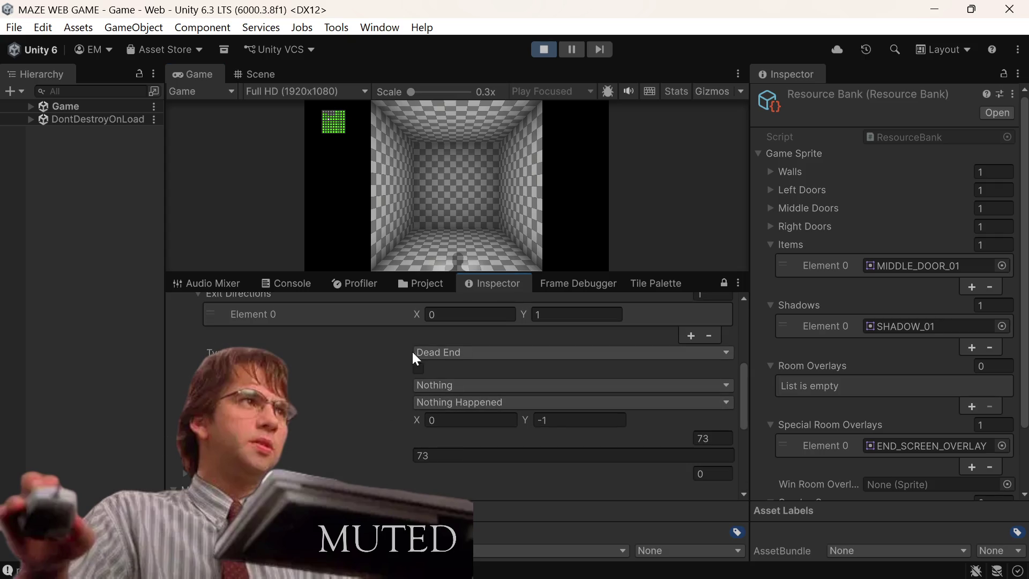
pyautogui.click(455, 260)
# Step: Enlarge the Game view again and walk through the next six rooms
pyautogui.moveTo(489, 272); pyautogui.dragTo(450, 328)
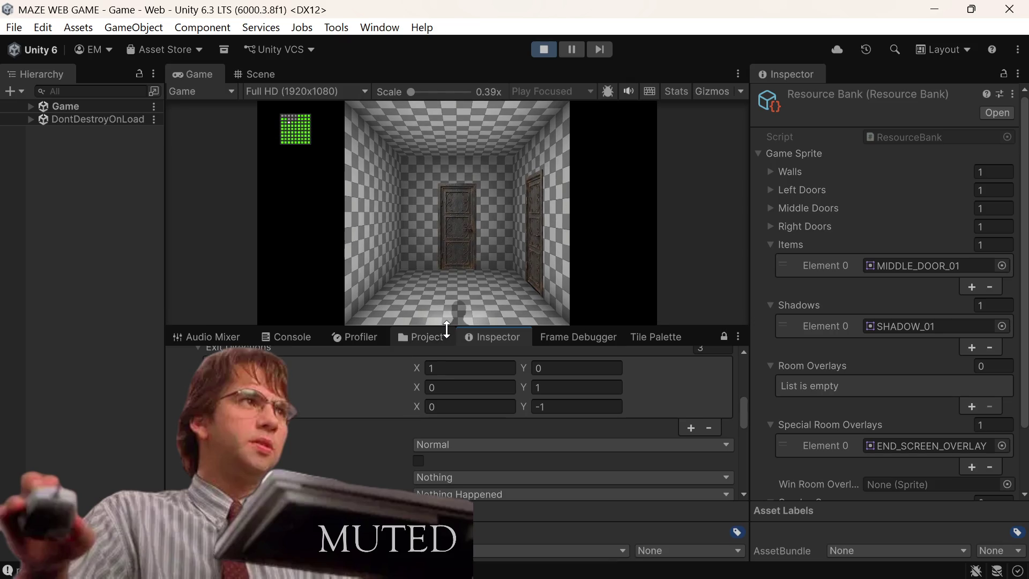
pyautogui.click(536, 244)
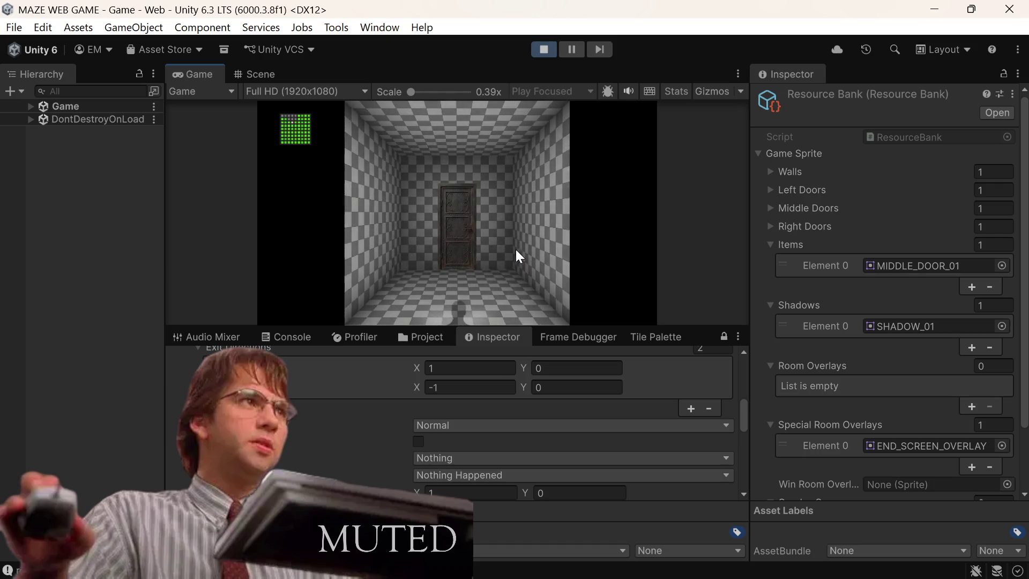
pyautogui.click(456, 320)
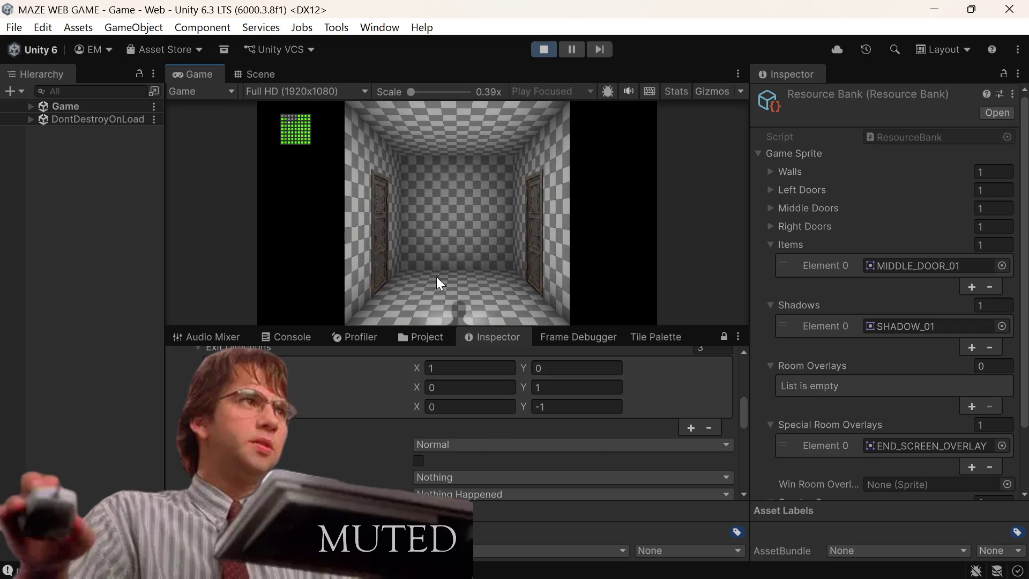
pyautogui.click(536, 243)
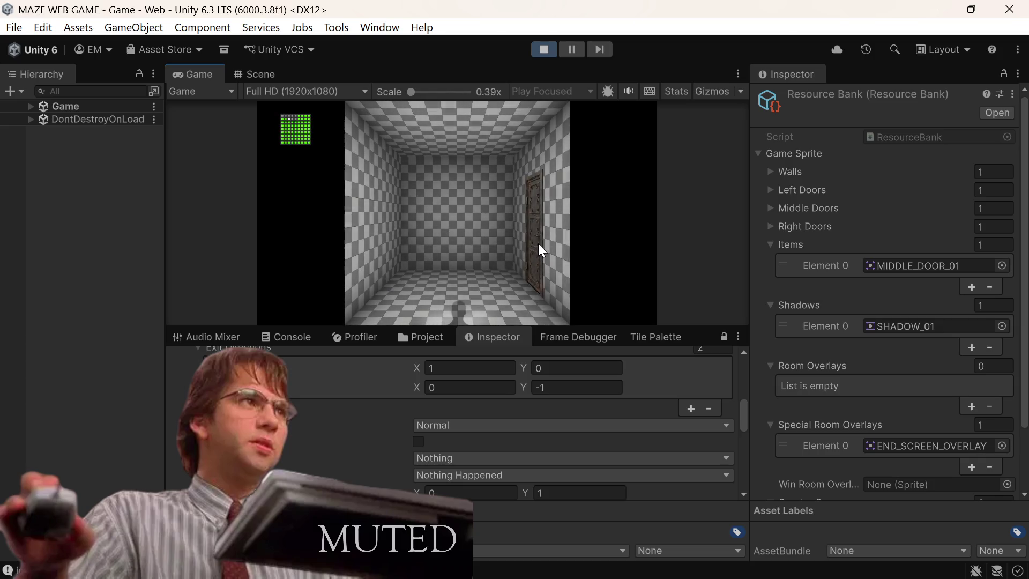
pyautogui.click(538, 247)
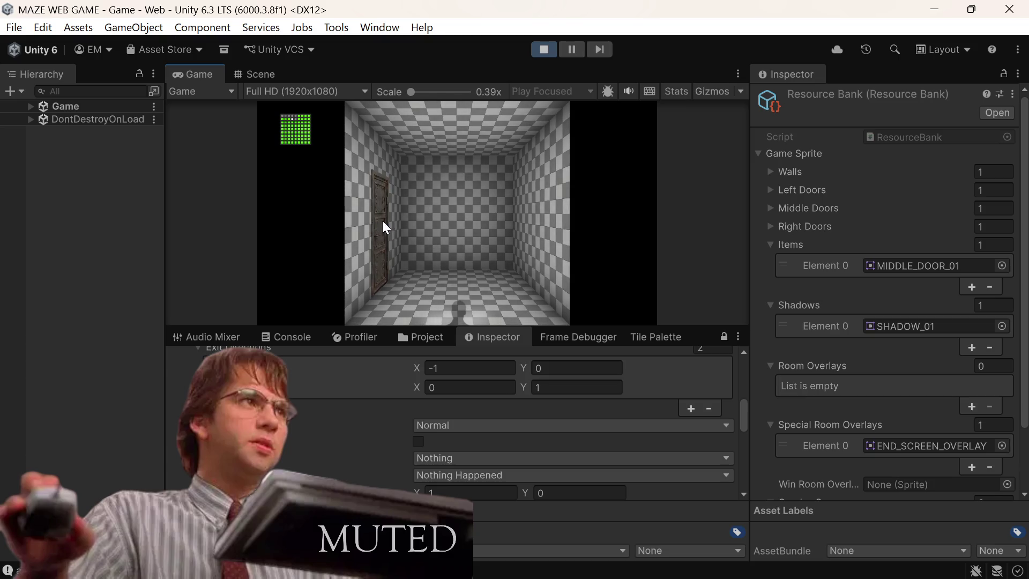
pyautogui.click(379, 224)
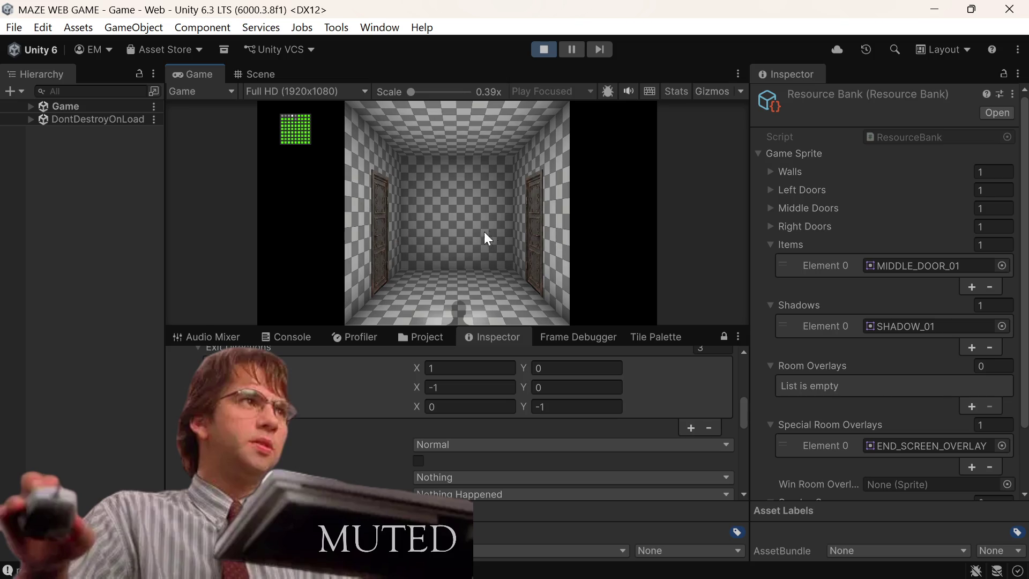
pyautogui.click(536, 218)
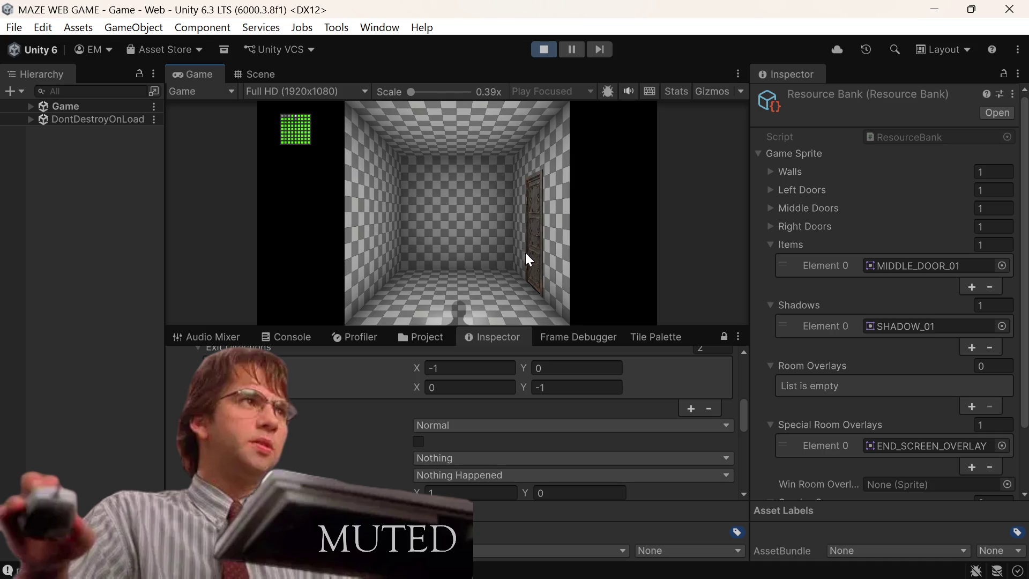
# Step: Continue through right, left and middle doors to the doorless Exit room, 81 rooms visited
pyautogui.click(527, 254)
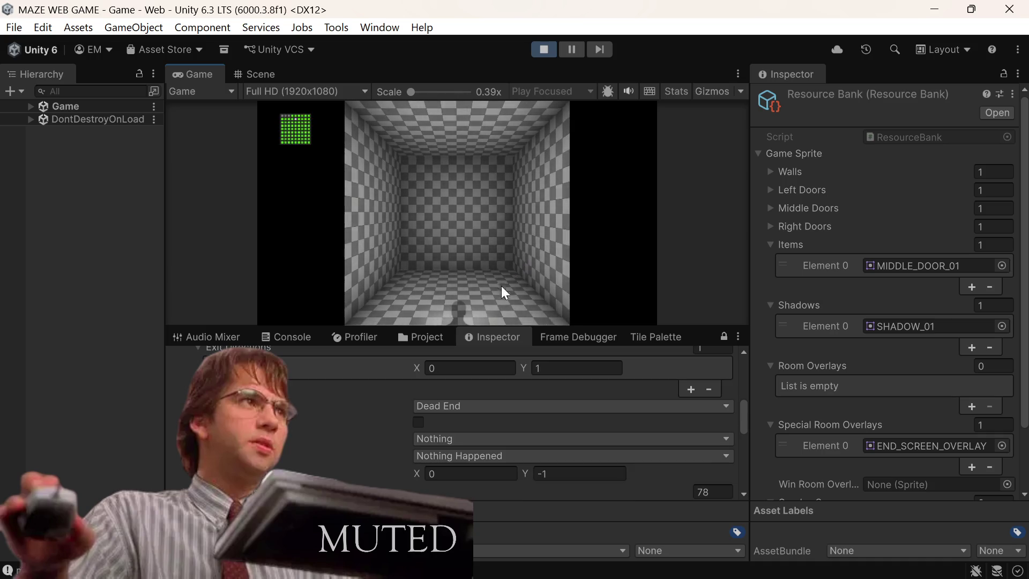
pyautogui.click(457, 314)
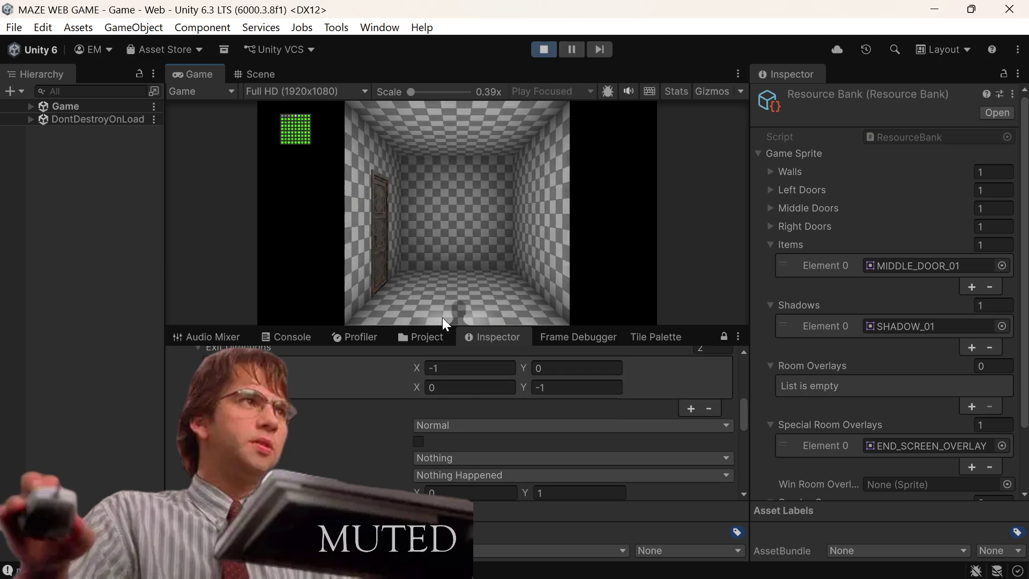
pyautogui.click(375, 247)
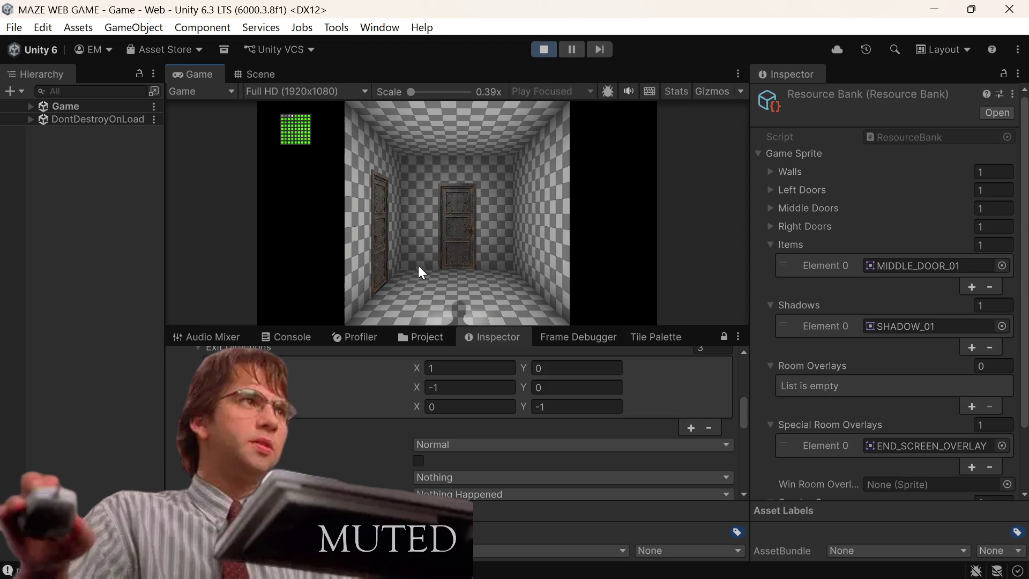
pyautogui.click(377, 266)
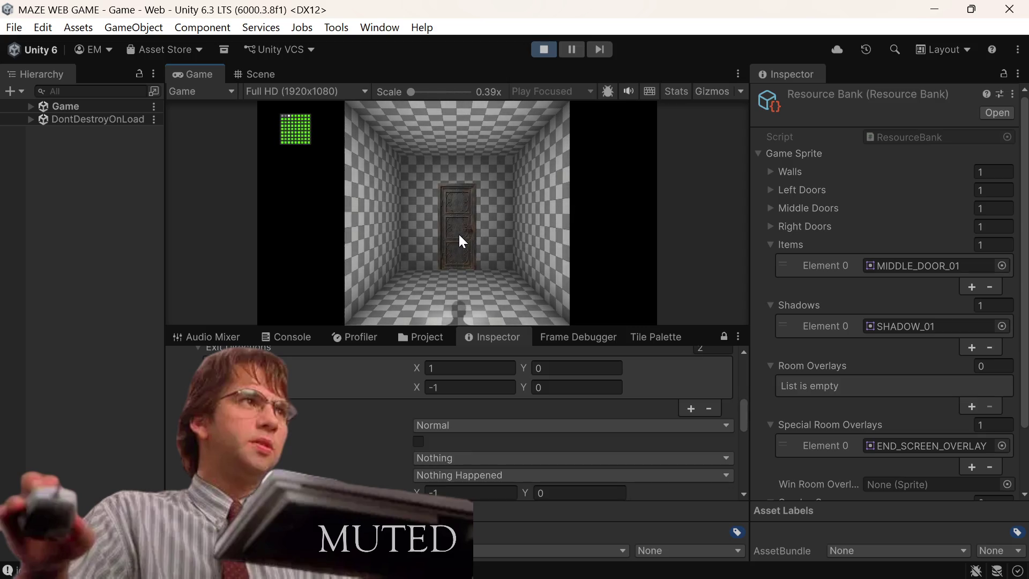
pyautogui.click(458, 241)
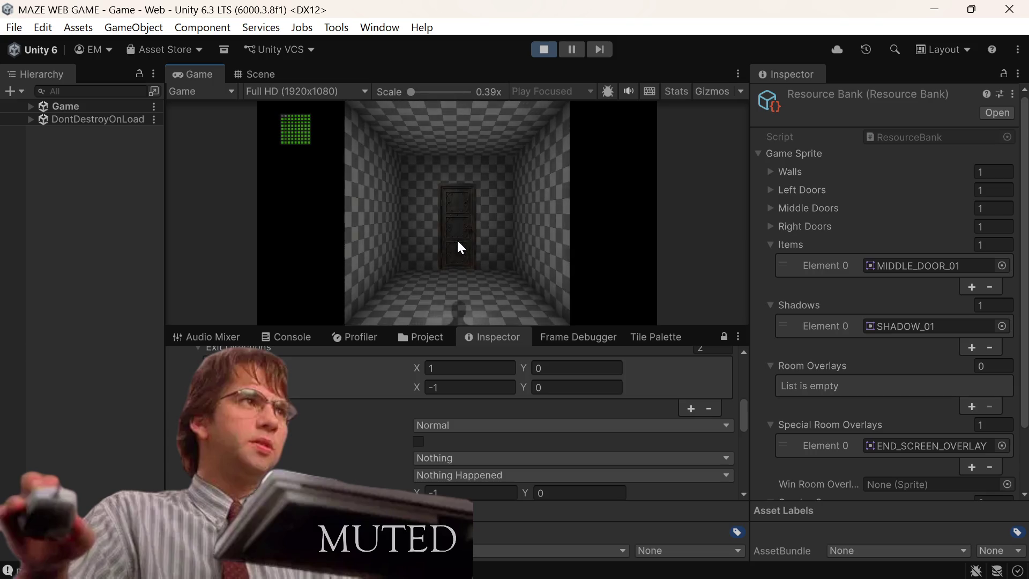
pyautogui.click(458, 242)
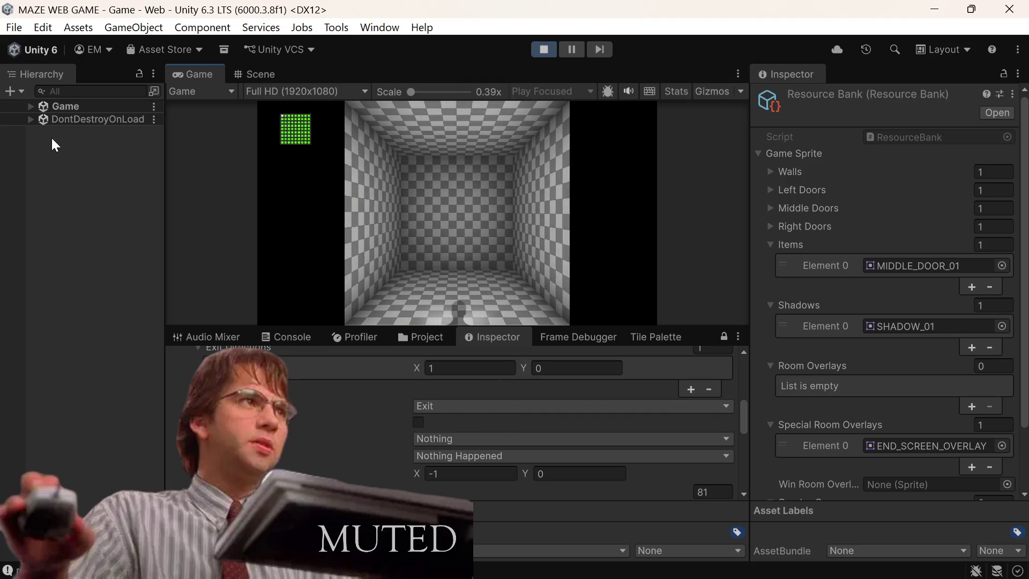
# Step: Expand Game and Room Manager in the Hierarchy and select Room Overlay, whose Sprite Renderer lacks a sprite
pyautogui.click(43, 107)
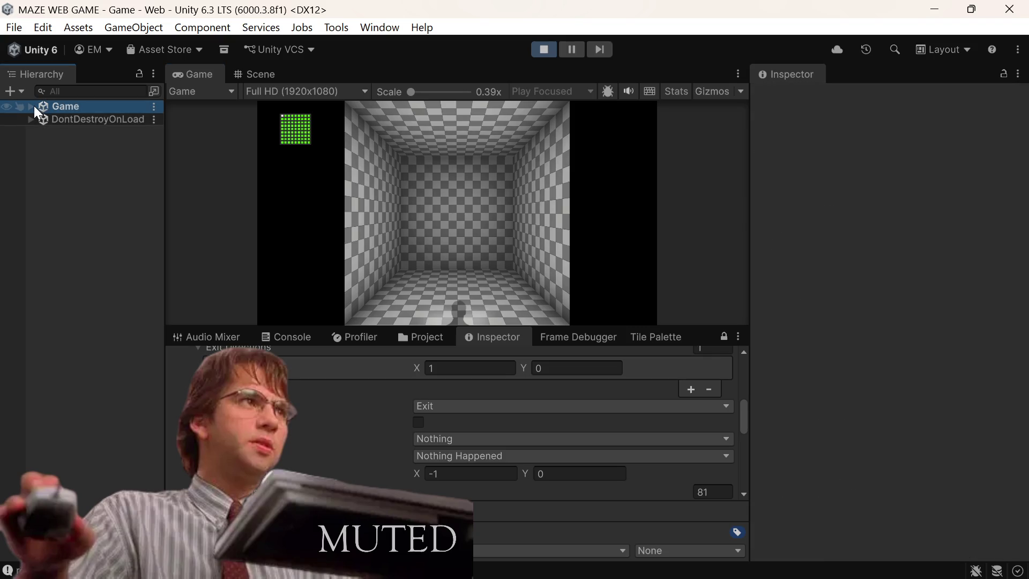
pyautogui.click(31, 106)
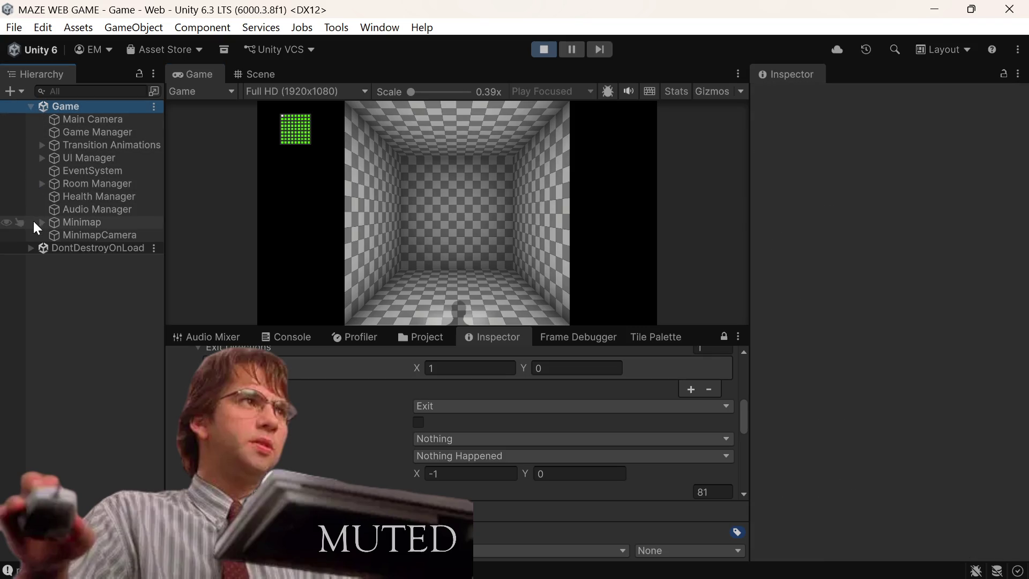
pyautogui.click(41, 185)
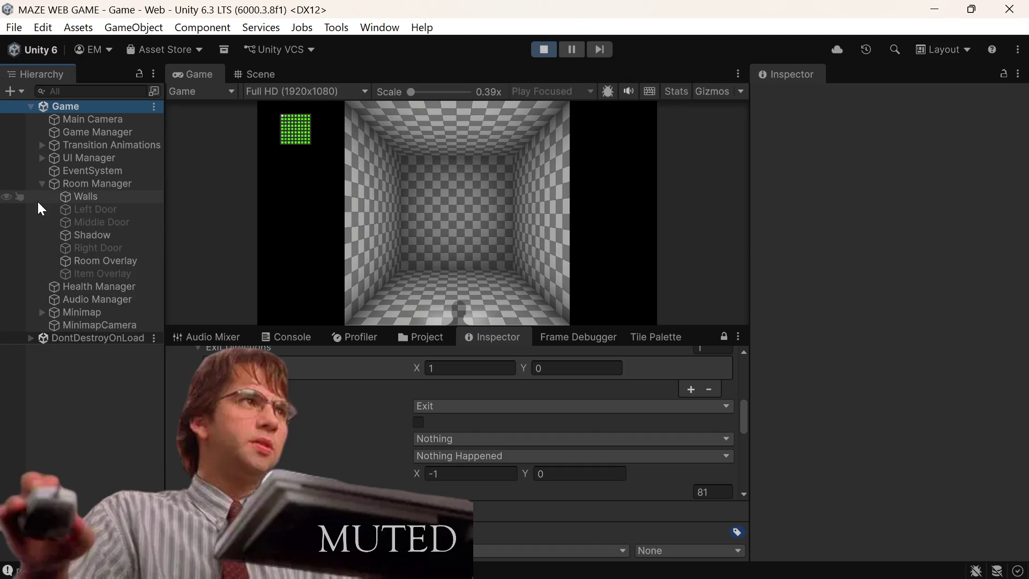
pyautogui.click(103, 261)
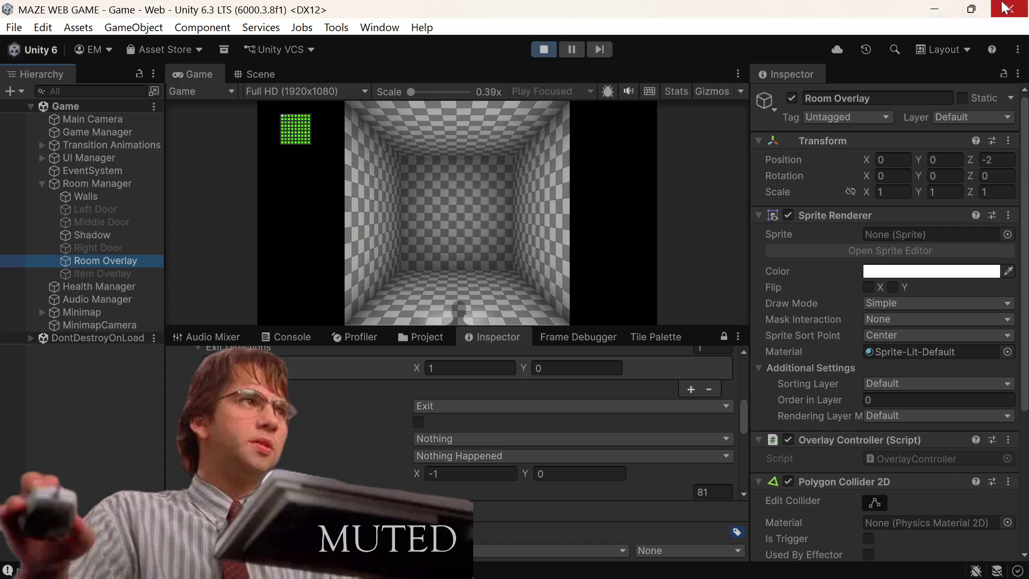
# Step: Stop play mode and open the Game scene found by searching 'game' in the Project tab
pyautogui.click(540, 49)
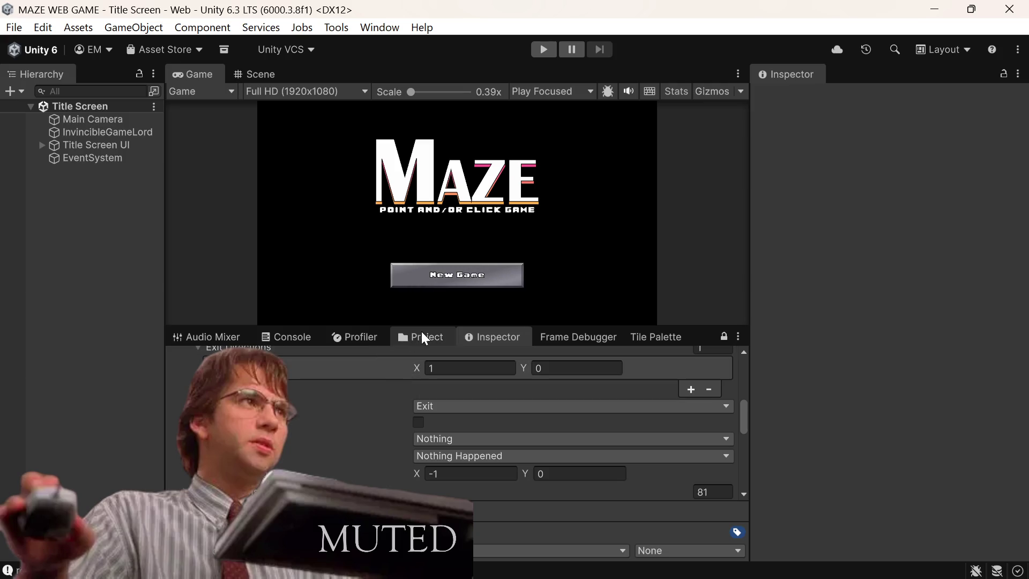
pyautogui.click(426, 337)
pyautogui.click(451, 353)
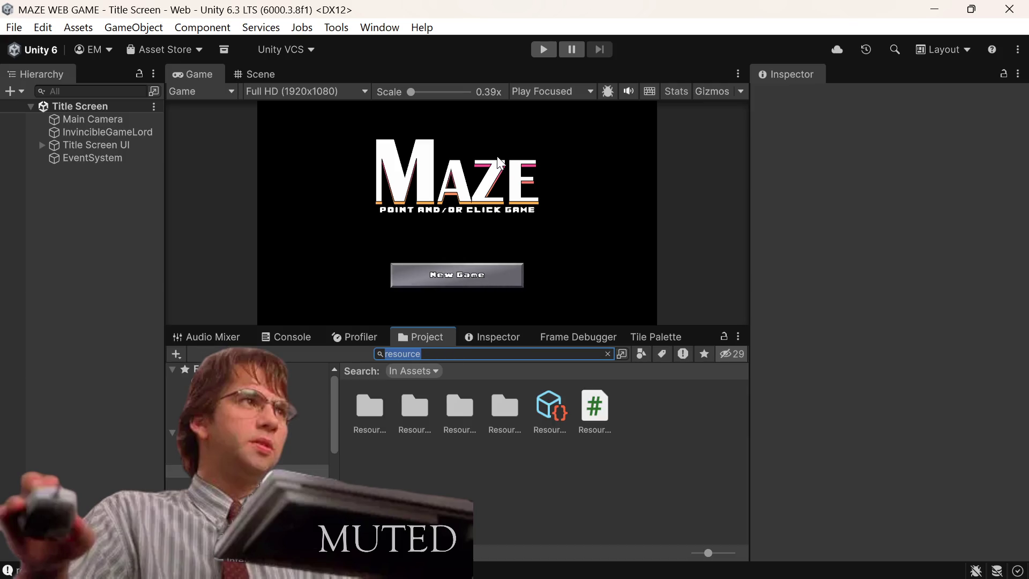
pyautogui.write('game')
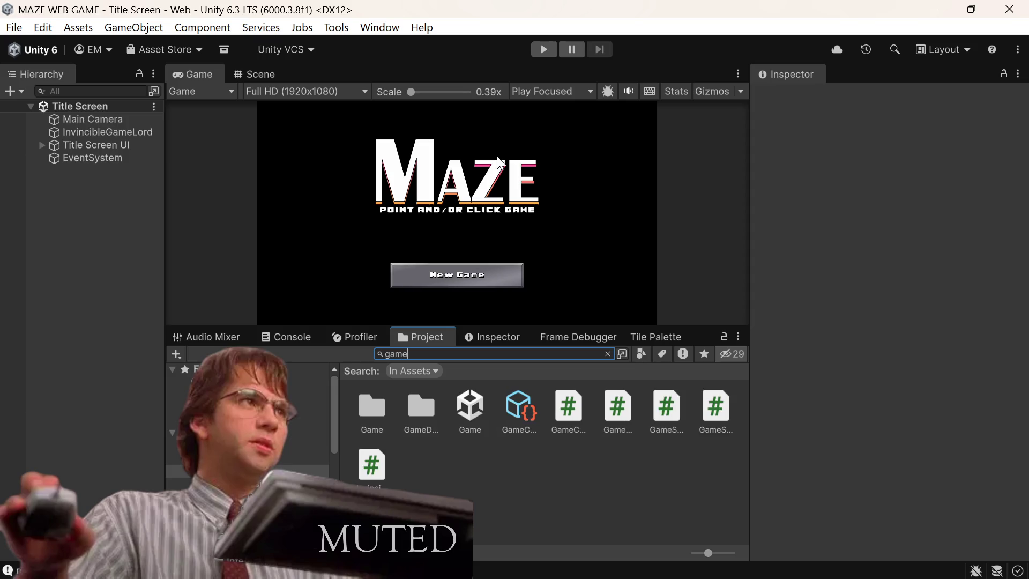
pyautogui.click(470, 406)
pyautogui.doubleClick(470, 406)
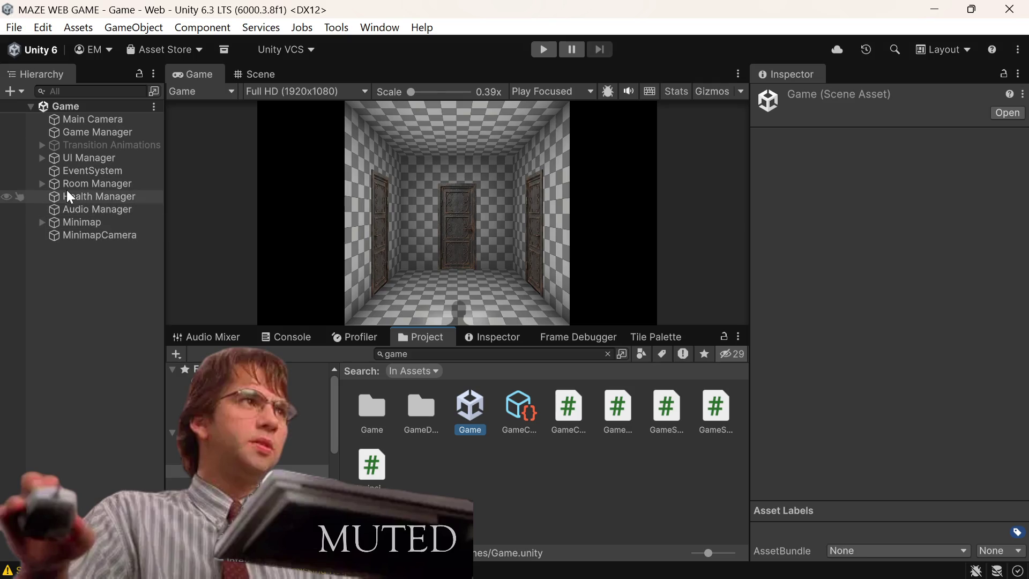
# Step: Assign the END_SCREEN_OVERLAY sprite to Room Overlay's Sprite Renderer and save the Game scene
pyautogui.click(41, 184)
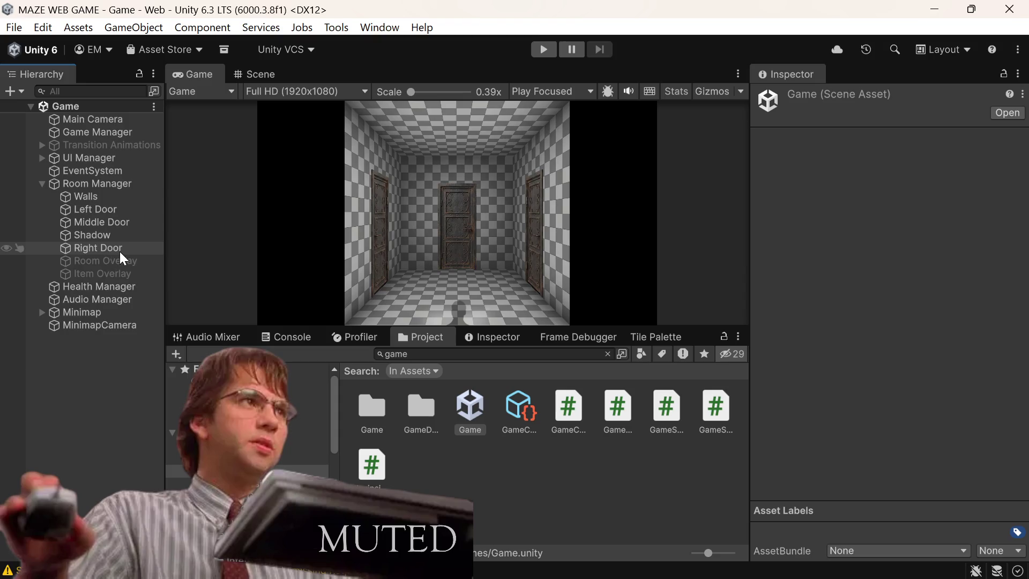
pyautogui.click(107, 261)
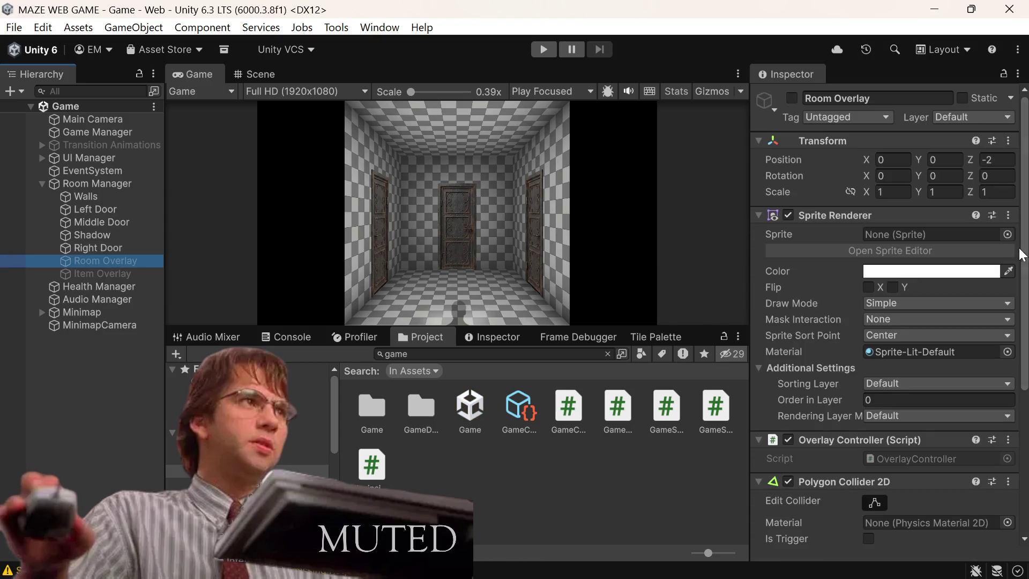
pyautogui.click(1008, 235)
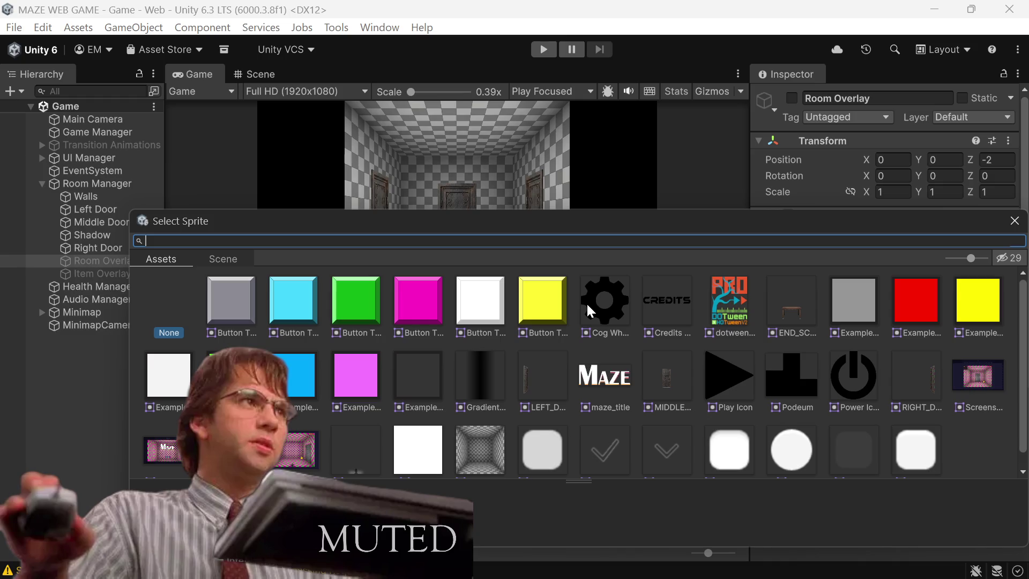
pyautogui.write('end')
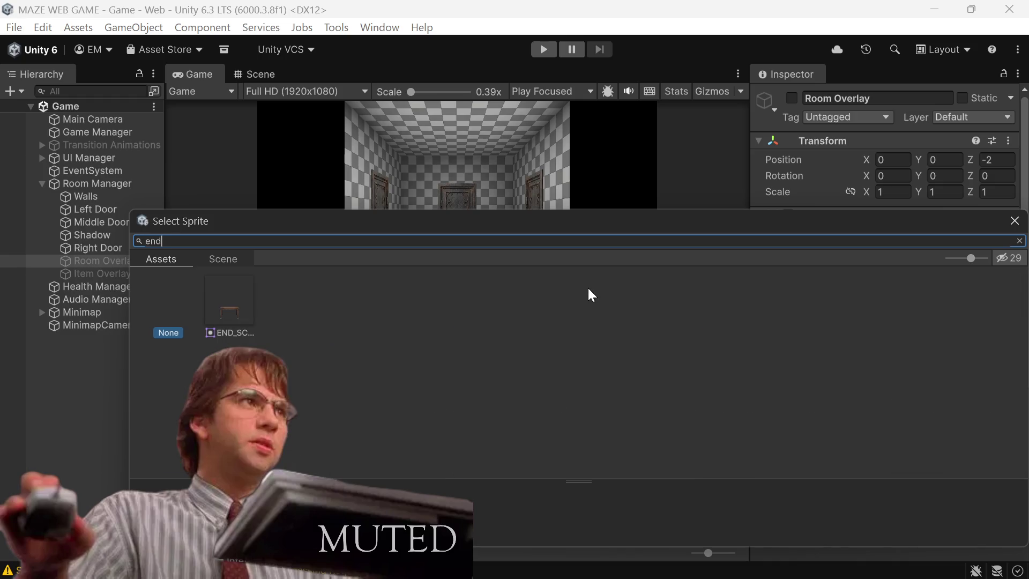
pyautogui.press('Right')
pyautogui.press('Return')
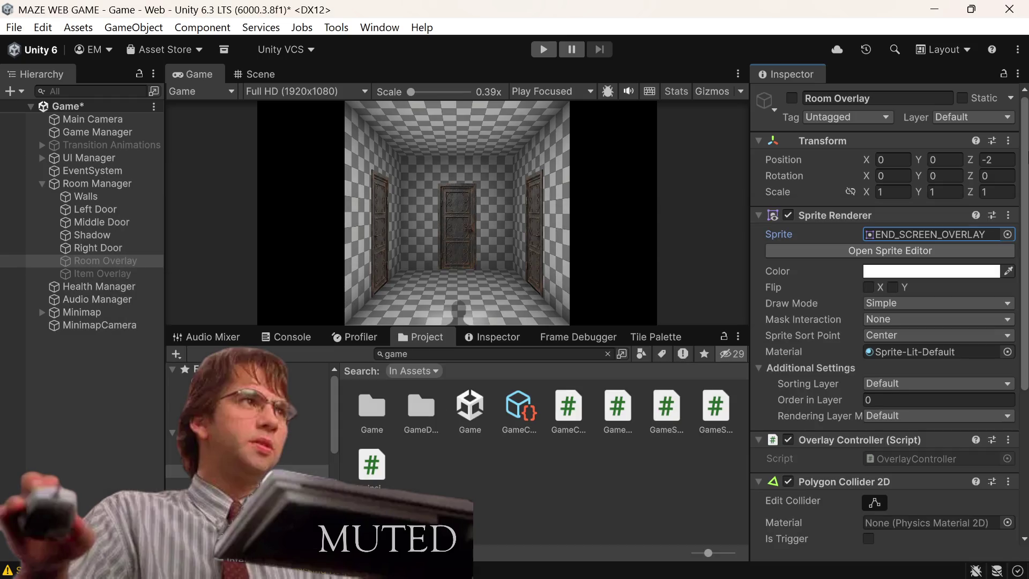
pyautogui.hotkey('ctrl', 's')
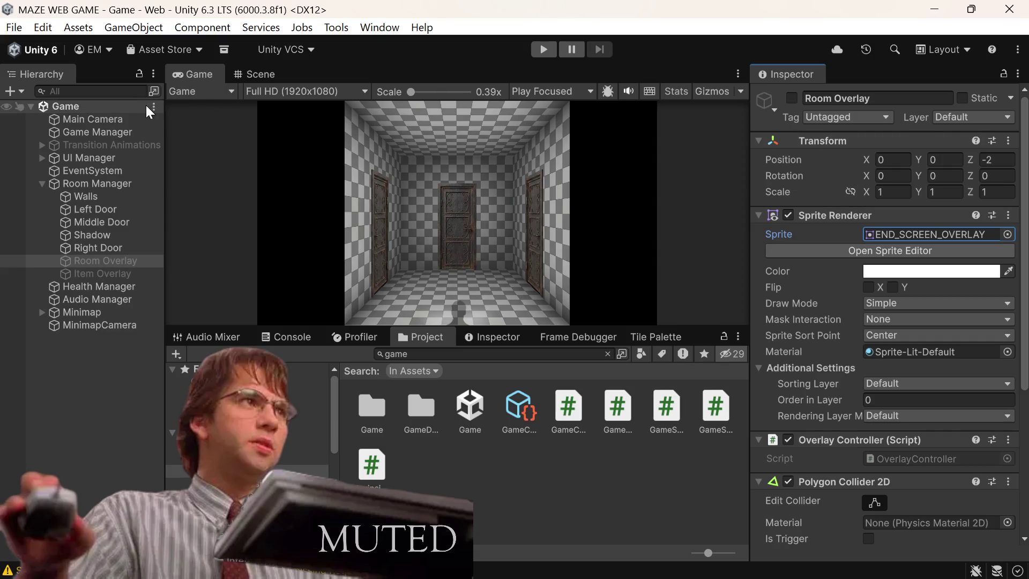
pyautogui.click(154, 107)
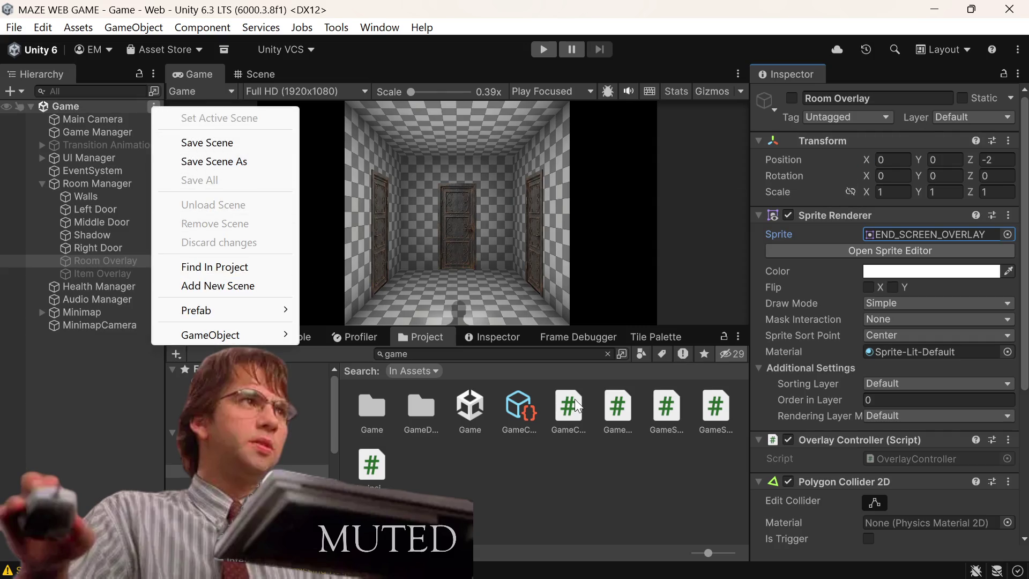
# Step: Find and open the Title Screen scene via a 'title' search, then expand Title Screen UI
pyautogui.click(562, 354)
pyautogui.write('titlke')
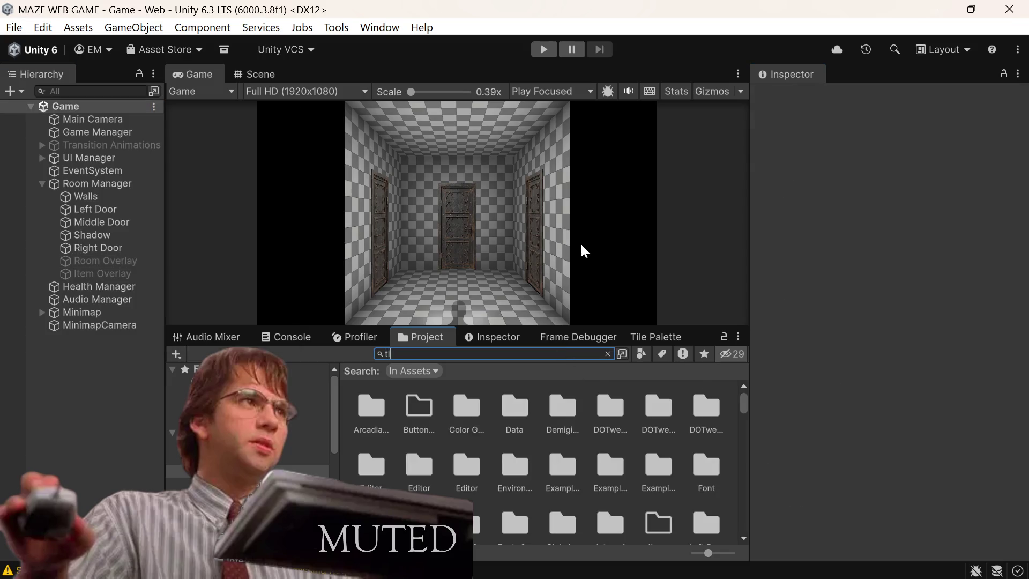
pyautogui.press('BackSpace')
pyautogui.press('BackSpace')
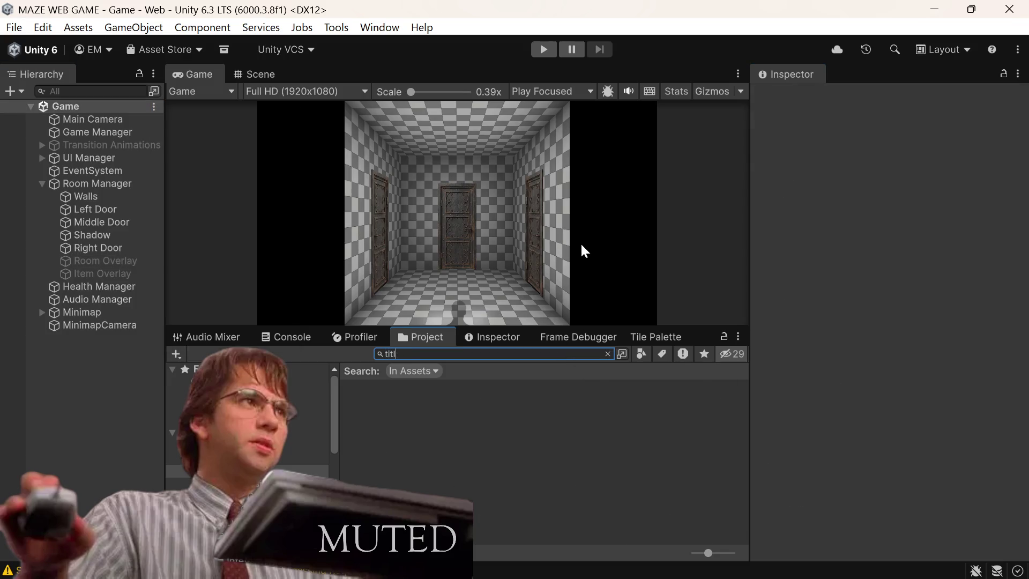
pyautogui.write('e')
pyautogui.press('Down')
pyautogui.press('Right')
pyautogui.press('Right')
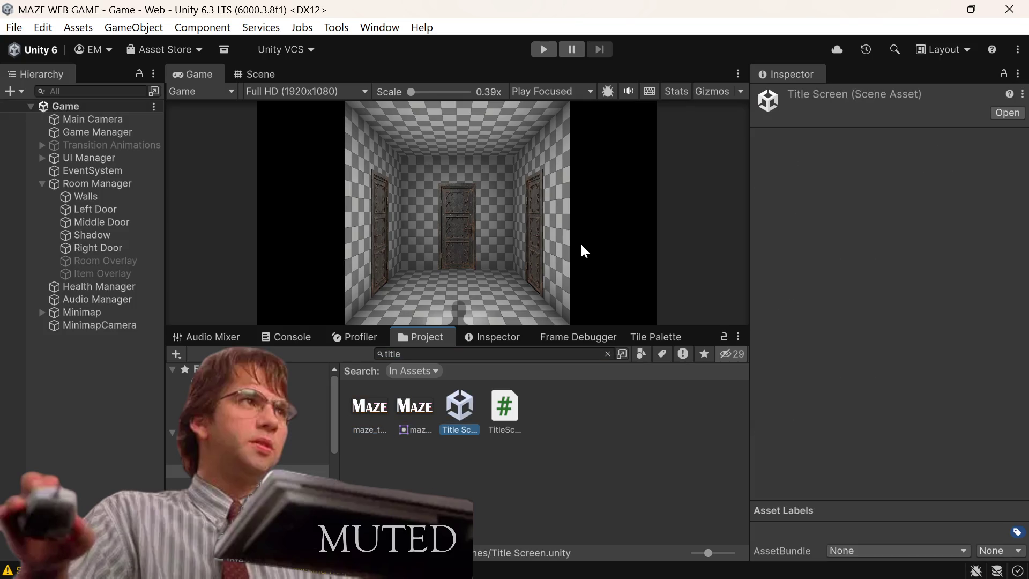
pyautogui.press('Return')
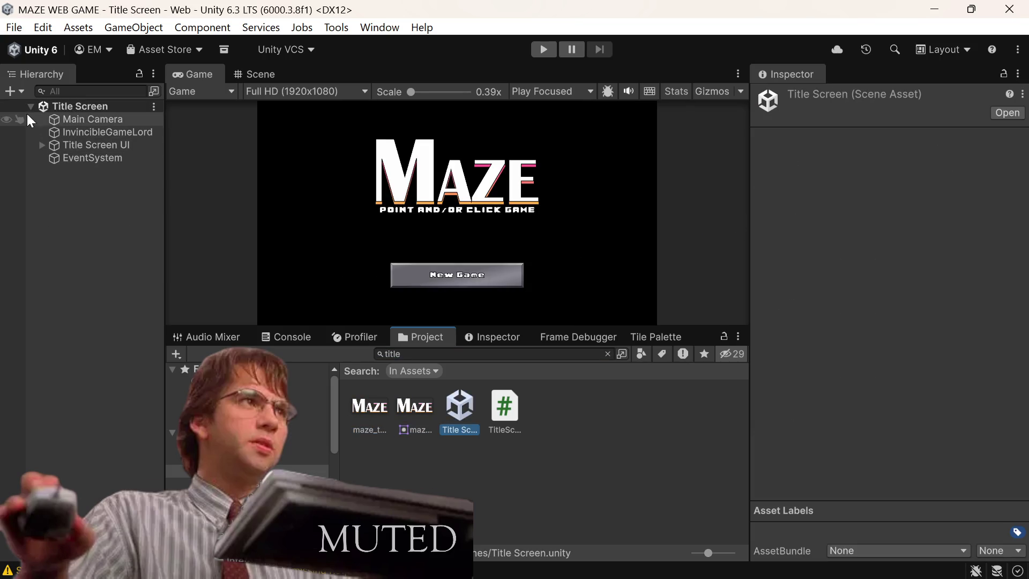
pyautogui.click(42, 144)
pyautogui.click(41, 145)
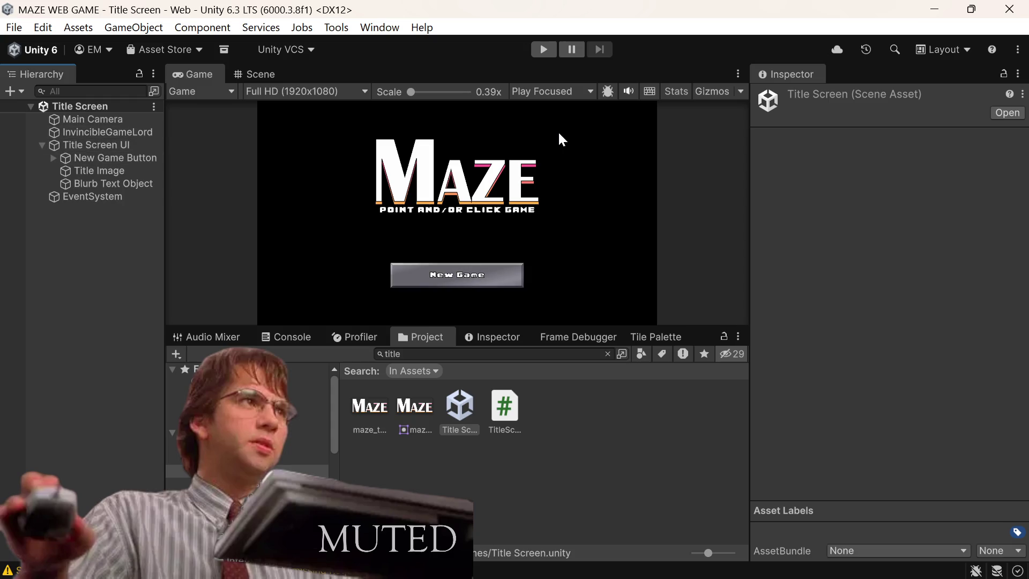
# Step: Run and stop a quick playtest, then select the InvincibleGameLord to view its maze settings
pyautogui.click(543, 50)
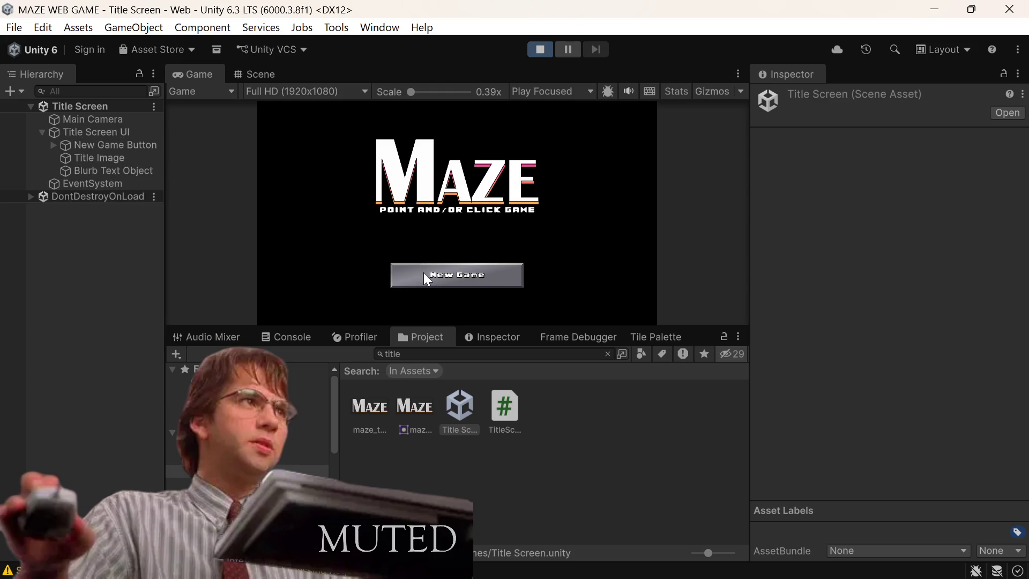
pyautogui.click(553, 49)
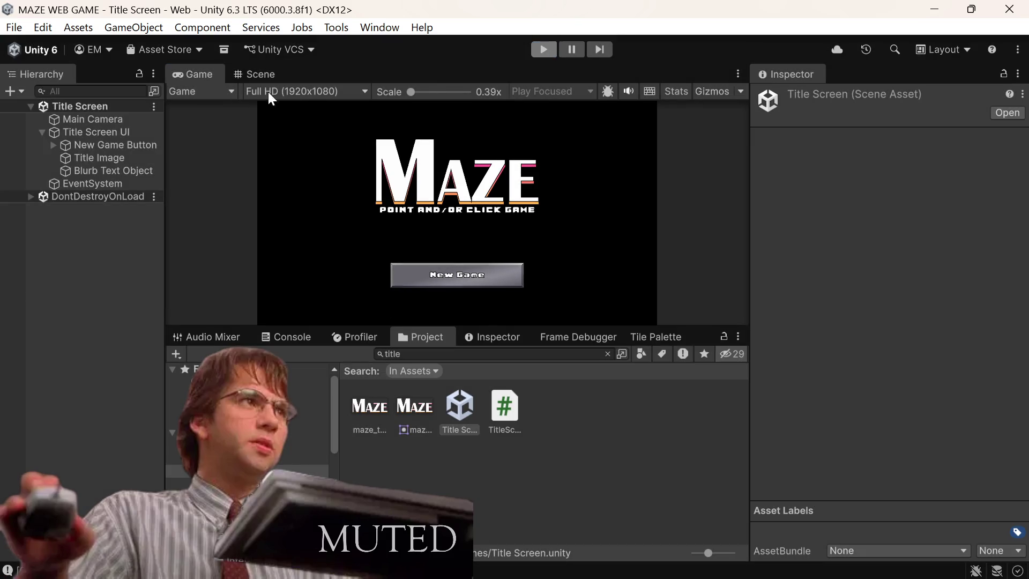
pyautogui.click(129, 133)
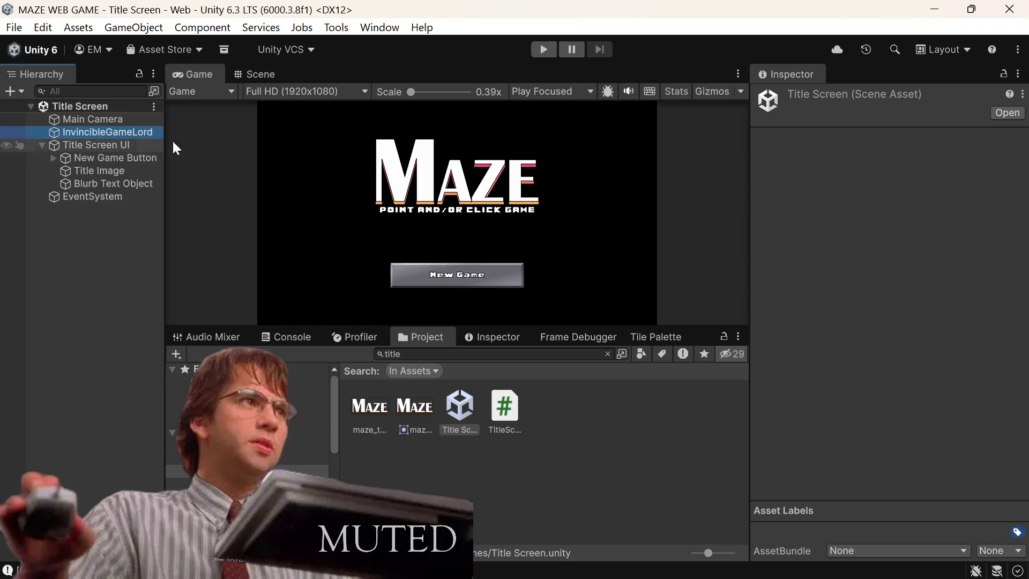
pyautogui.scroll(-2, 860, 281)
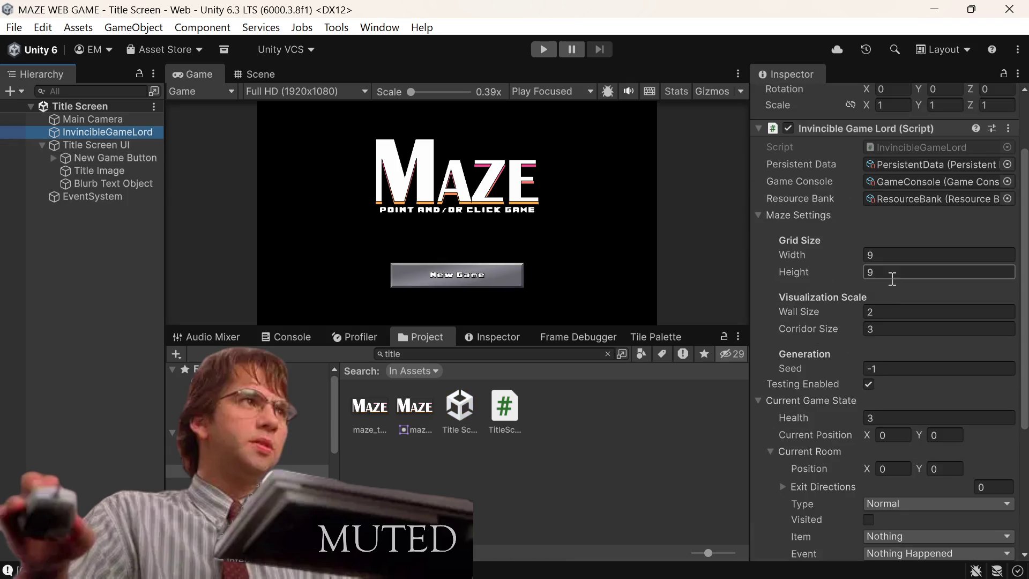
# Step: Change Grid Size from 9 to 6 by 6, save the Title Screen scene, and enter Play mode
pyautogui.click(905, 255)
pyautogui.press('BackSpace')
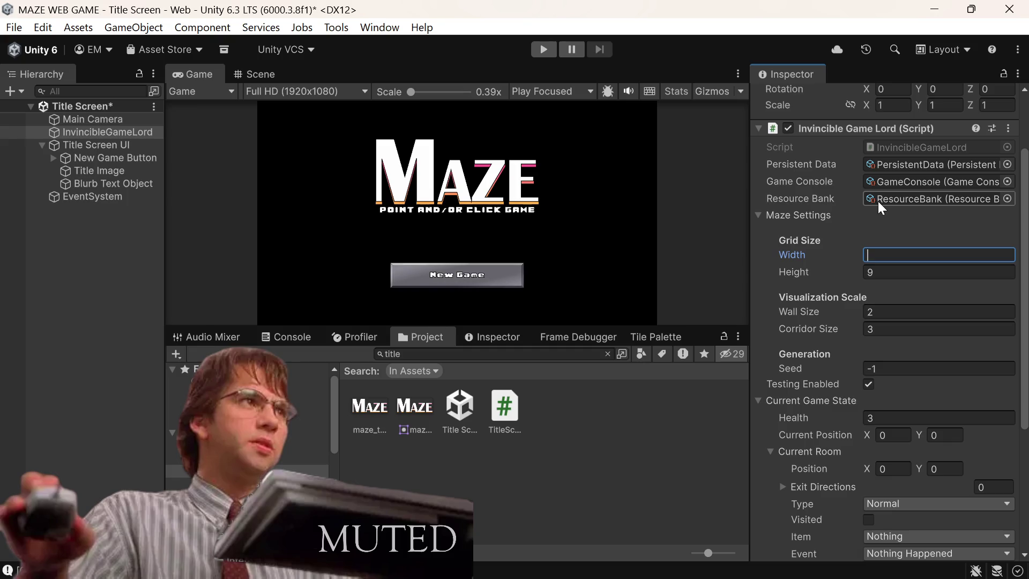
pyautogui.write('6')
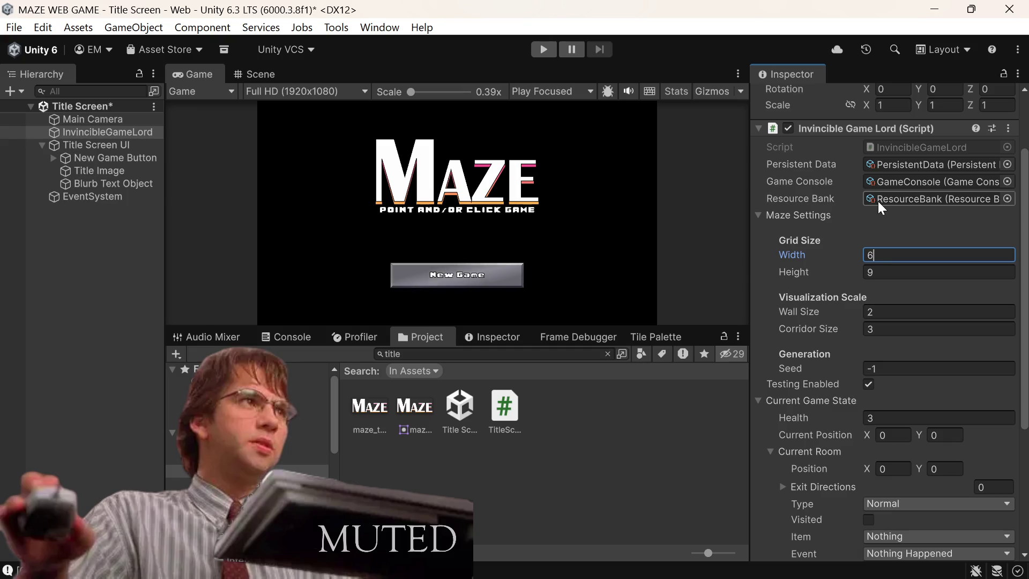
pyautogui.press('Tab')
pyautogui.write('6')
pyautogui.hotkey('ctrl', 's')
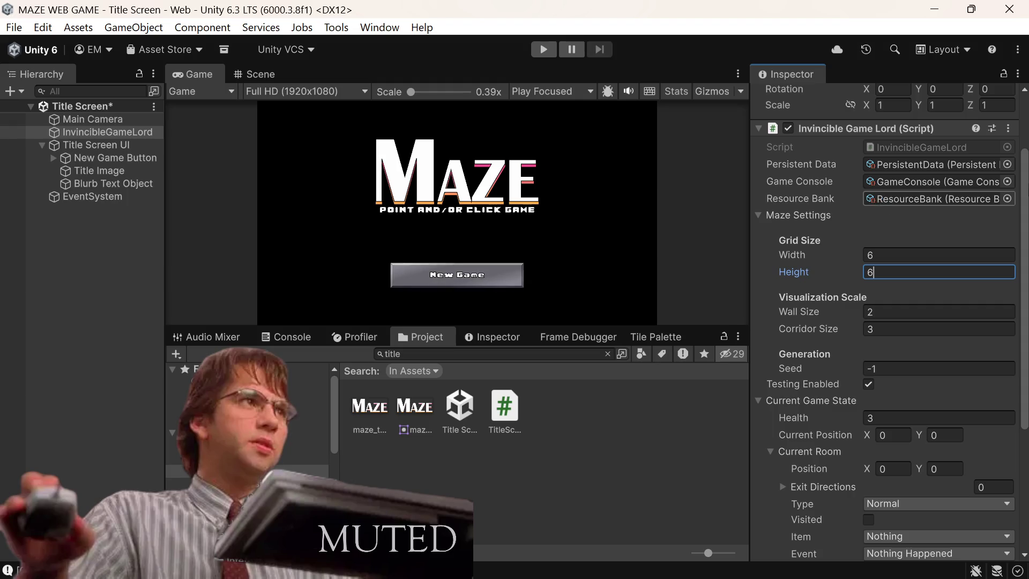
pyautogui.click(551, 47)
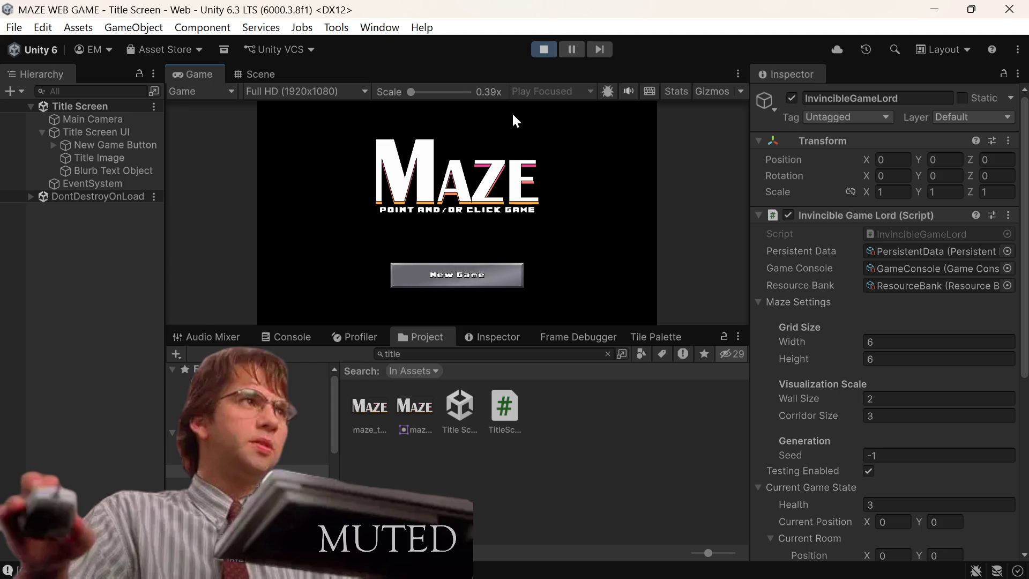
# Step: Start a New Game and maximize the Game view
pyautogui.click(479, 271)
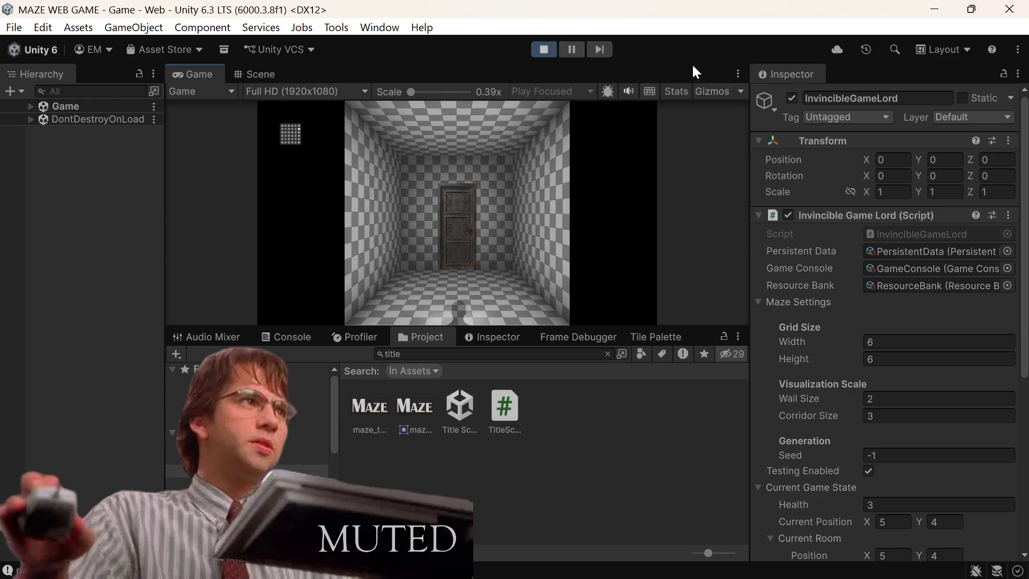
pyautogui.click(738, 75)
pyautogui.click(763, 134)
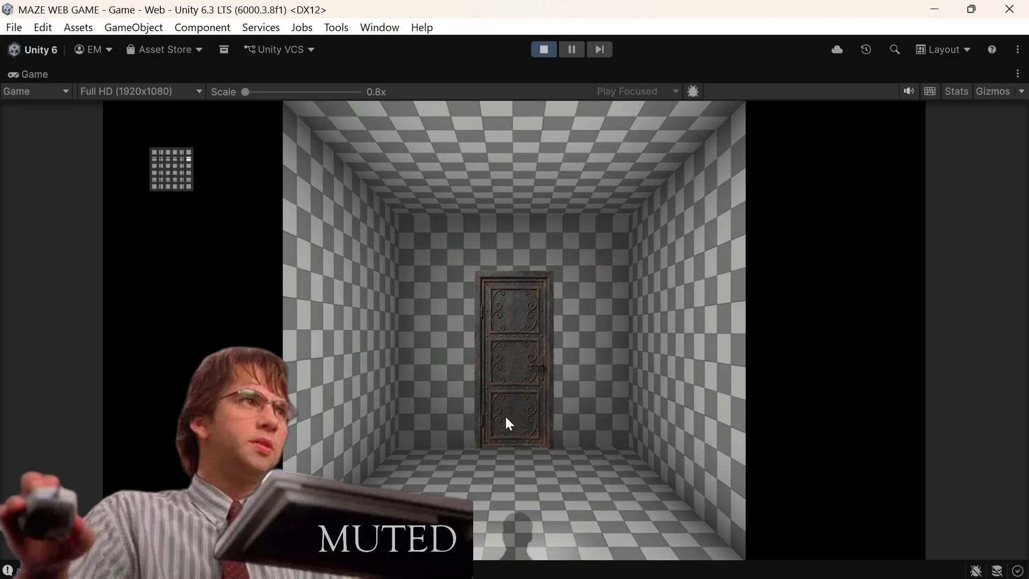
# Step: Walk through a dozen doors of the maze until reaching a dead-end room
pyautogui.click(533, 389)
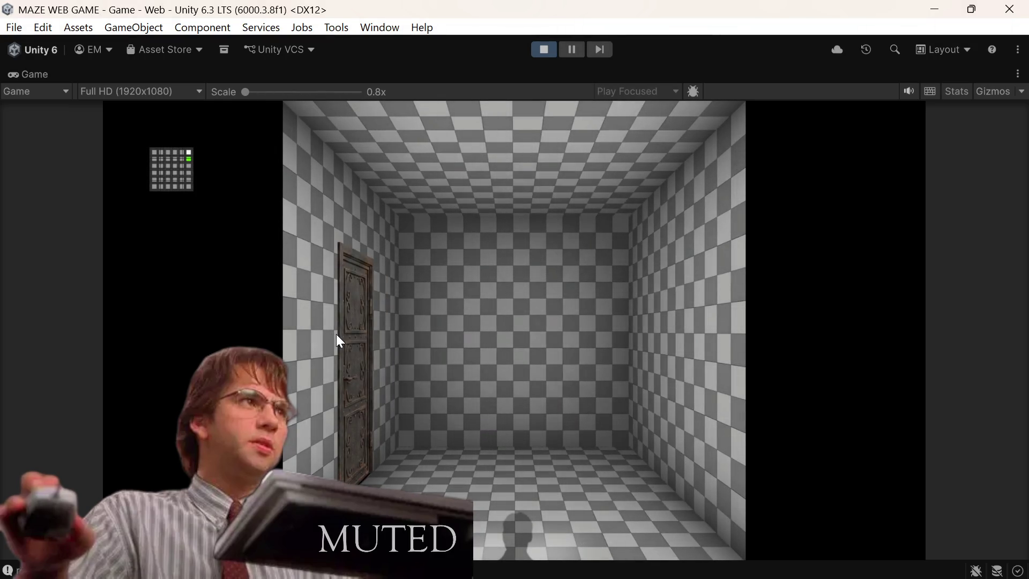
pyautogui.click(345, 321)
pyautogui.click(360, 335)
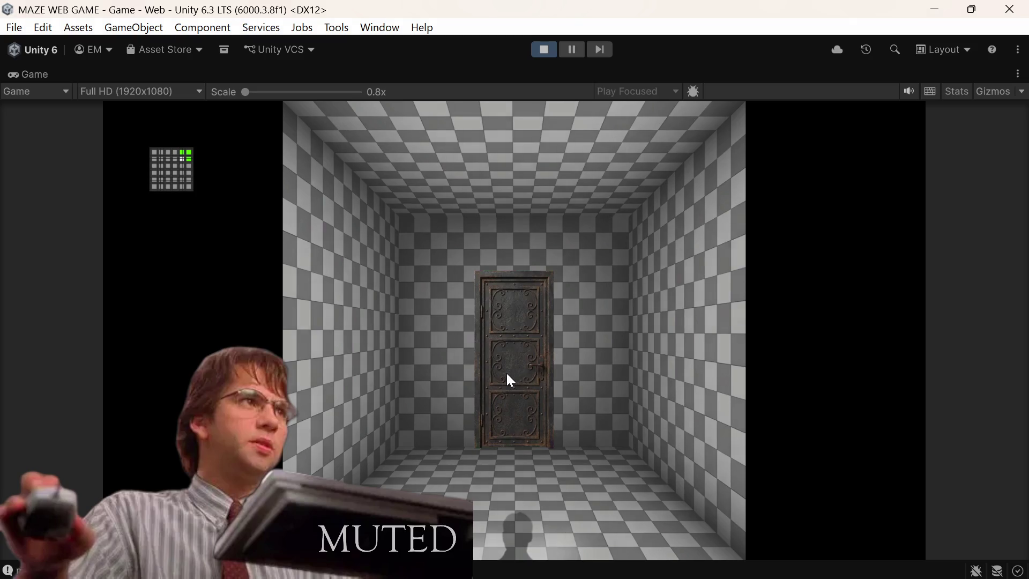
pyautogui.click(506, 373)
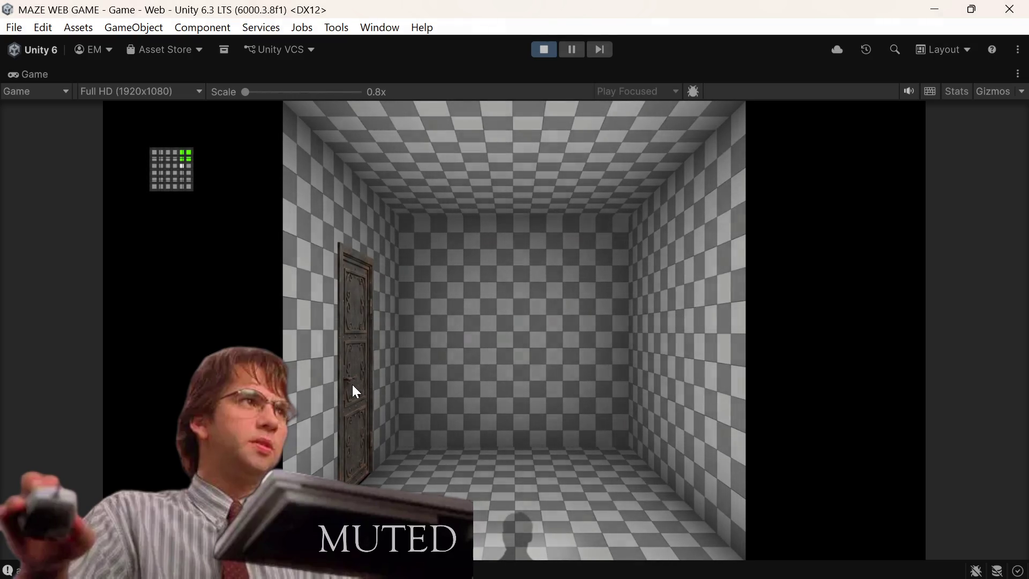
pyautogui.click(353, 389)
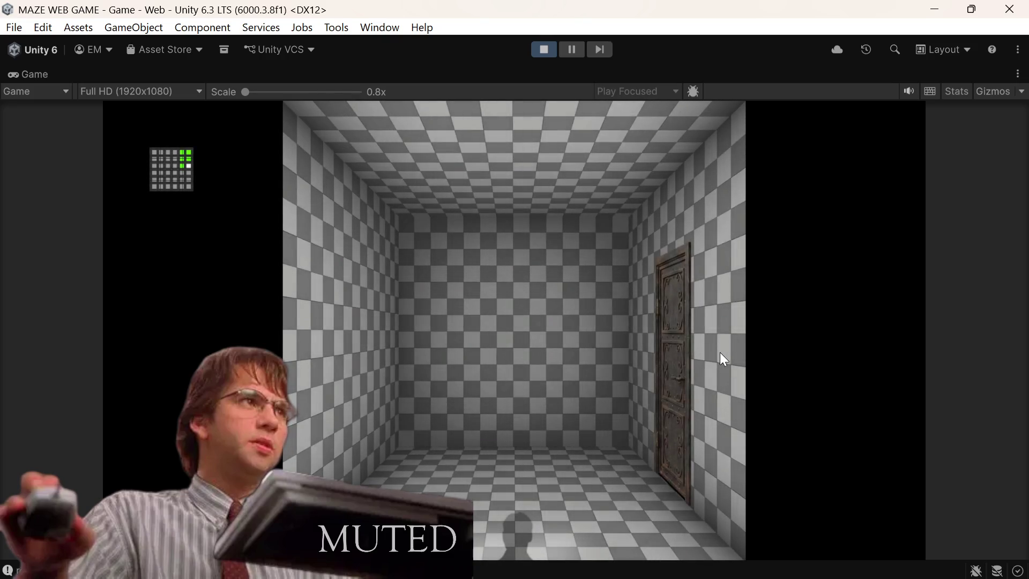
pyautogui.click(675, 362)
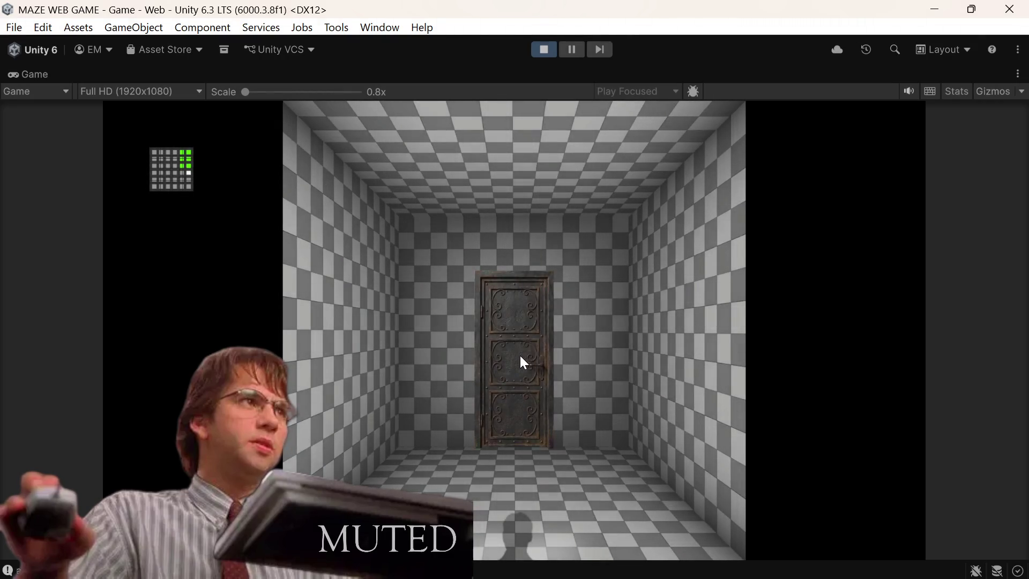
pyautogui.click(519, 355)
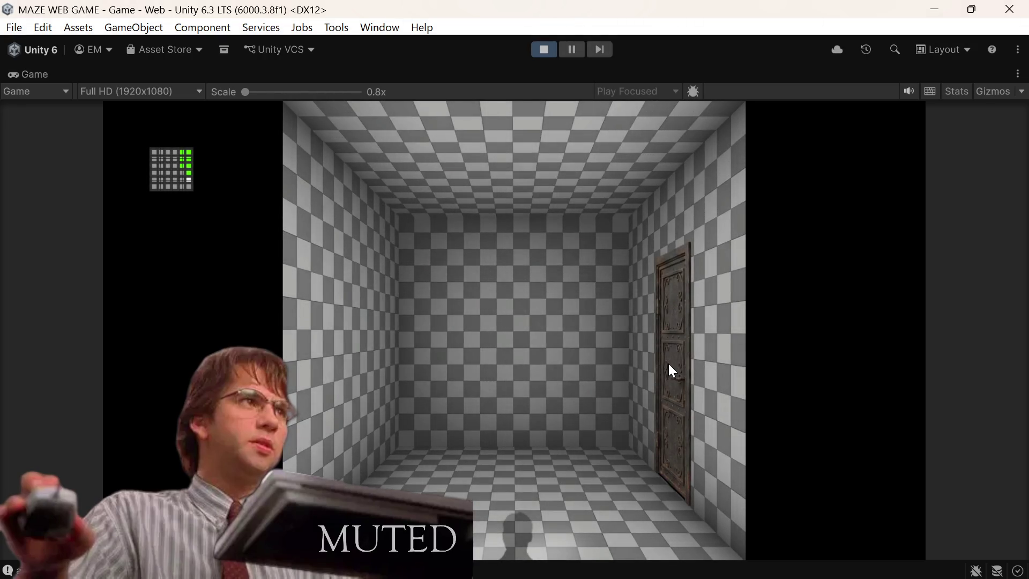
pyautogui.click(665, 367)
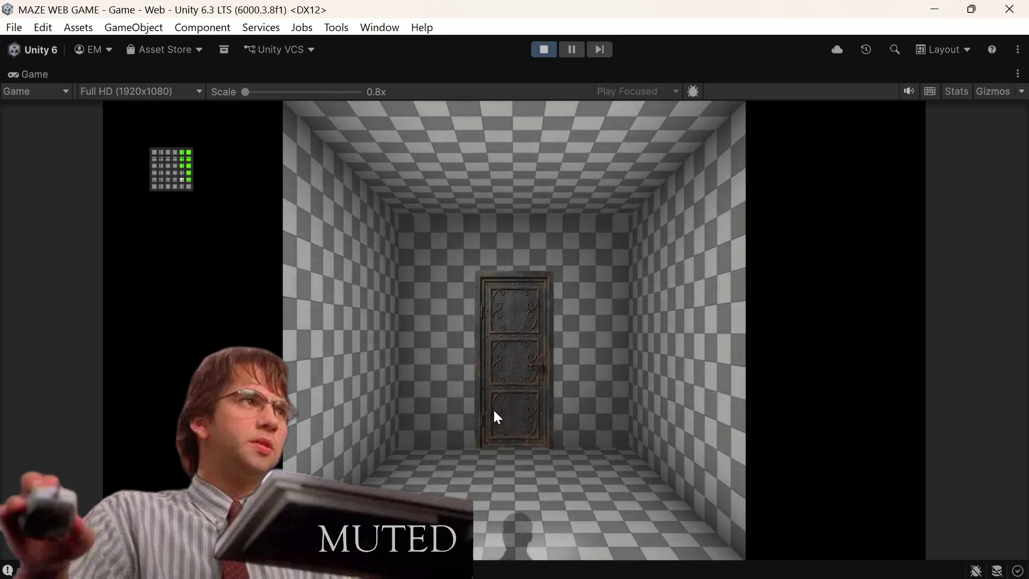
pyautogui.click(537, 401)
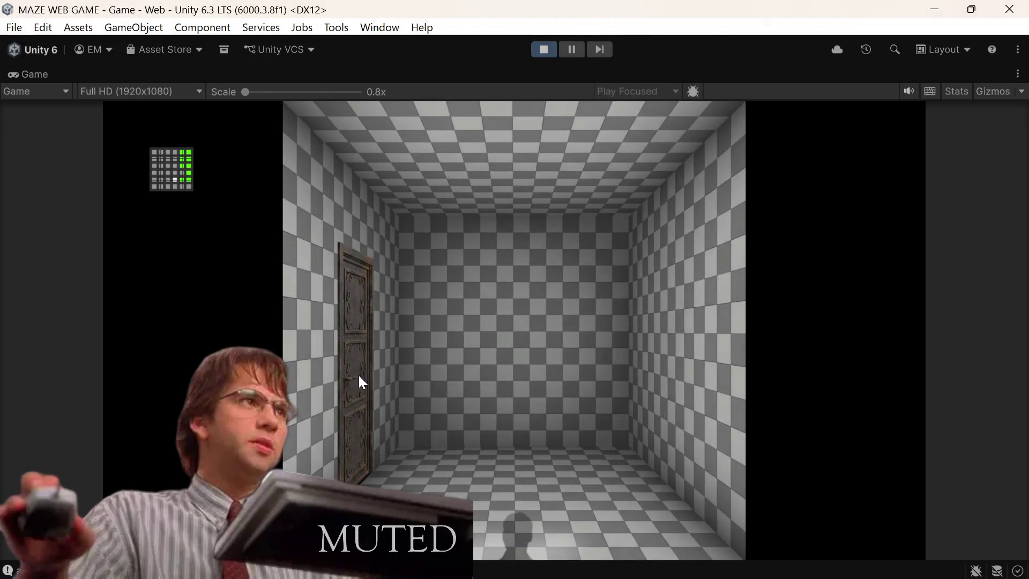
pyautogui.click(358, 378)
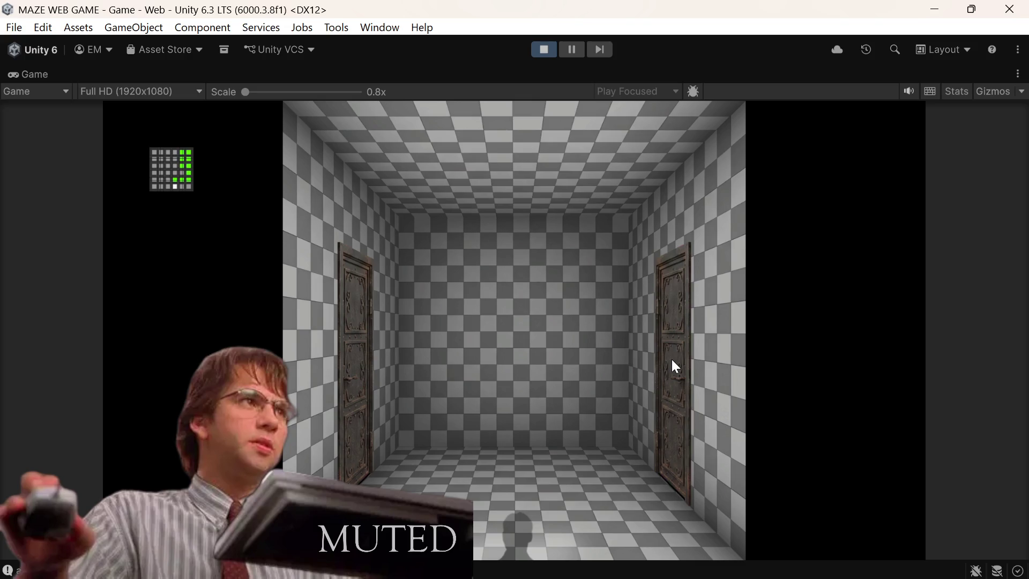
pyautogui.click(345, 392)
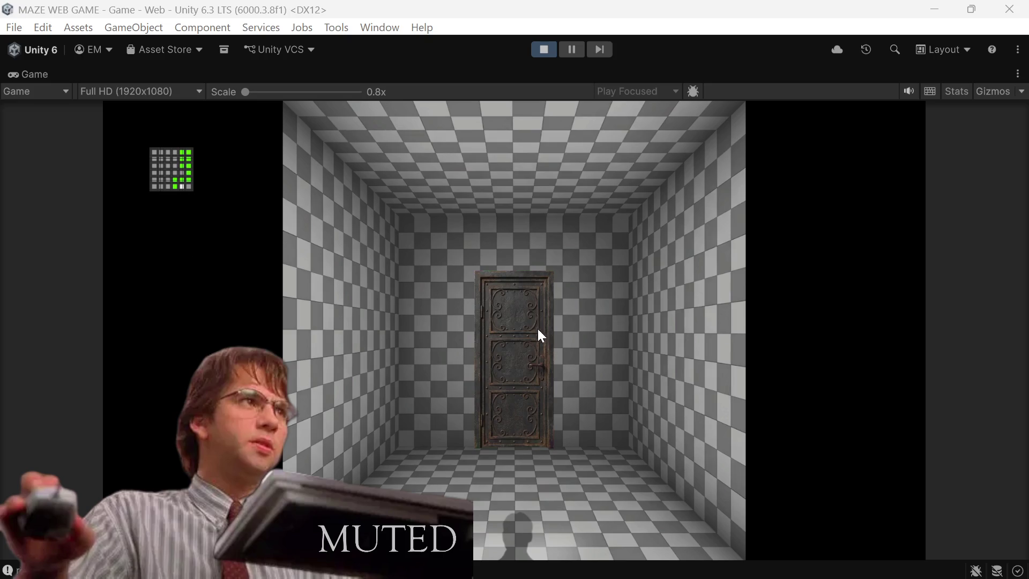
pyautogui.click(530, 395)
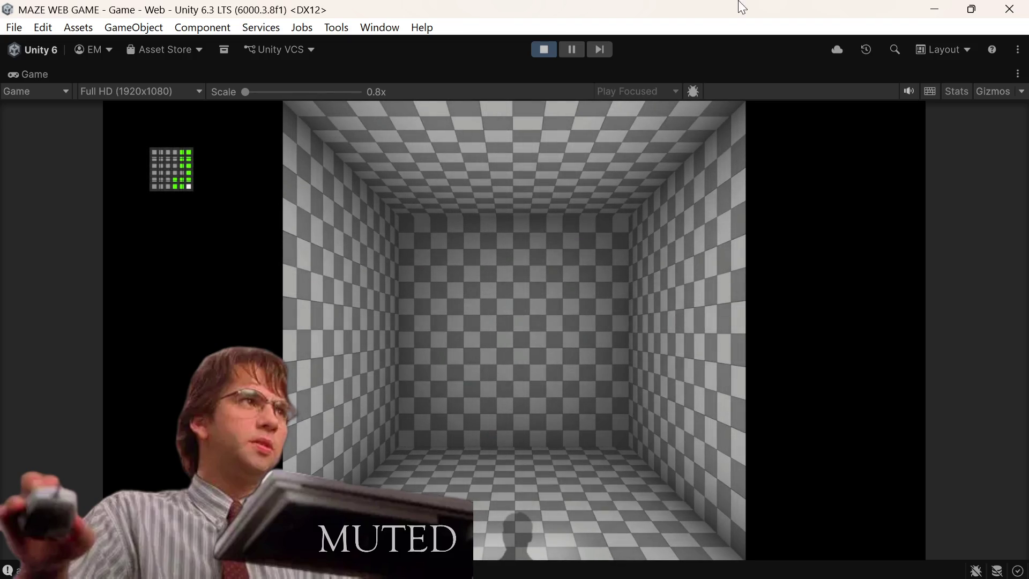
# Step: Restore the editor layout to check the Inspector, step into the next room, then re-maximize the Game view
pyautogui.click(1018, 73)
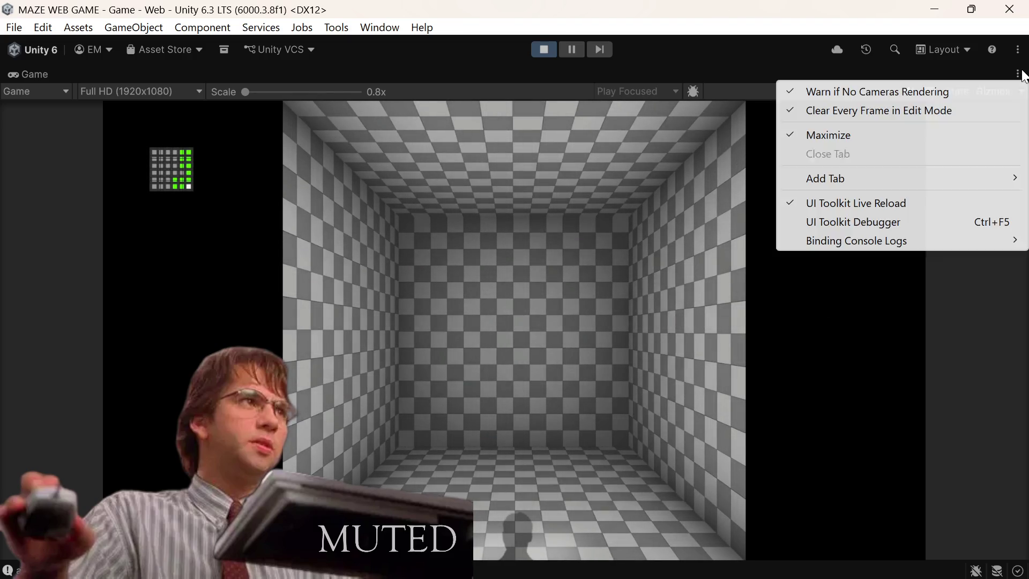
pyautogui.moveTo(868, 191)
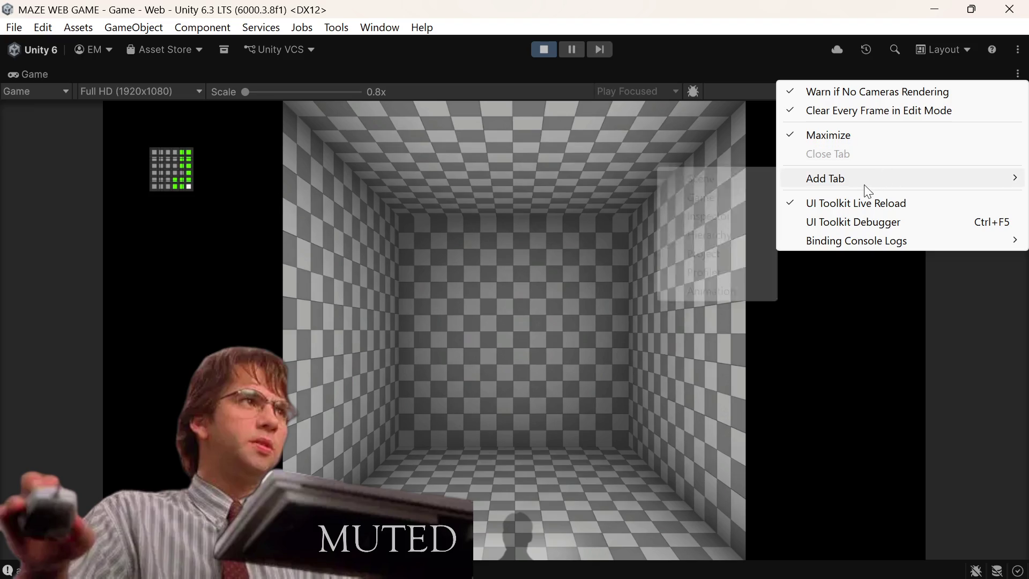
pyautogui.click(866, 135)
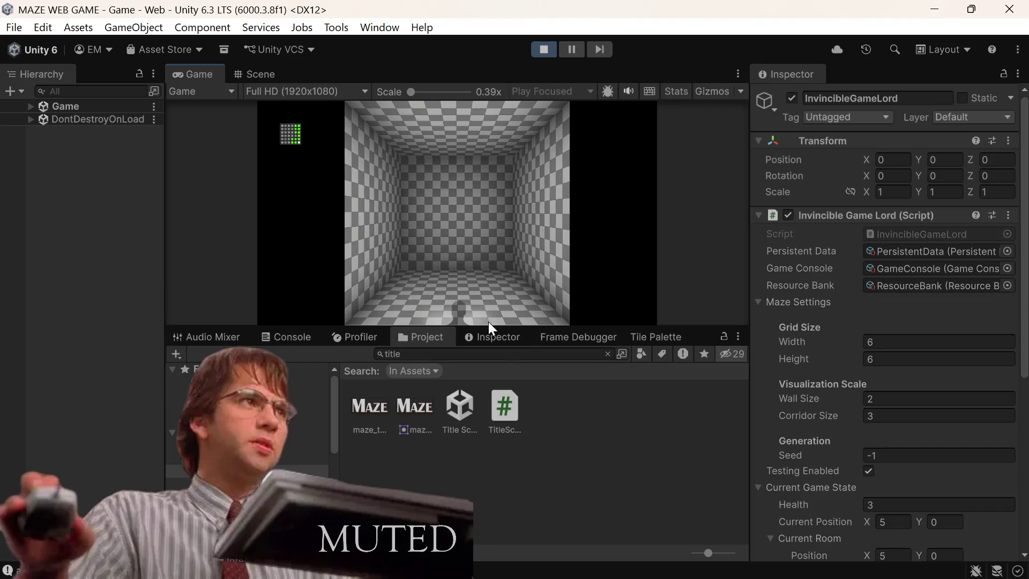
pyautogui.click(506, 340)
pyautogui.scroll(-5, 433, 443)
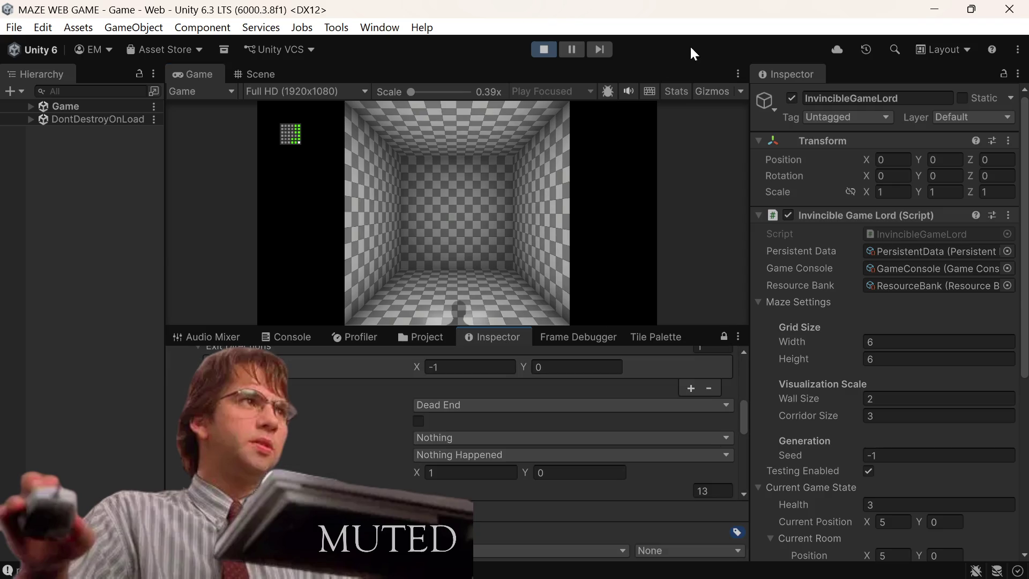
pyautogui.press('w')
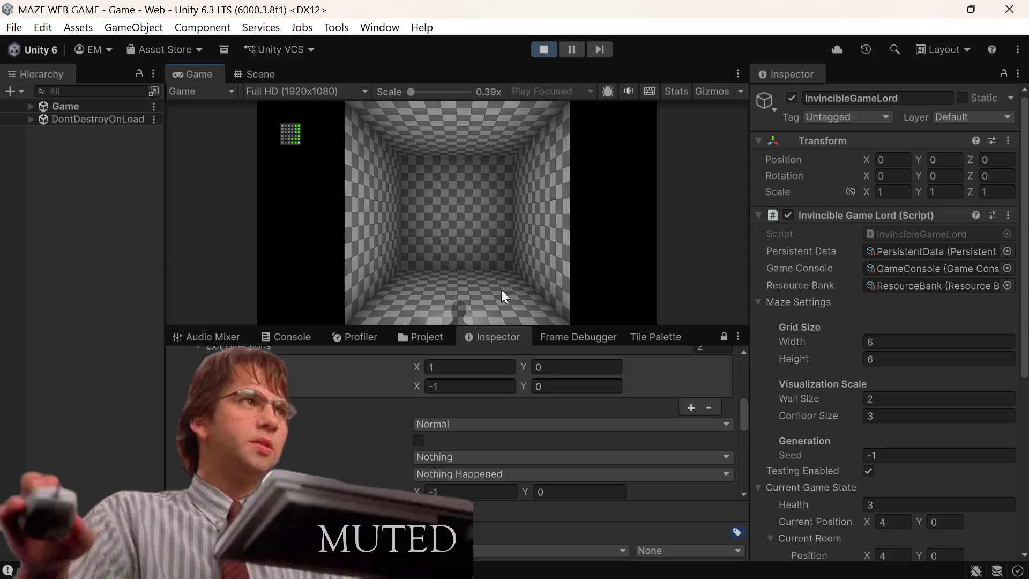
pyautogui.click(738, 74)
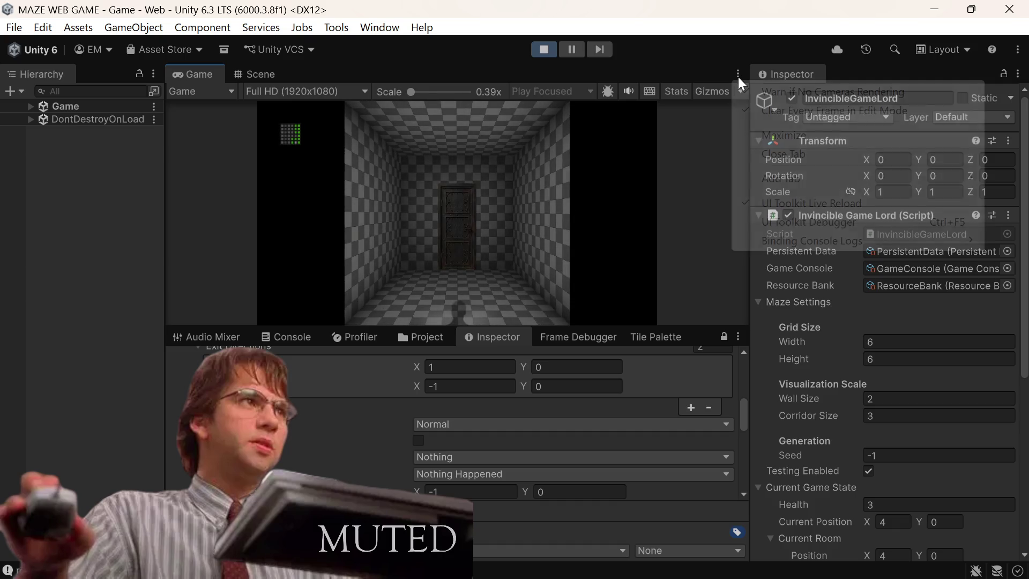
pyautogui.click(759, 139)
# Step: Keep moving with W and the side doors until entering the table room
pyautogui.press('w')
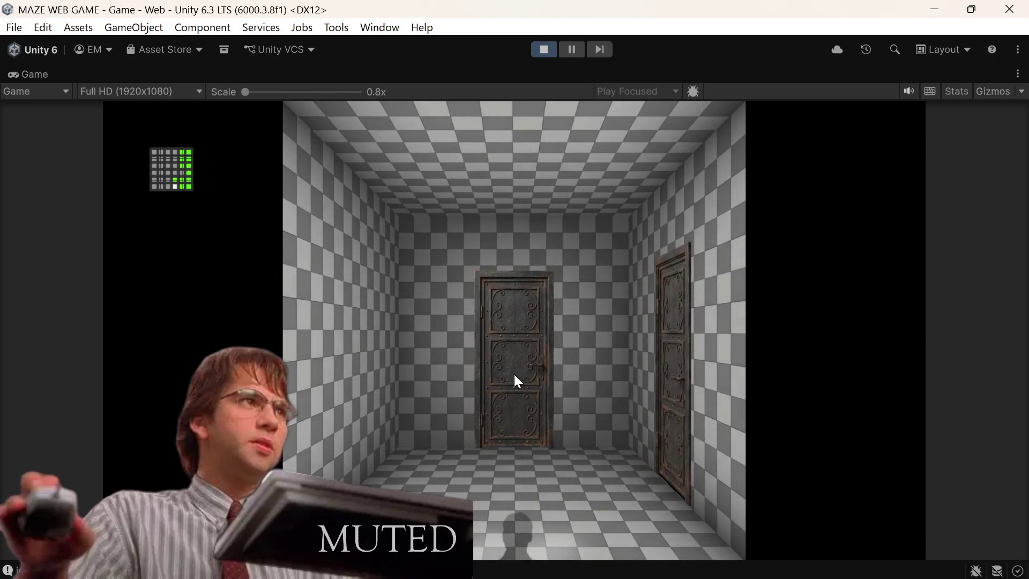
pyautogui.press('w')
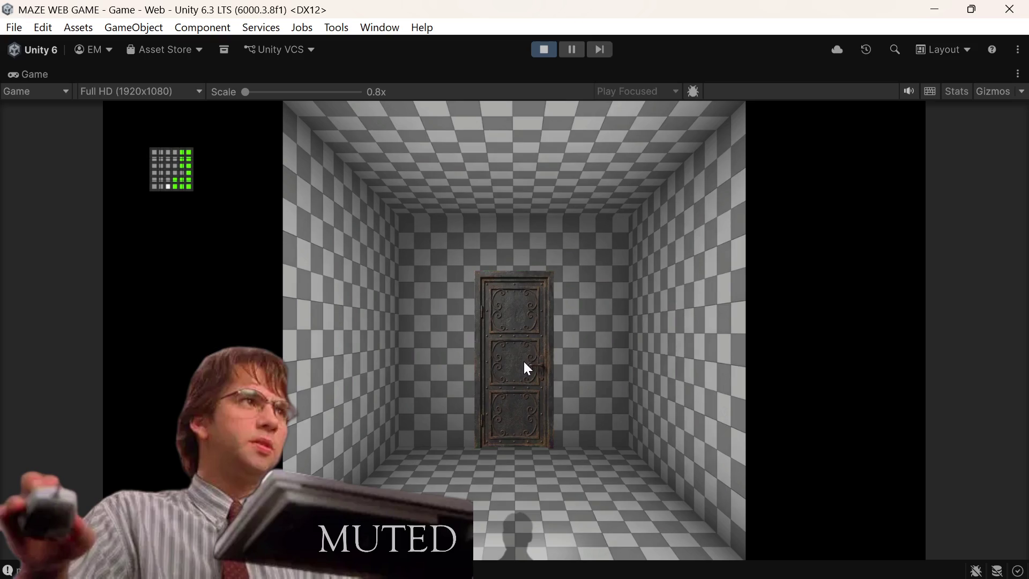
pyautogui.press('w')
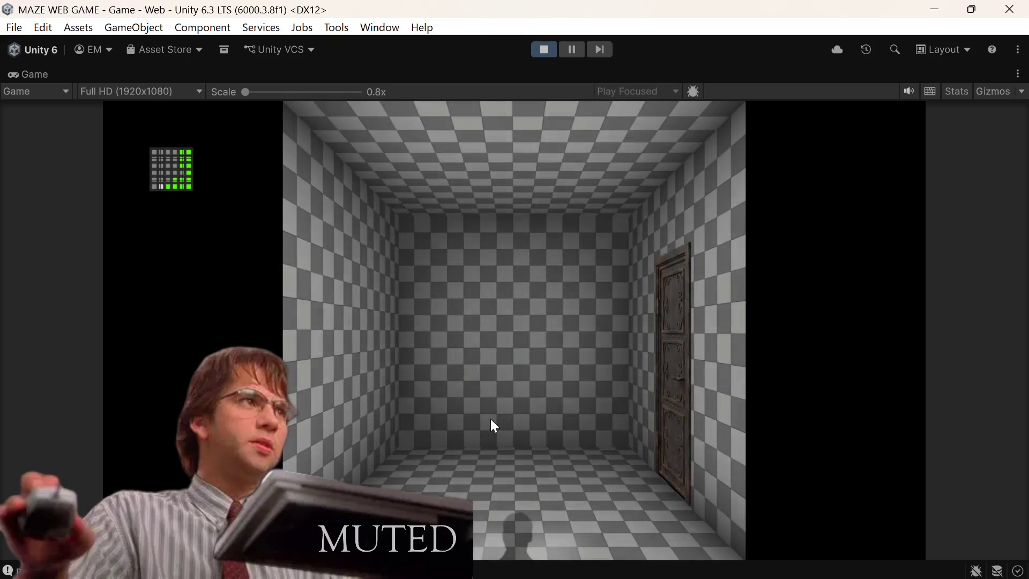
pyautogui.click(664, 367)
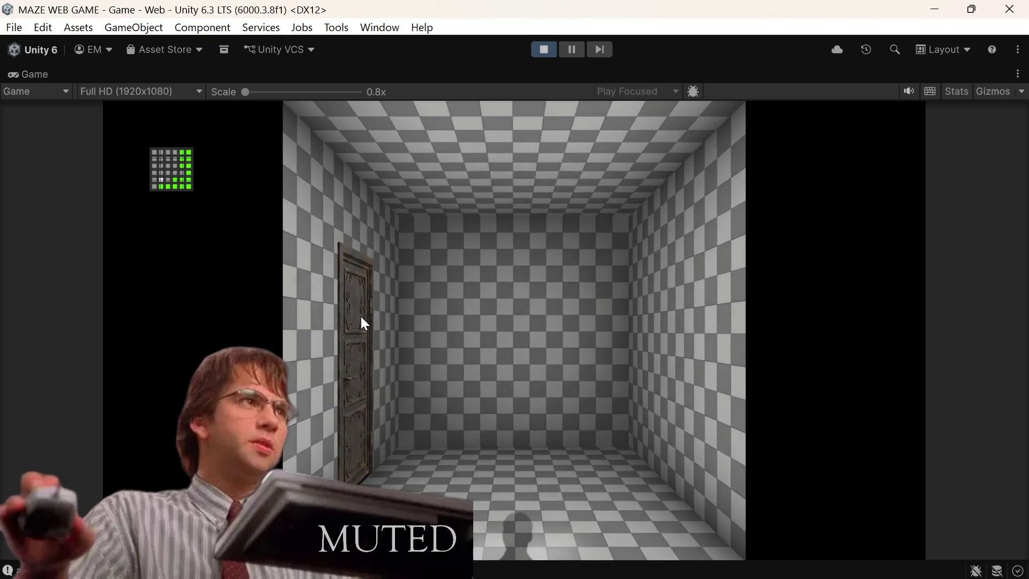
pyautogui.click(361, 319)
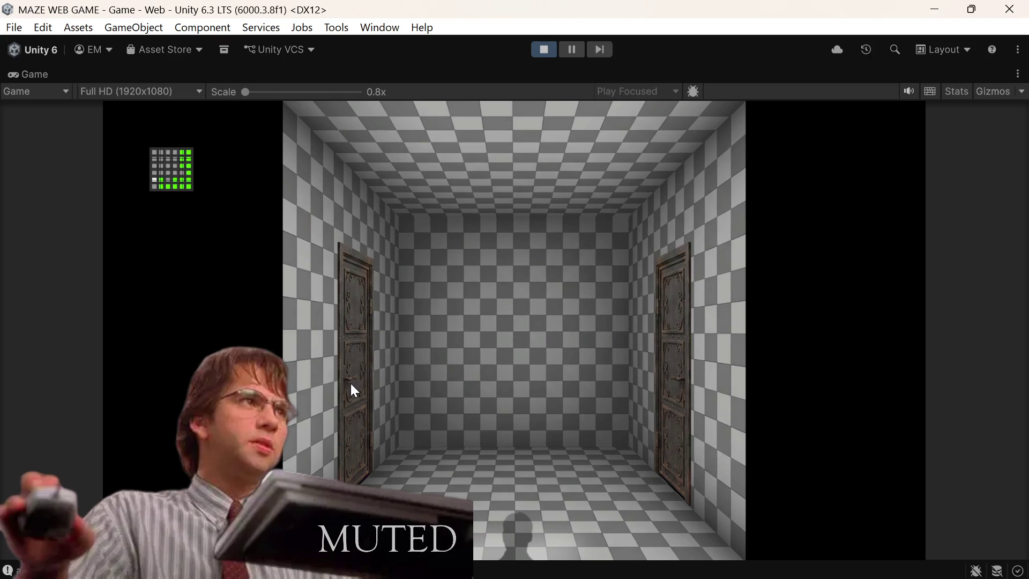
pyautogui.click(357, 412)
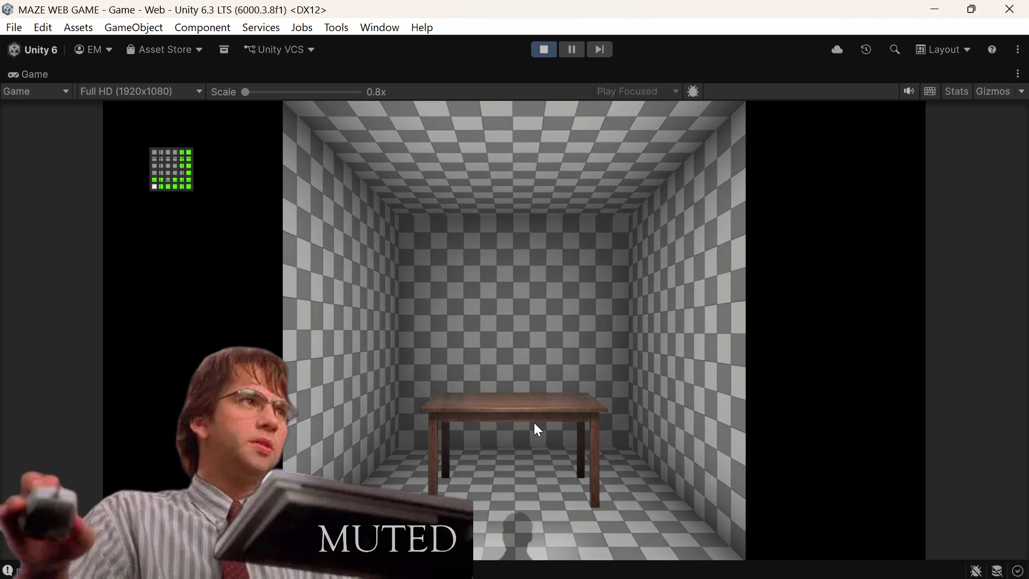
# Step: Restore the editor layout and walk back and forth between rooms (0,0) and (0,1), ending in the table room
pyautogui.click(1017, 74)
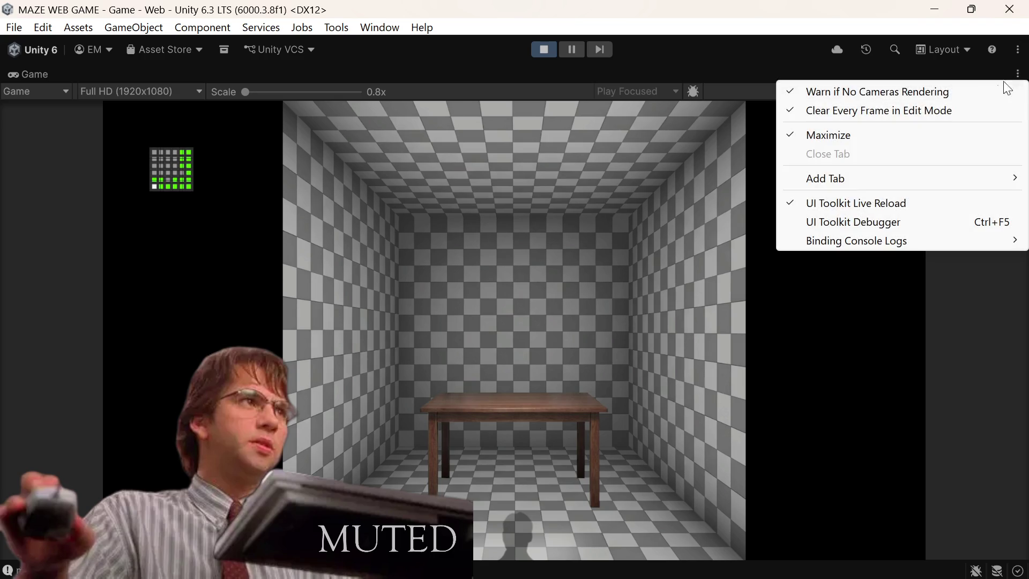
pyautogui.click(831, 140)
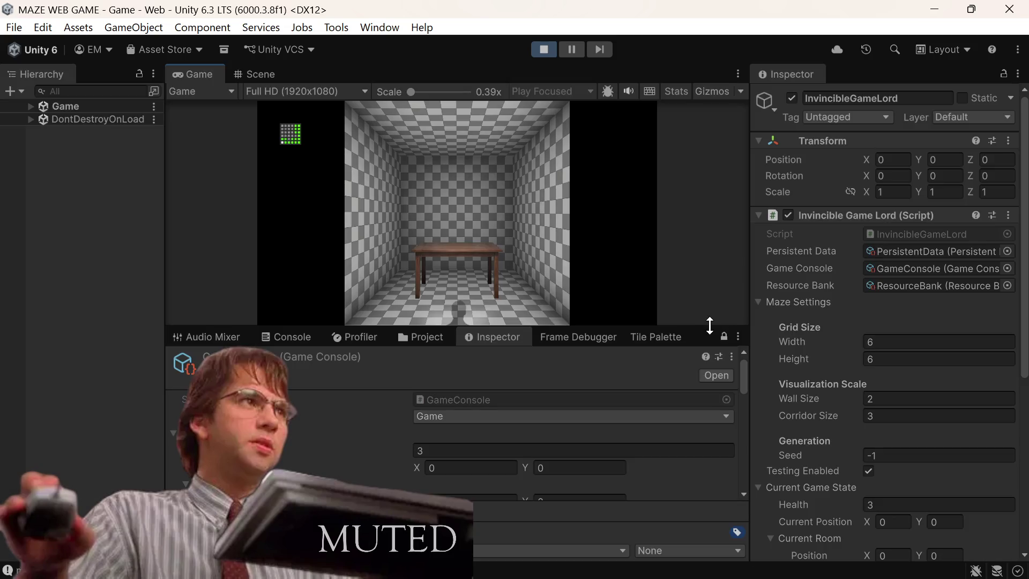
pyautogui.scroll(-5, 564, 436)
pyautogui.scroll(-2, 561, 439)
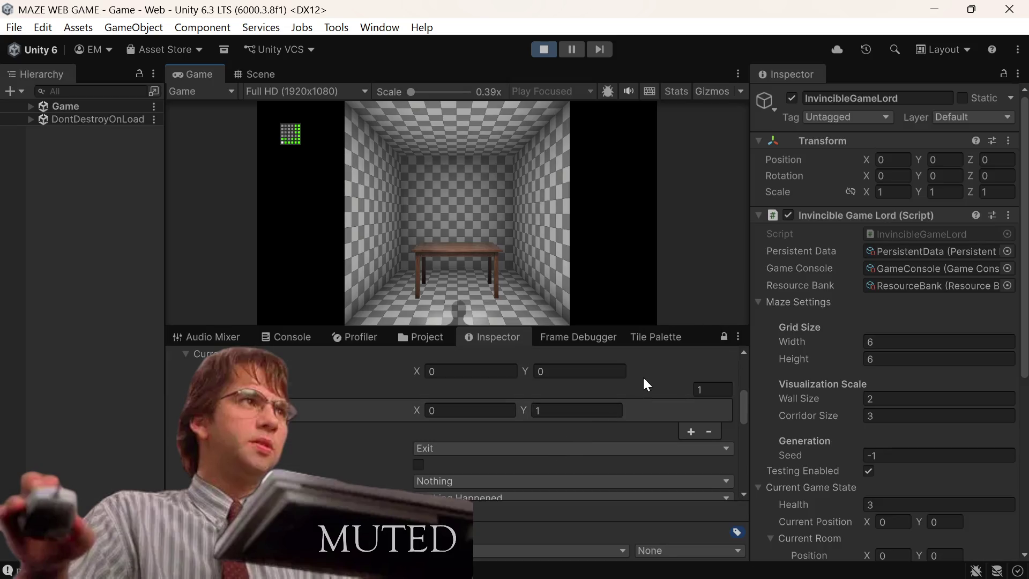
pyautogui.click(459, 306)
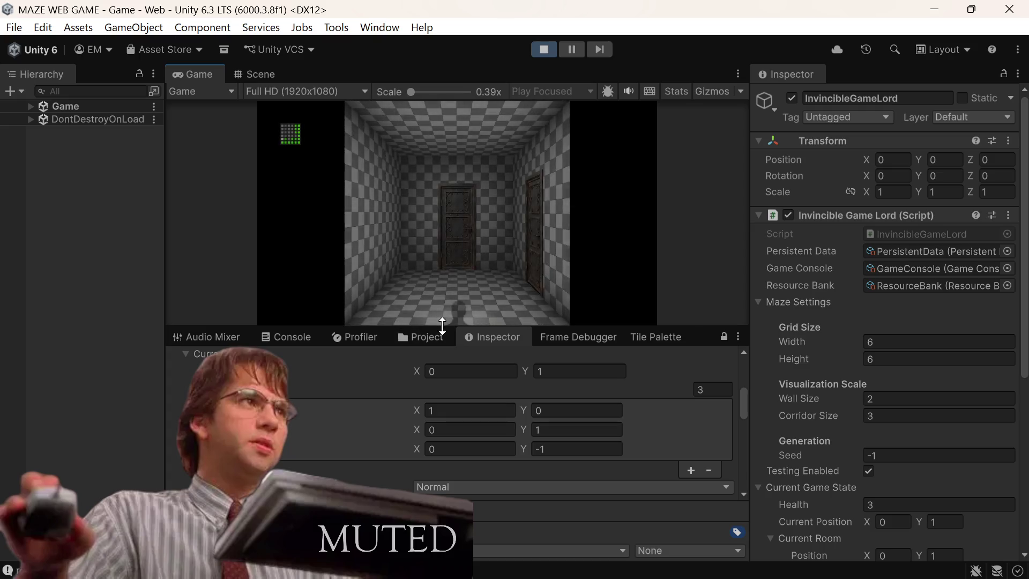
pyautogui.click(459, 309)
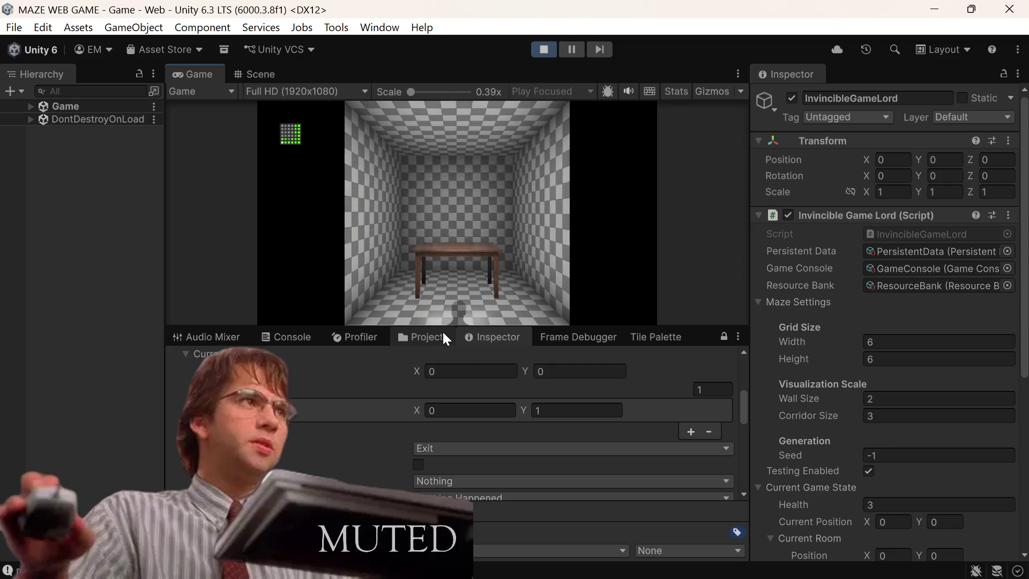
pyautogui.click(457, 314)
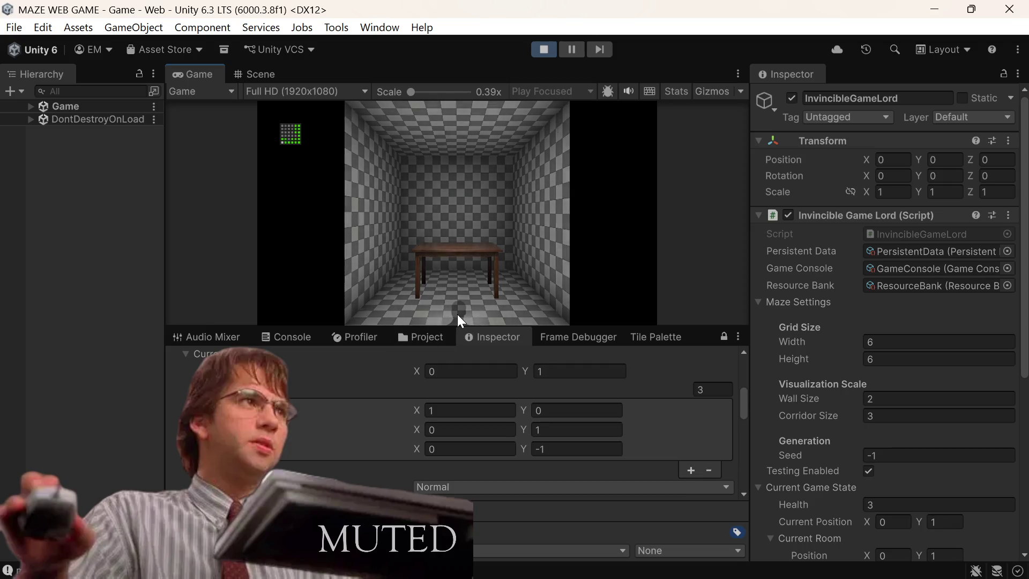
pyautogui.click(458, 314)
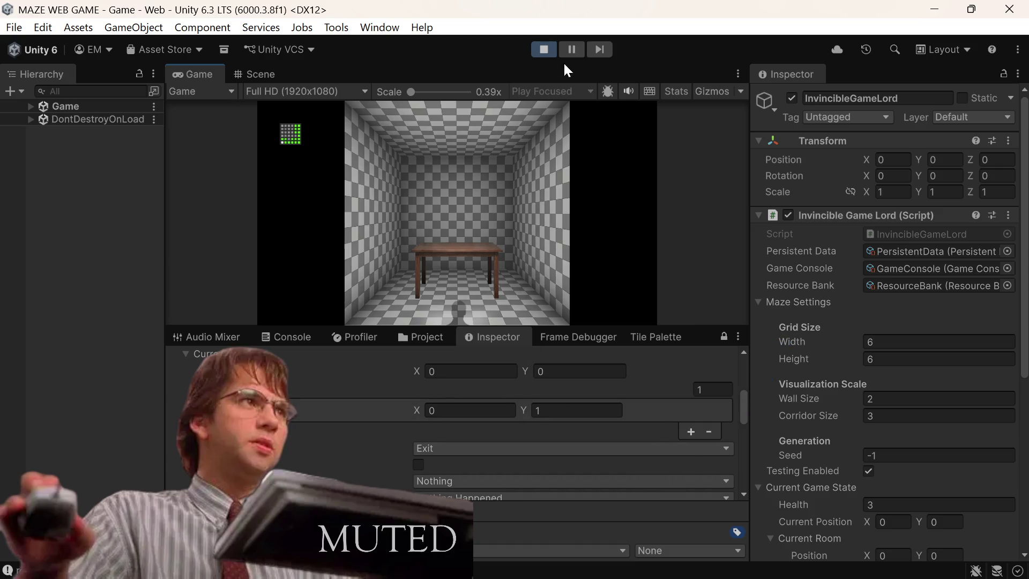
# Step: Exit Play mode, empty the Console log, and bring up VS Code showing RoomRenderer.cs
pyautogui.click(554, 51)
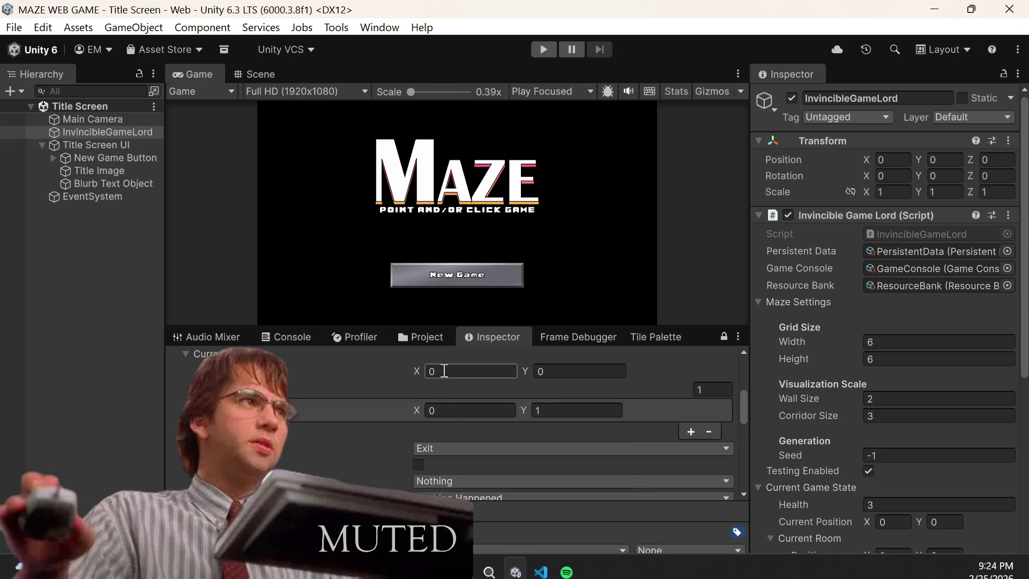
pyautogui.click(442, 346)
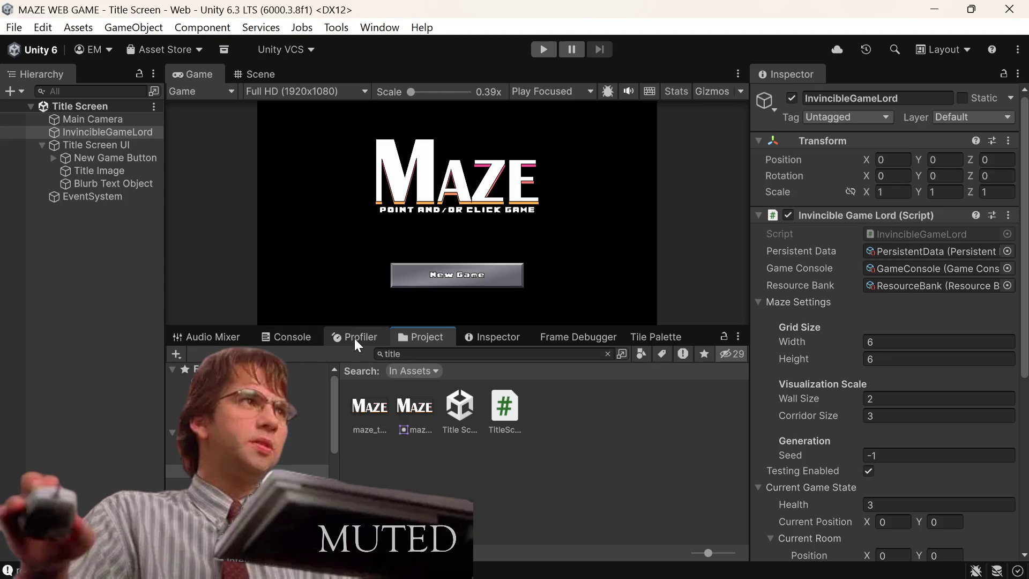
pyautogui.click(289, 339)
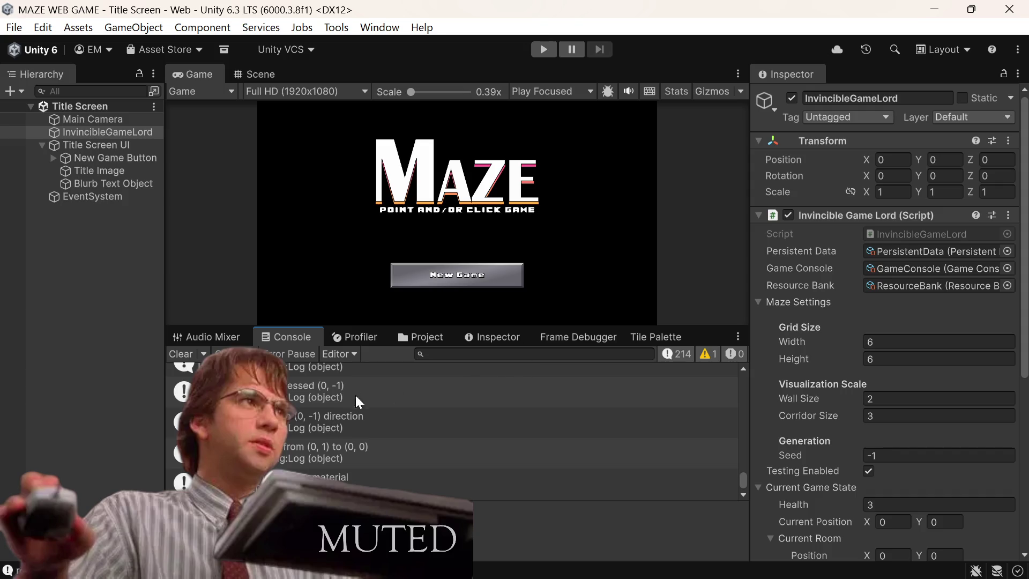
pyautogui.click(181, 354)
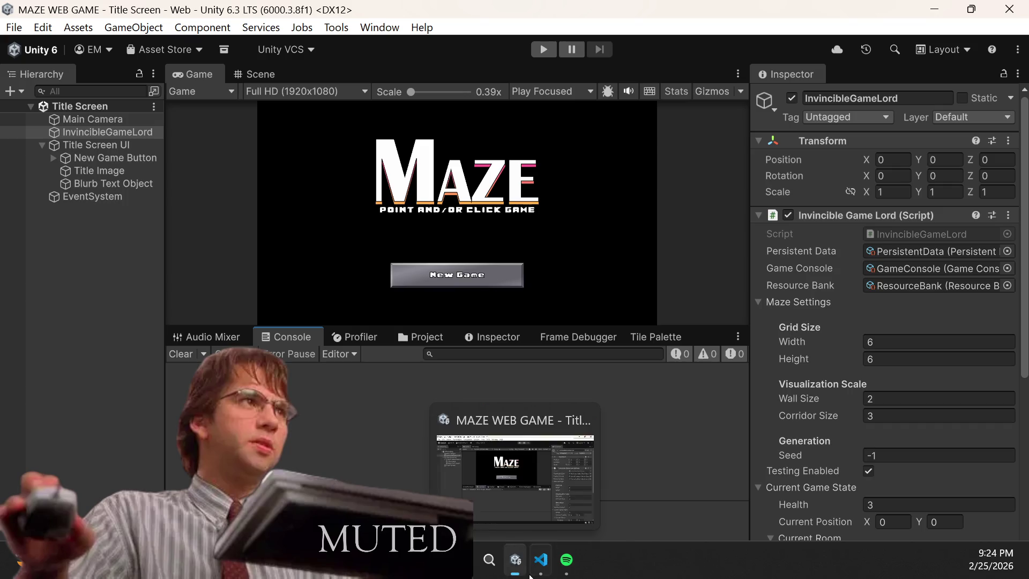
pyautogui.click(540, 560)
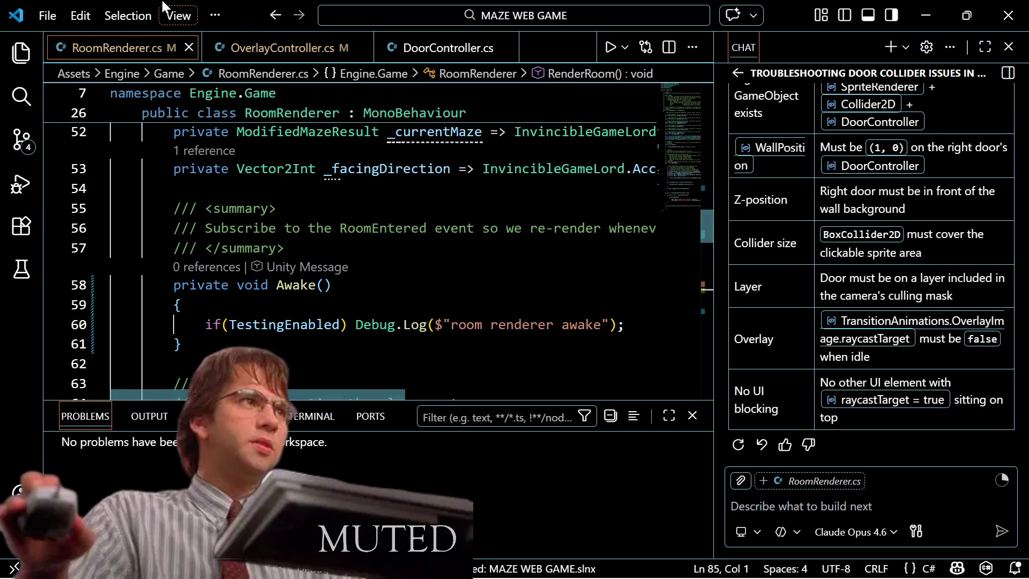
# Step: Scroll through OverlayController.cs, then open GameManager.cs via quick file search
pyautogui.click(265, 48)
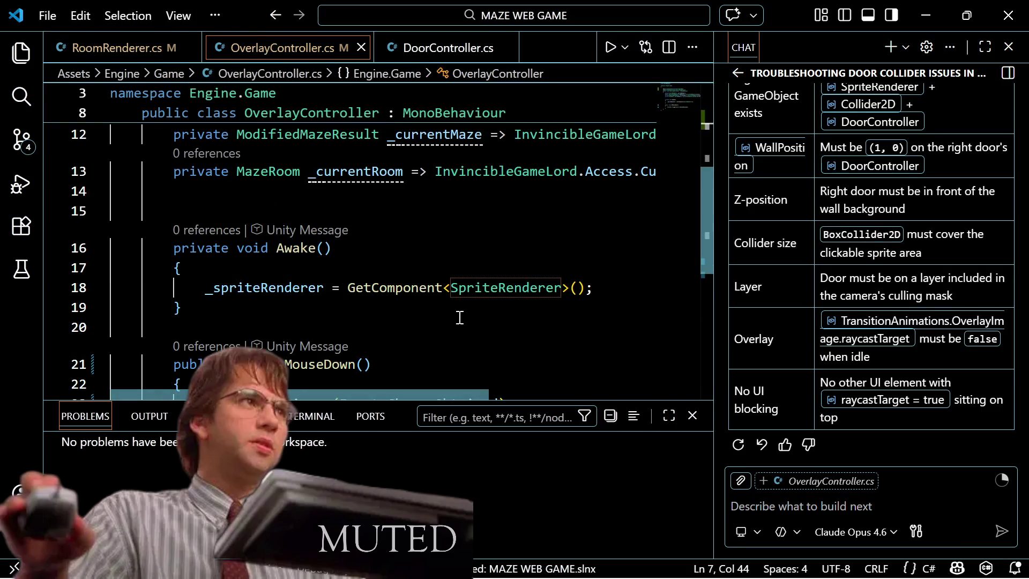
pyautogui.scroll(-2, 476, 313)
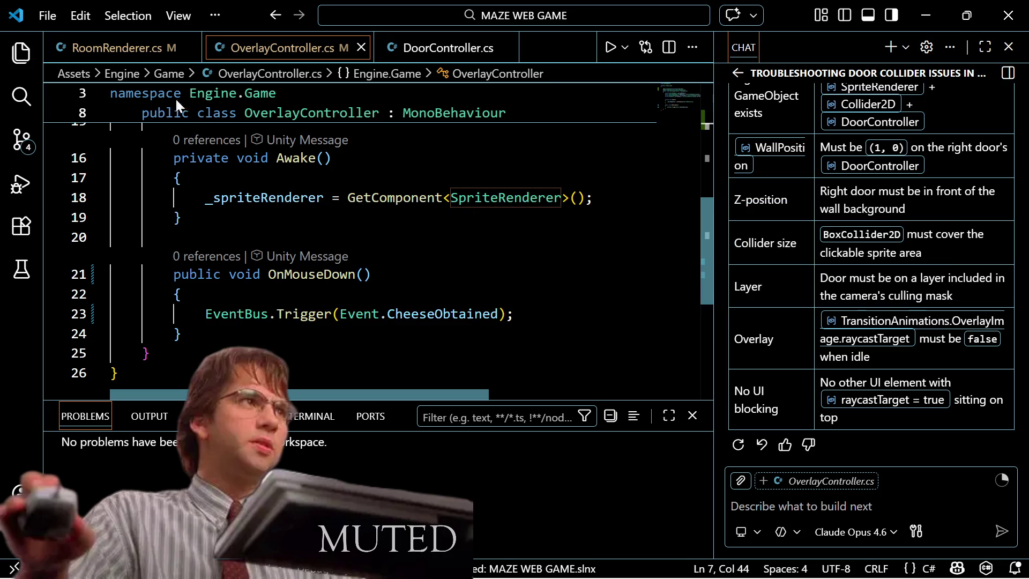
pyautogui.hotkey('ctrl', 'p')
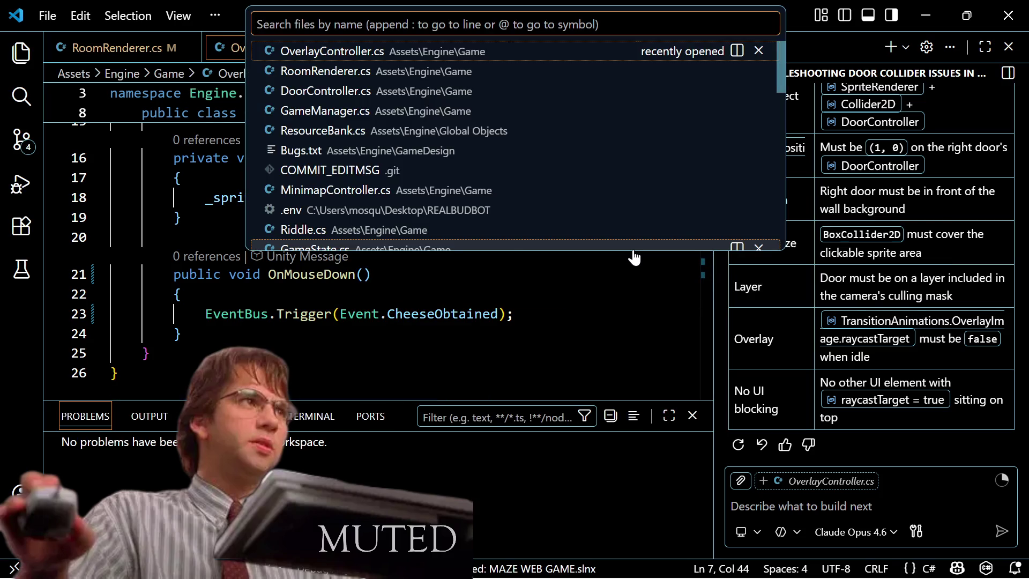
pyautogui.write('Game')
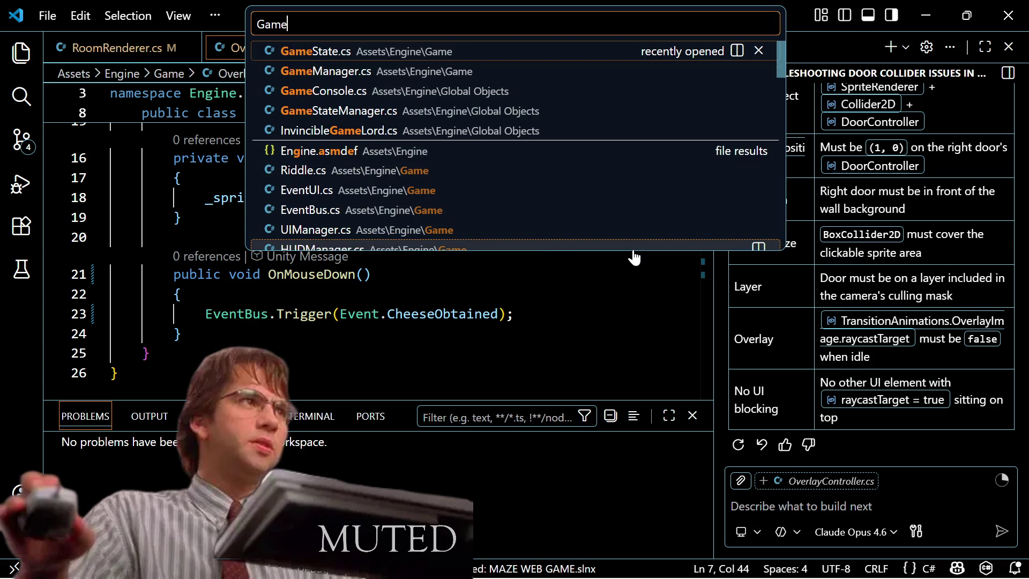
pyautogui.write('Manager')
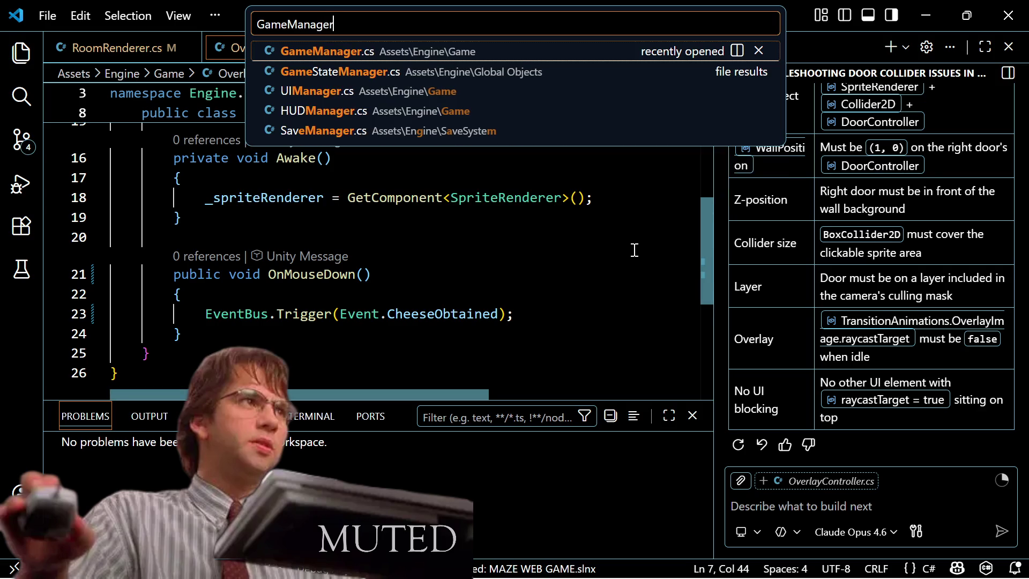
pyautogui.write('.cs')
pyautogui.press('Return')
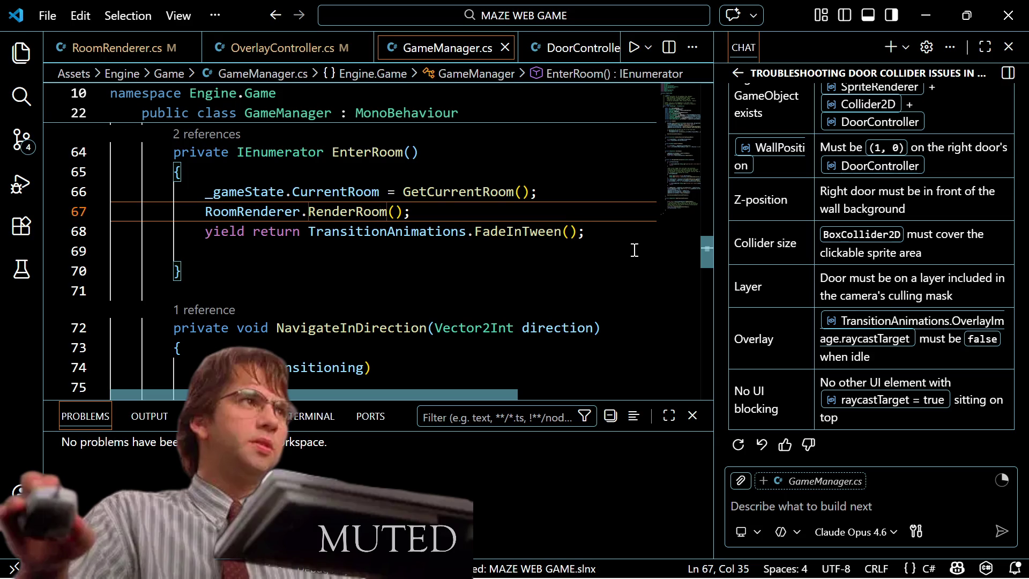
# Step: Move up through GameManager.cs past GetCurrentRoom and Awake to the _gameLord field declaration
pyautogui.scroll(3, 634, 250)
pyautogui.press('Up')
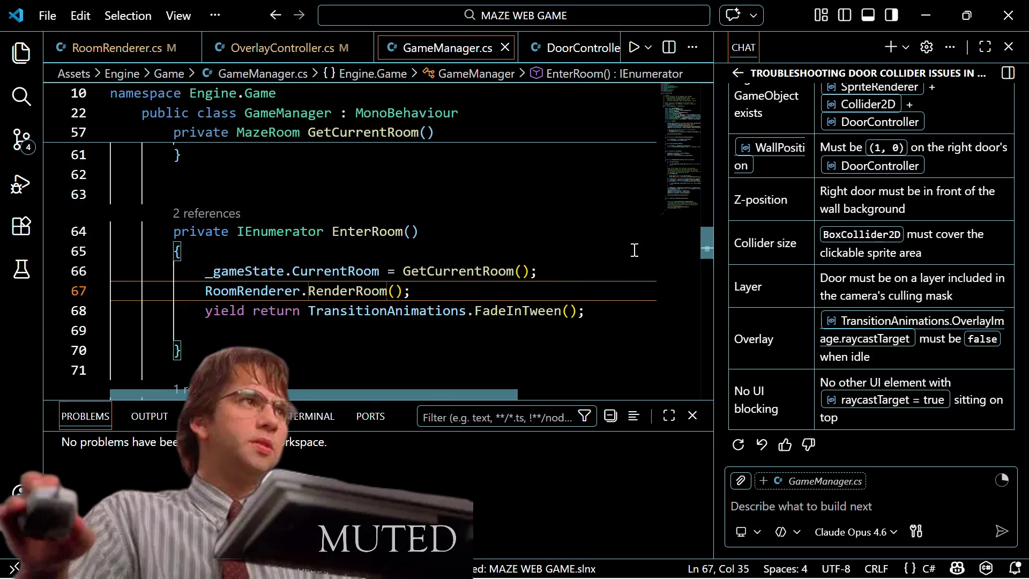
pyautogui.press('Up')
pyautogui.press('Up')
pyautogui.press('Up')
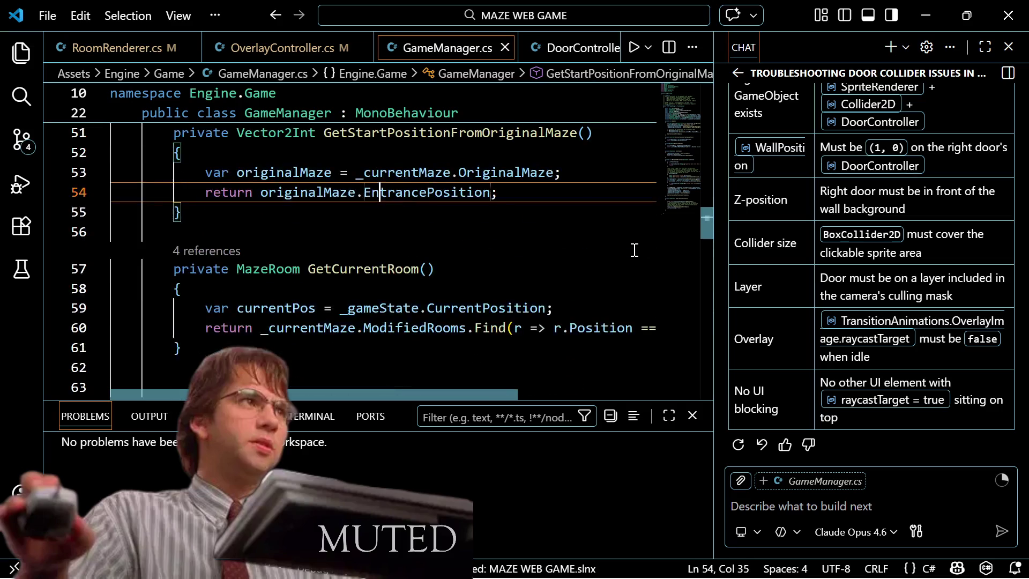
pyautogui.press('Up')
pyautogui.press('Up')
pyautogui.press('Up')
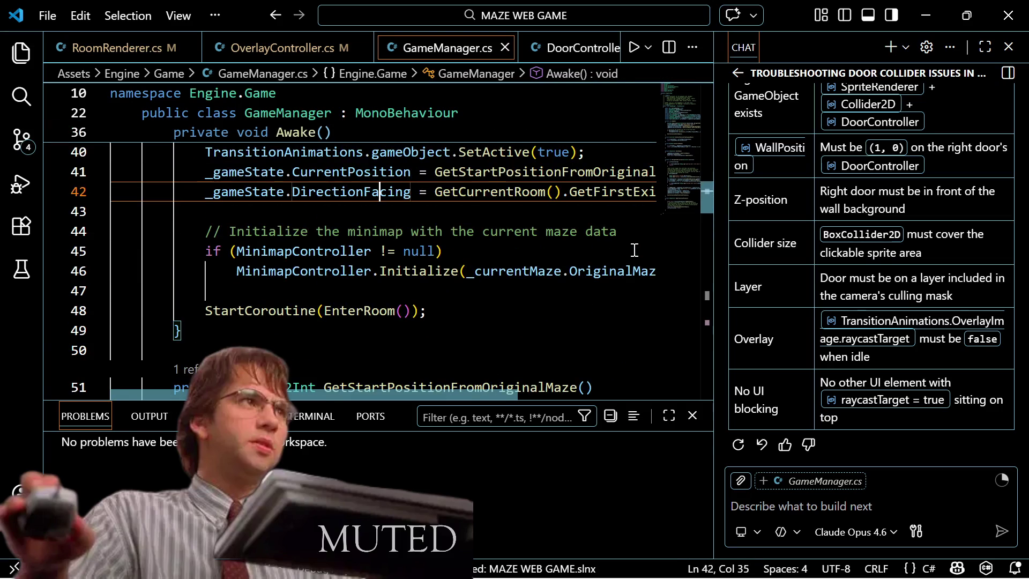
pyautogui.press('Up')
pyautogui.press('Up')
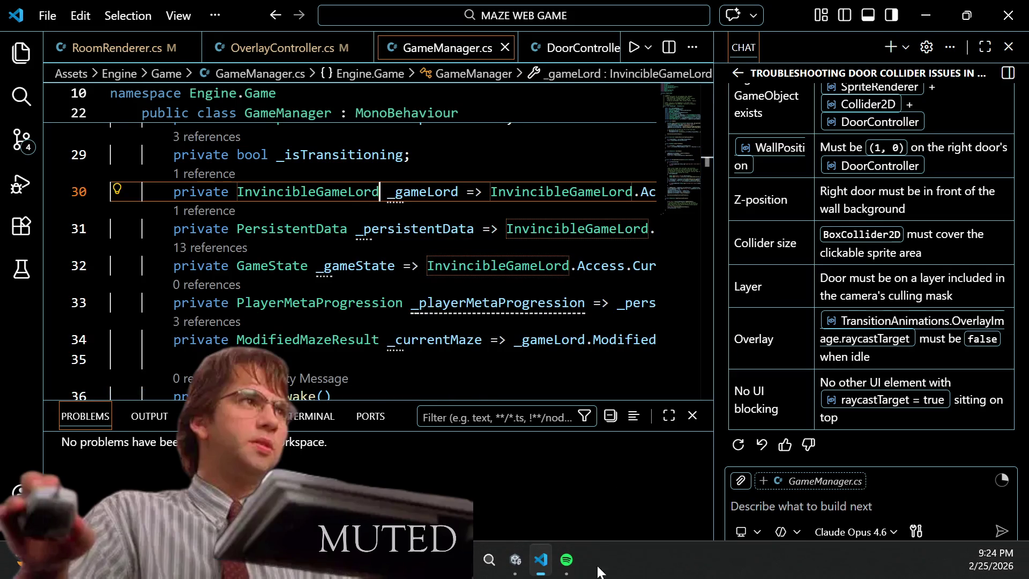
# Step: Back in Unity, replace the Project search text 'title' with 'game' to list matching scenes and scripts
pyautogui.click(516, 563)
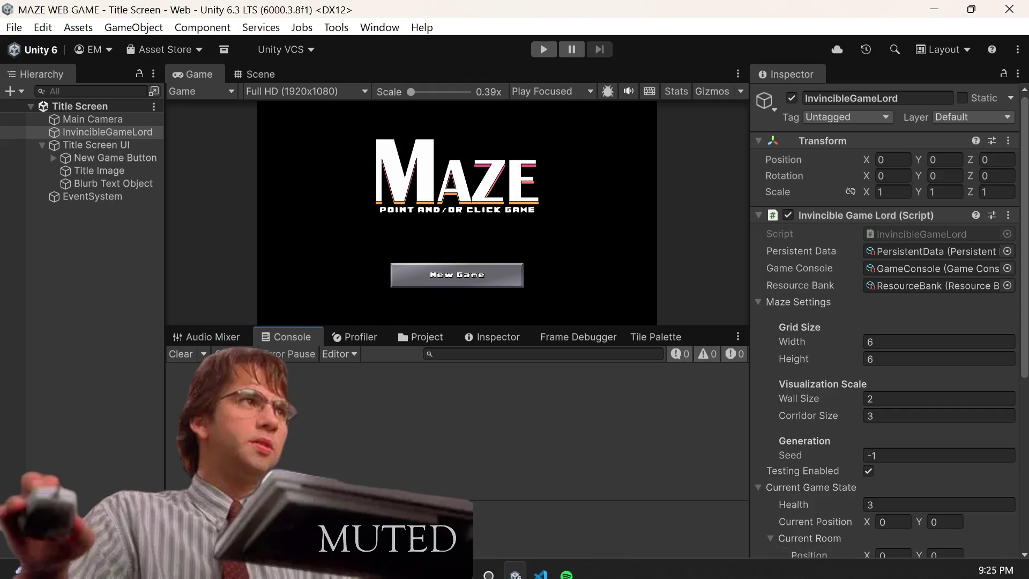
pyautogui.click(443, 356)
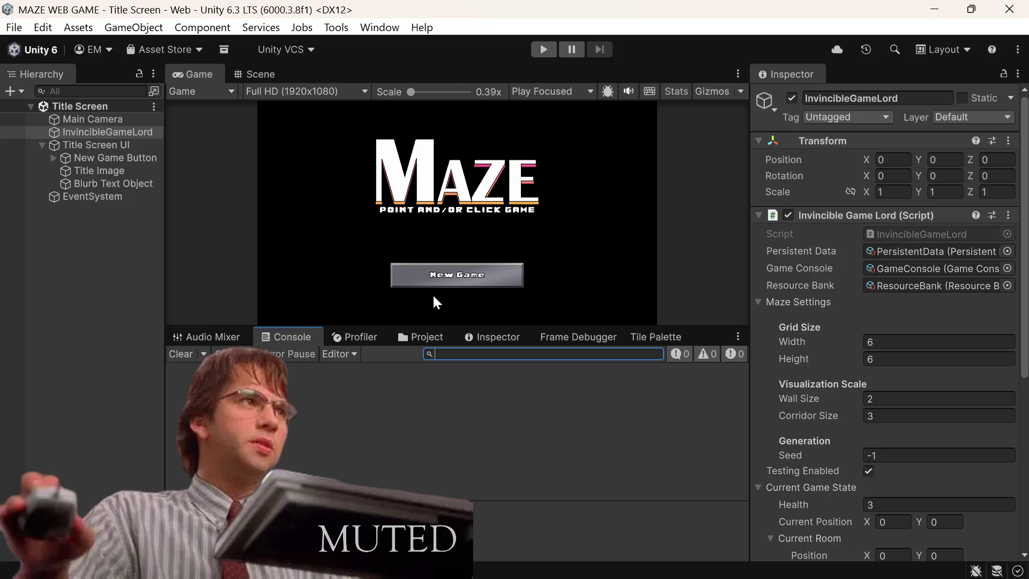
pyautogui.click(424, 336)
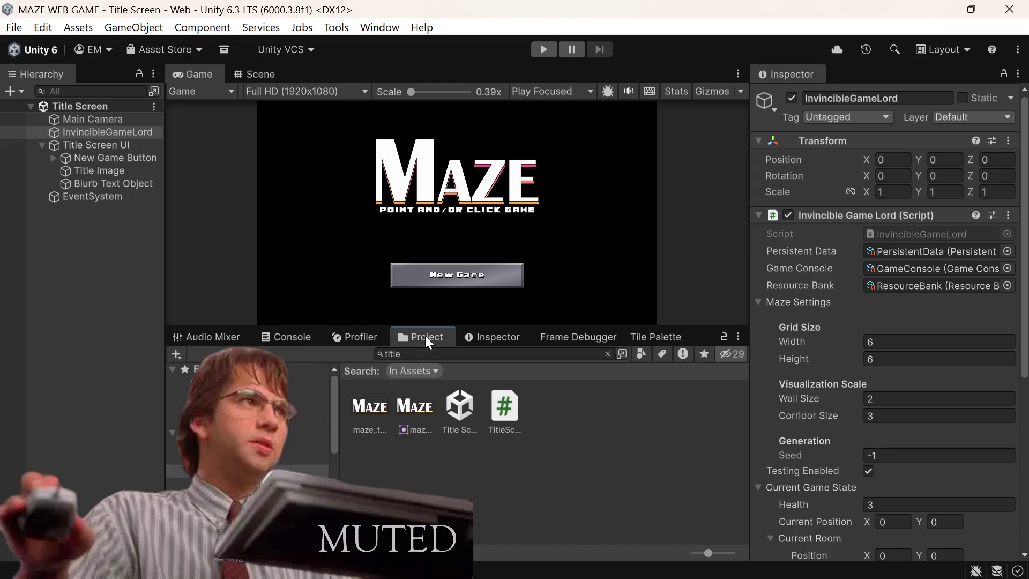
pyautogui.click(435, 355)
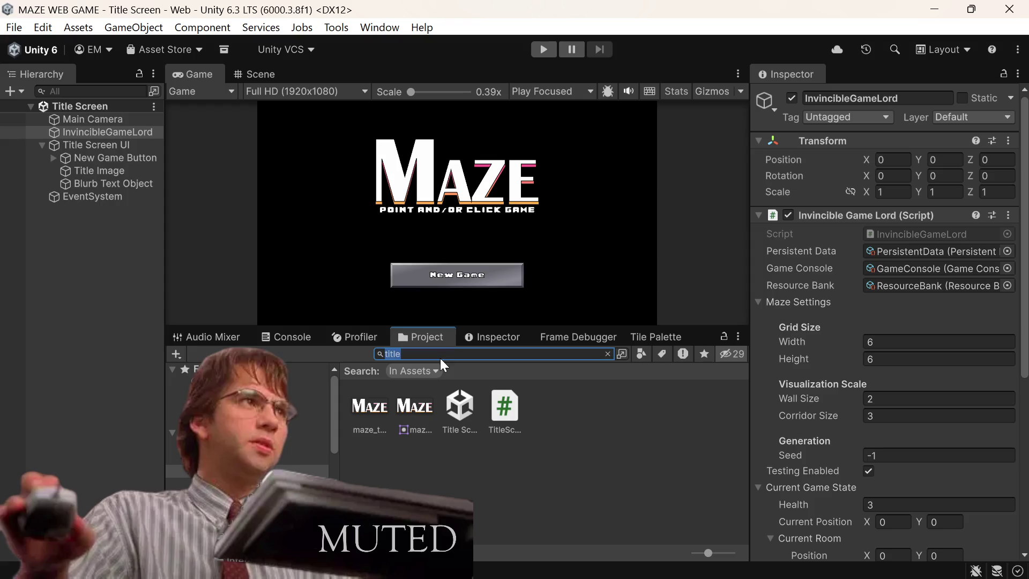
pyautogui.press('BackSpace')
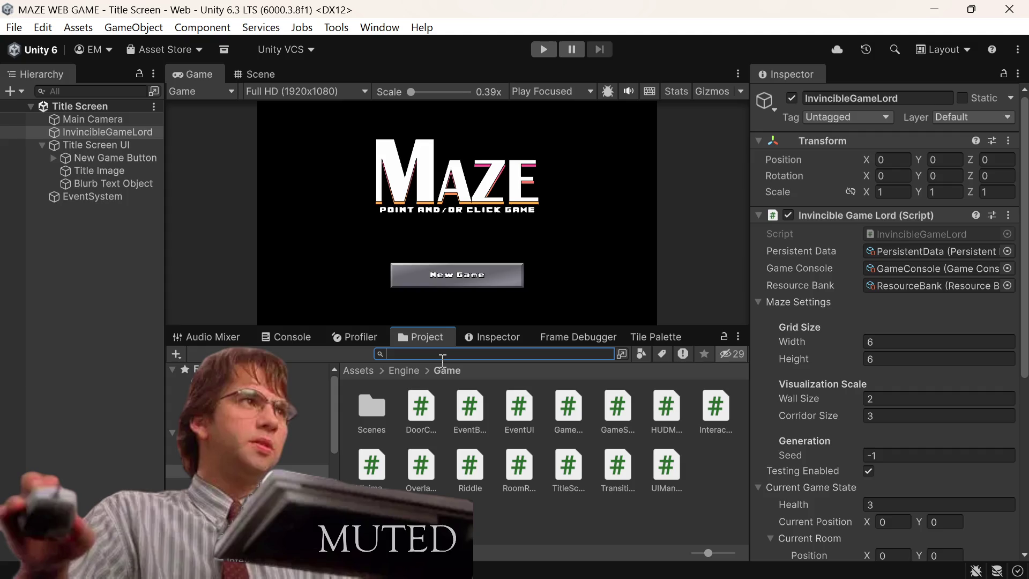
pyautogui.write('game')
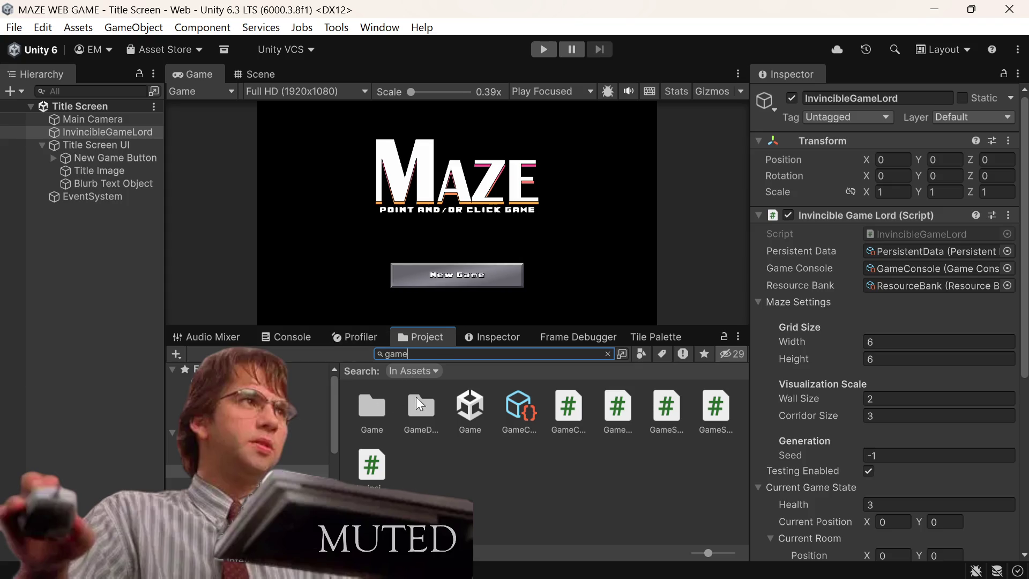
# Step: Open the Game scene asset, then multi-select Health Manager and Audio Manager in the Hierarchy and delete them
pyautogui.doubleClick(467, 410)
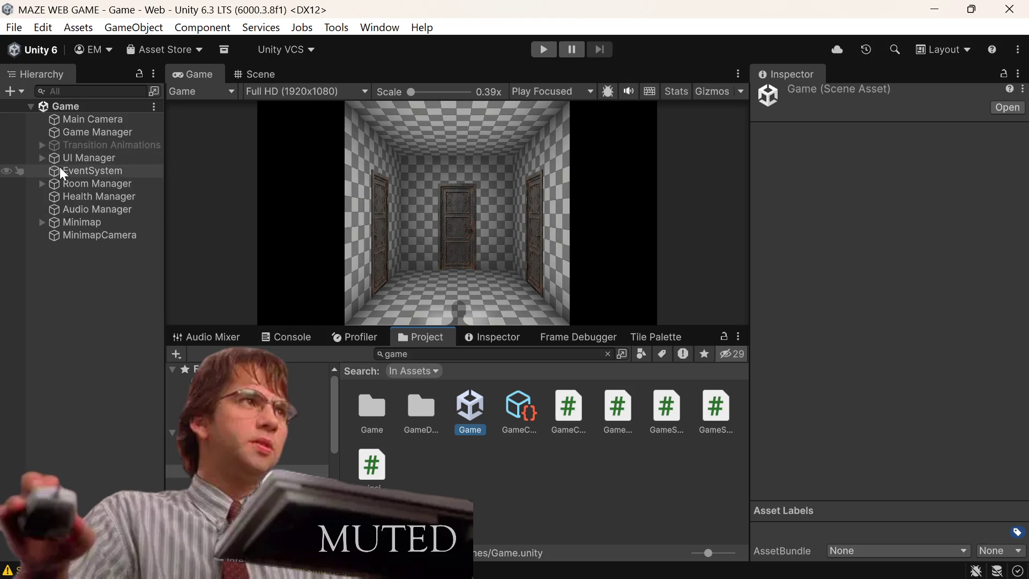
pyautogui.click(114, 195)
pyautogui.keyDown('ctrl'); pyautogui.click(102, 205); pyautogui.keyUp('ctrl')
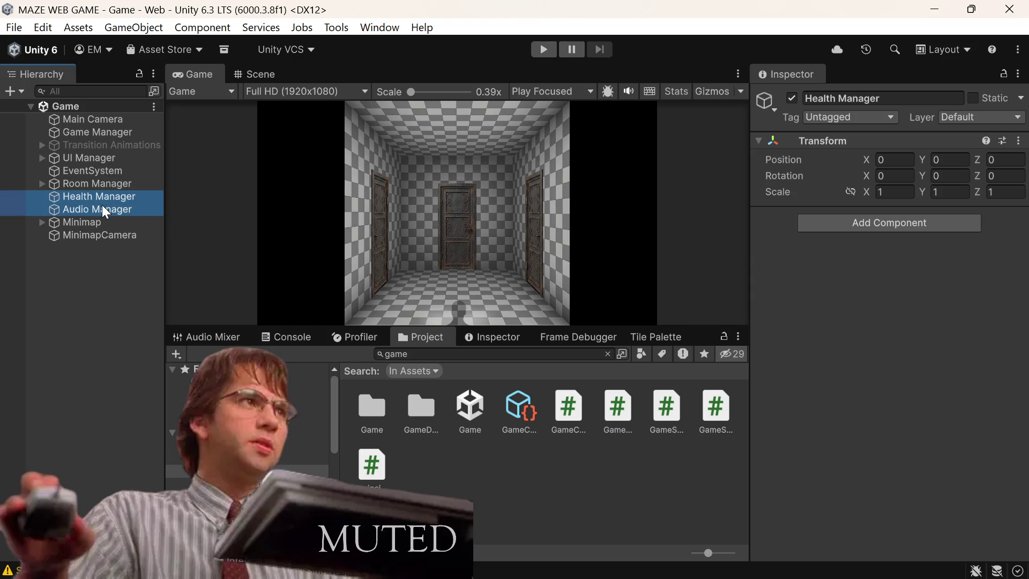
pyautogui.rightClick(101, 204)
pyautogui.click(156, 136)
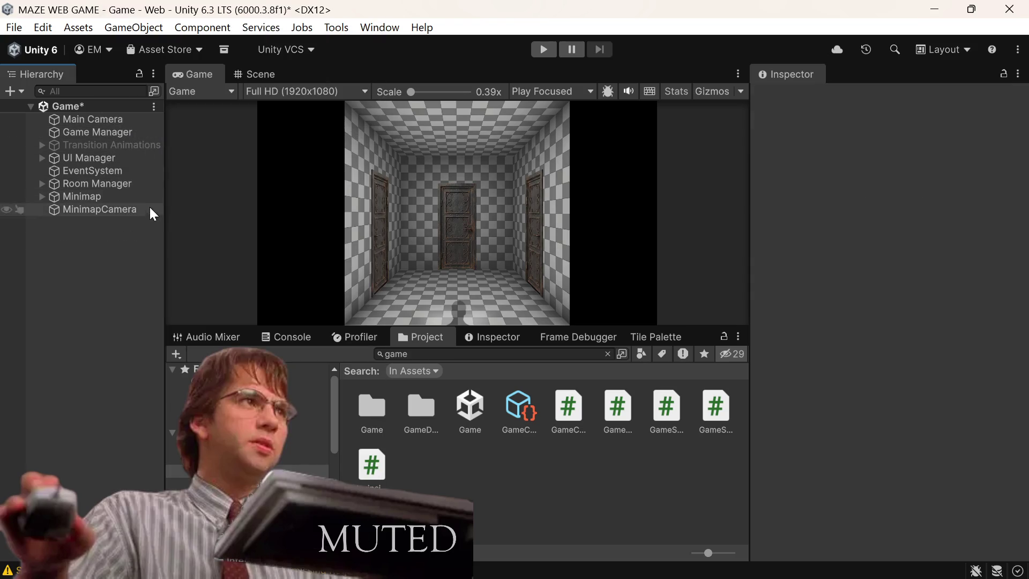
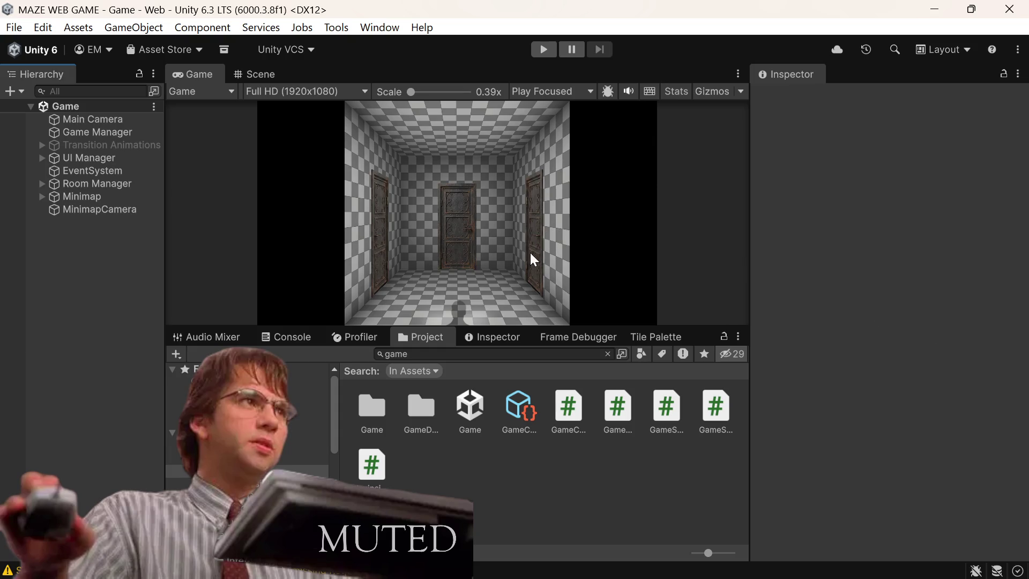
# Step: Clear the 'game' term from the Project window's asset search field
pyautogui.click(539, 354)
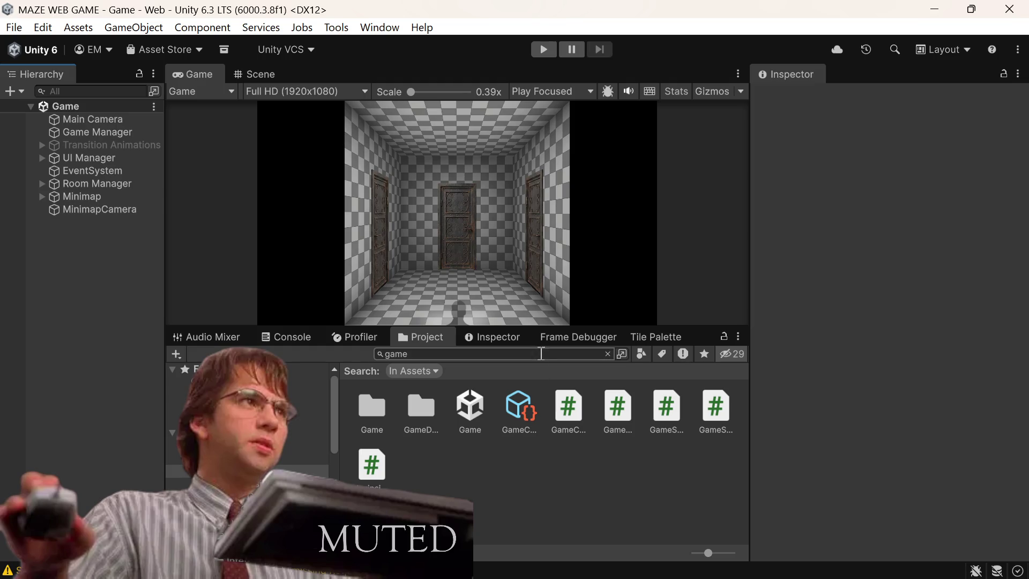
pyautogui.doubleClick(535, 351)
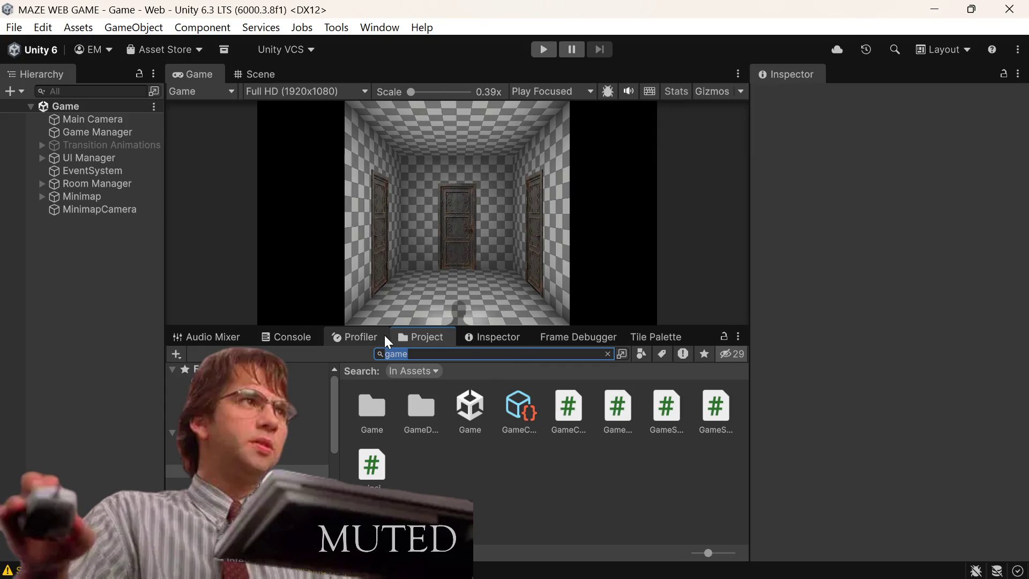
pyautogui.press('BackSpace')
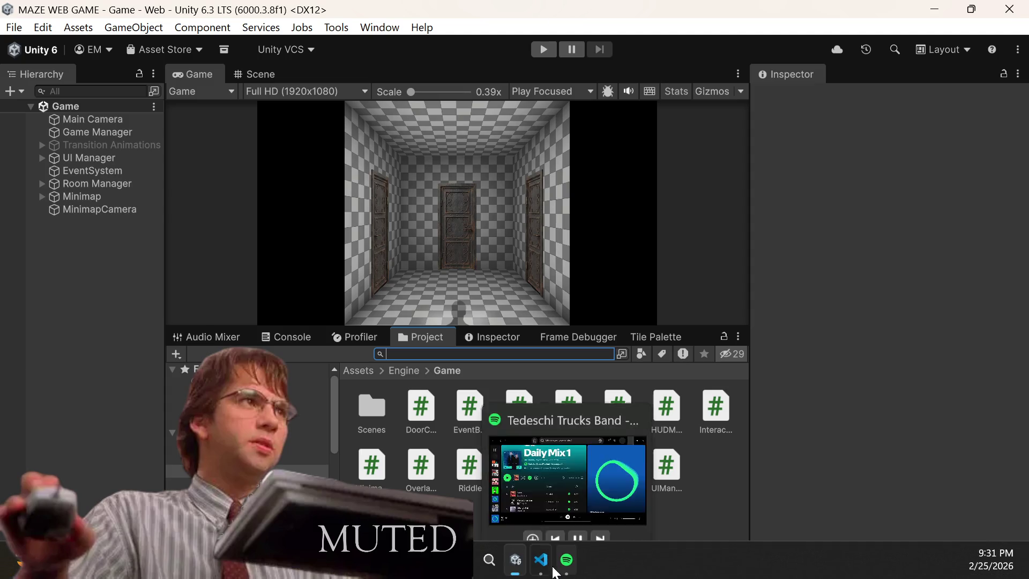
# Step: In VS Code, go back to chat sessions and send 'Can you tell me what we have built here?'
pyautogui.click(540, 561)
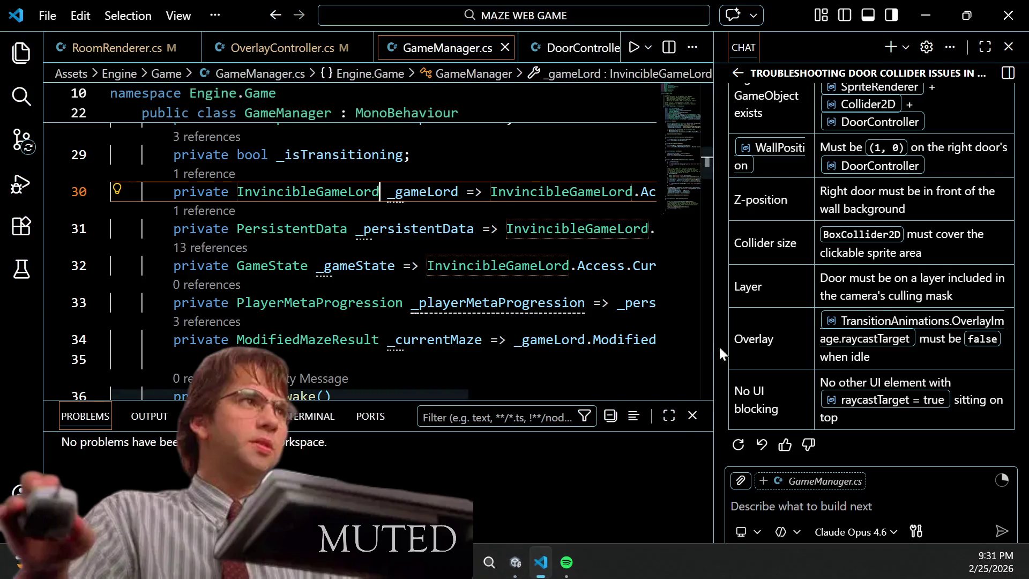
pyautogui.click(738, 73)
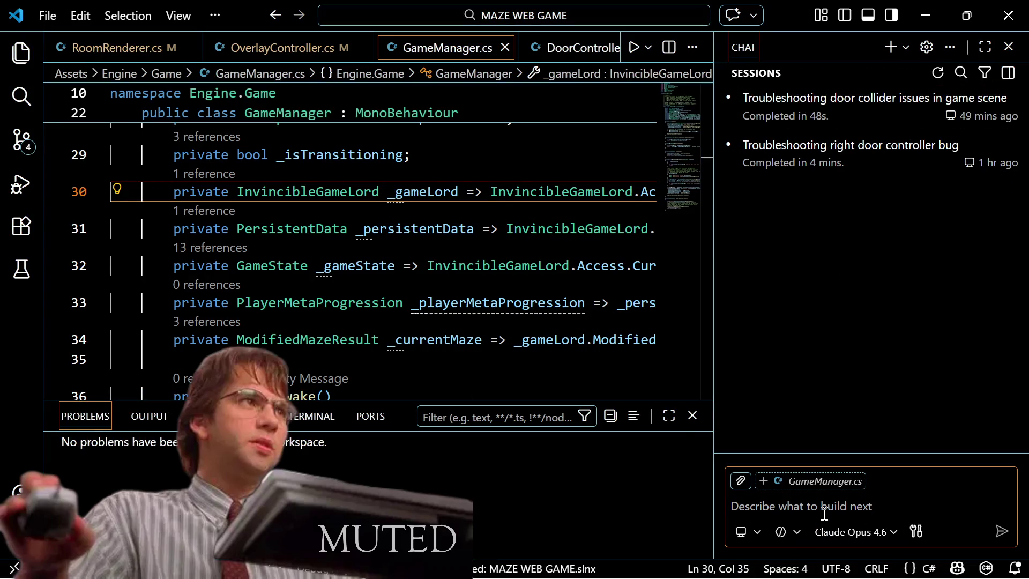
pyautogui.write('CA')
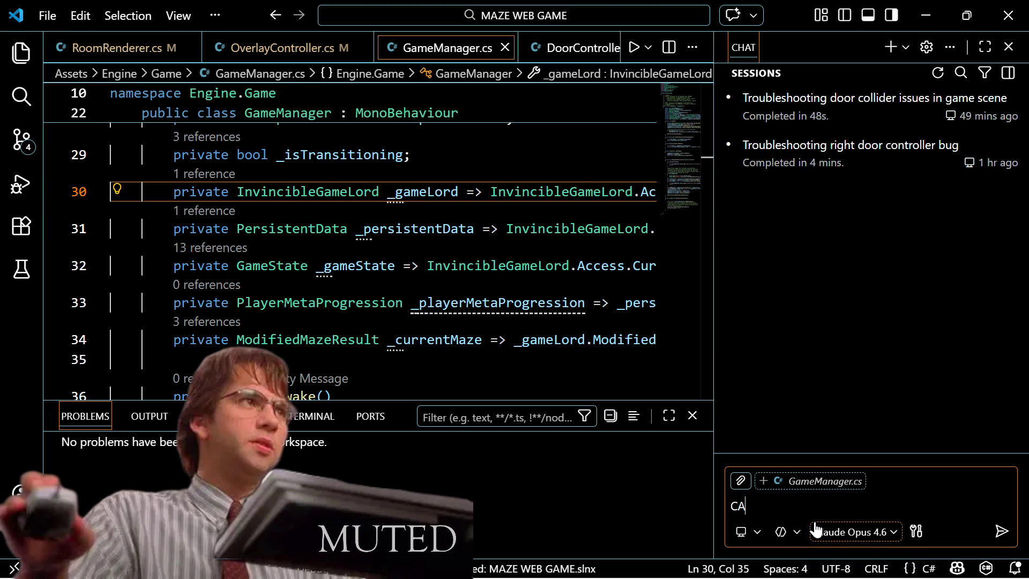
pyautogui.press('BackSpace')
pyautogui.write('am')
pyautogui.press('BackSpace')
pyautogui.press('BackSpace')
pyautogui.write('an yo')
pyautogui.write('u tell me w')
pyautogui.write('hat we ha')
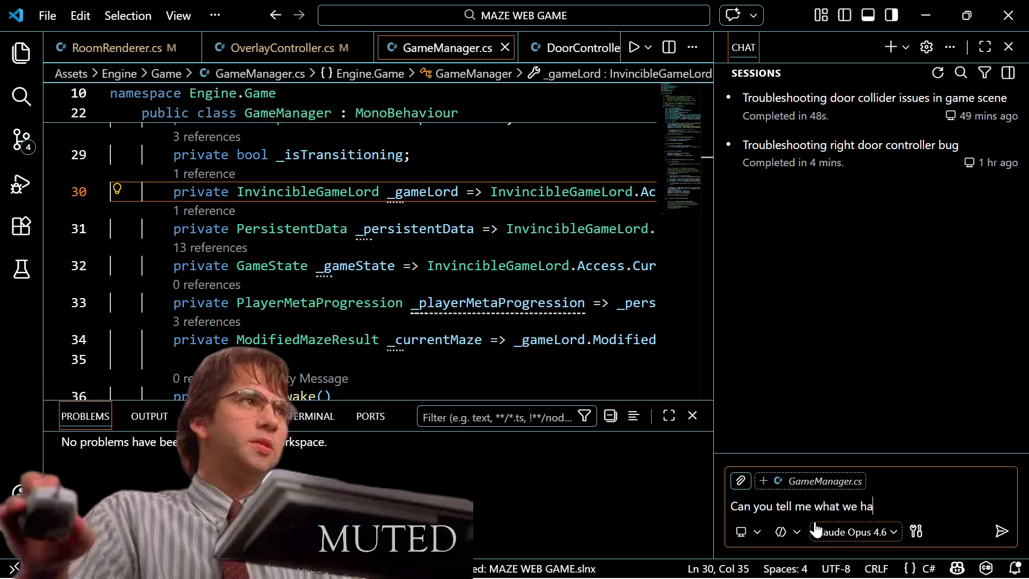
pyautogui.write('ve bu')
pyautogui.write('ilt')
pyautogui.write(' here?')
pyautogui.write(' I')
pyautogui.press('BackSpace')
pyautogui.write('Next ')
pyautogui.write('step')
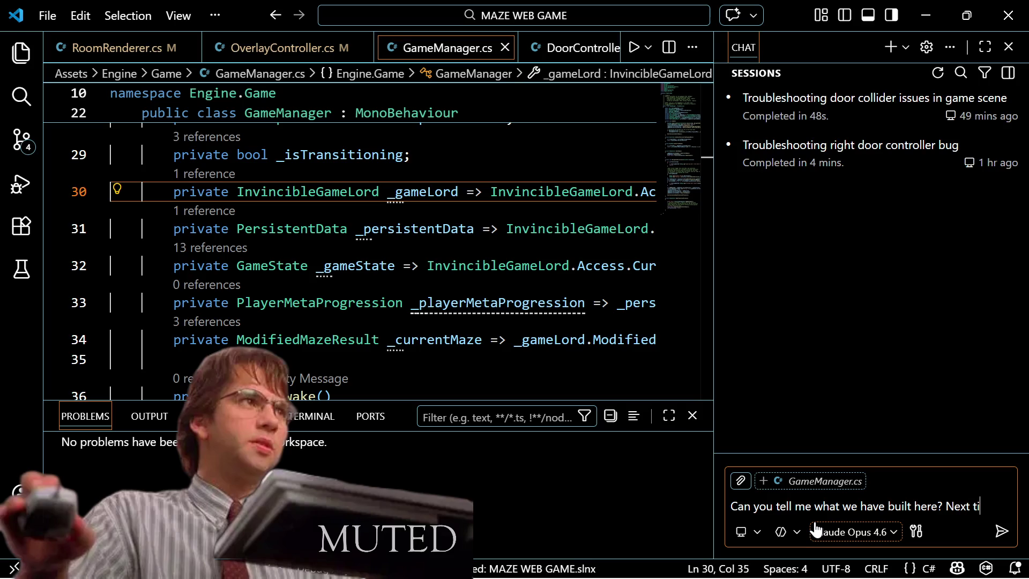
pyautogui.write(' is UI')
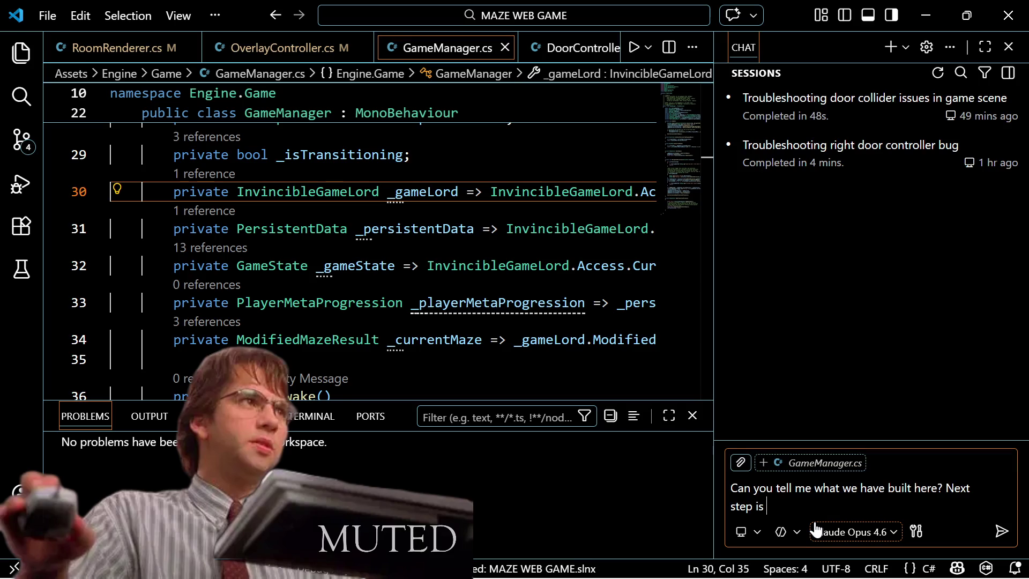
pyautogui.press('BackSpace')
pyautogui.press('BackSpace')
pyautogui.write('U')
pyautogui.hotkey('ctrl', 'shift', 'Left')
pyautogui.hotkey('ctrl', 'shift', 'Left')
pyautogui.hotkey('ctrl', 'shift', 'Left')
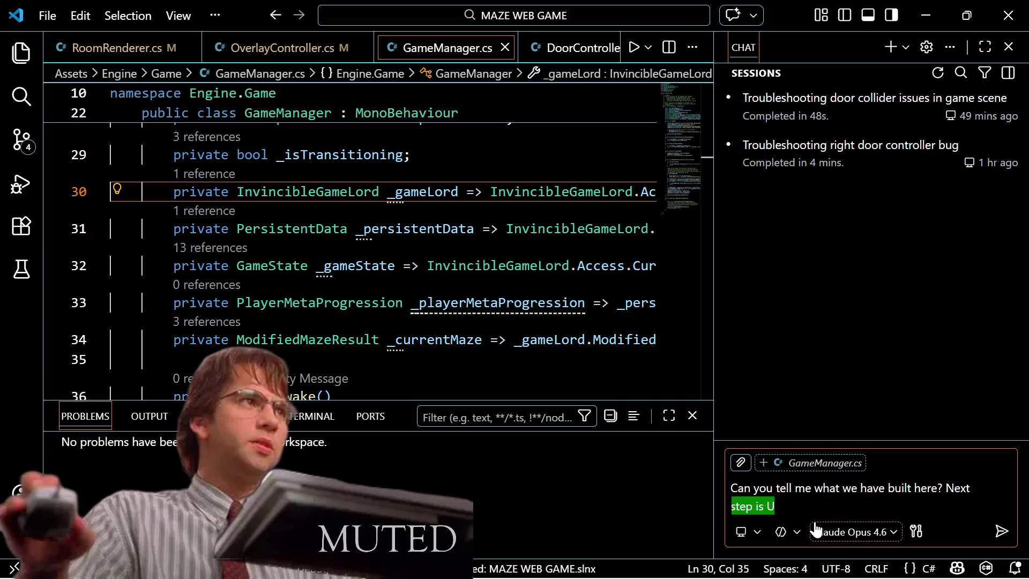
pyautogui.press('BackSpace')
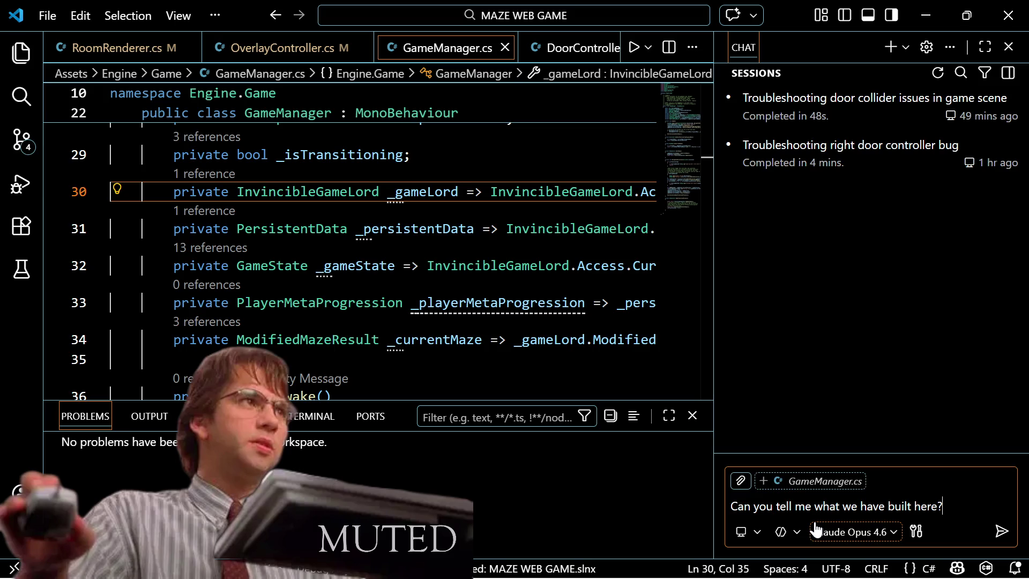
pyautogui.press('Return')
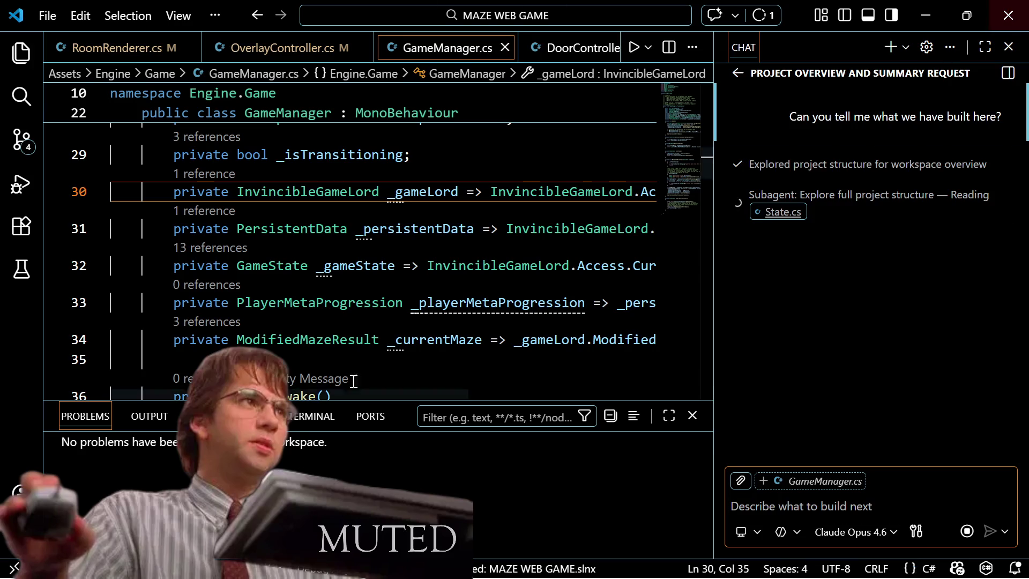
# Step: Show the Source Control view listing the four modified files
pyautogui.click(15, 154)
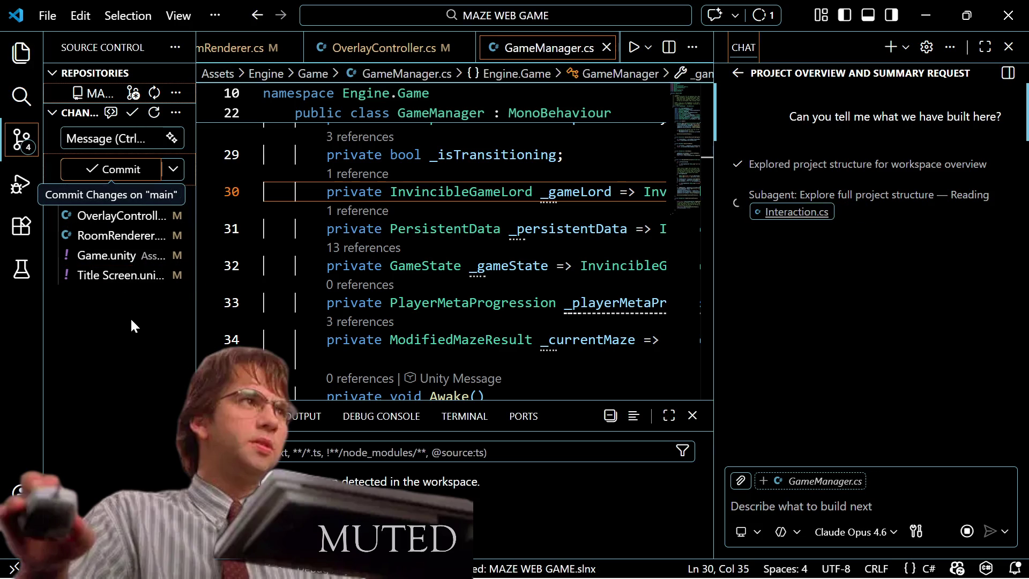
# Step: Stage all four changed files and start a commit
pyautogui.click(131, 160)
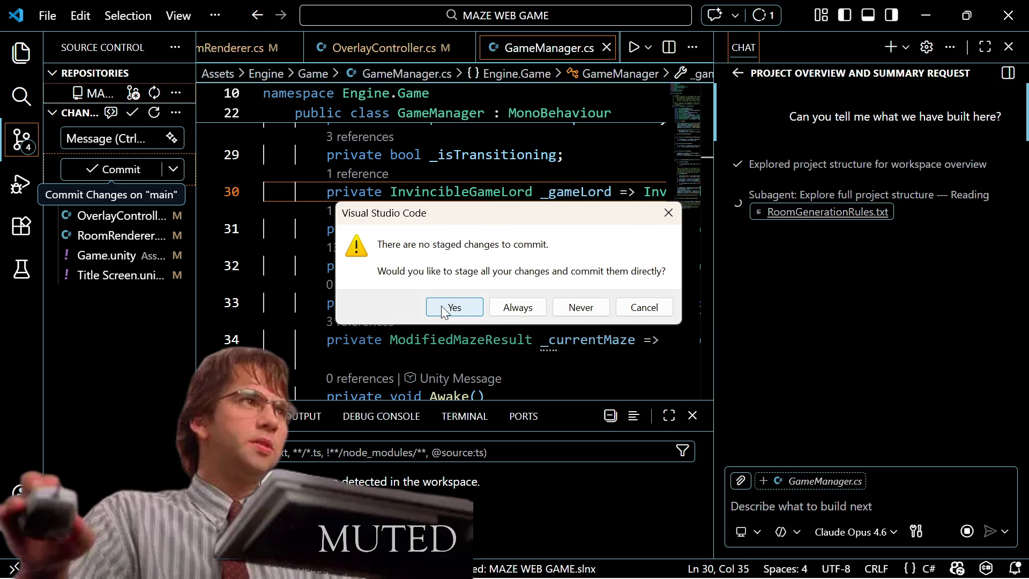
pyautogui.click(644, 307)
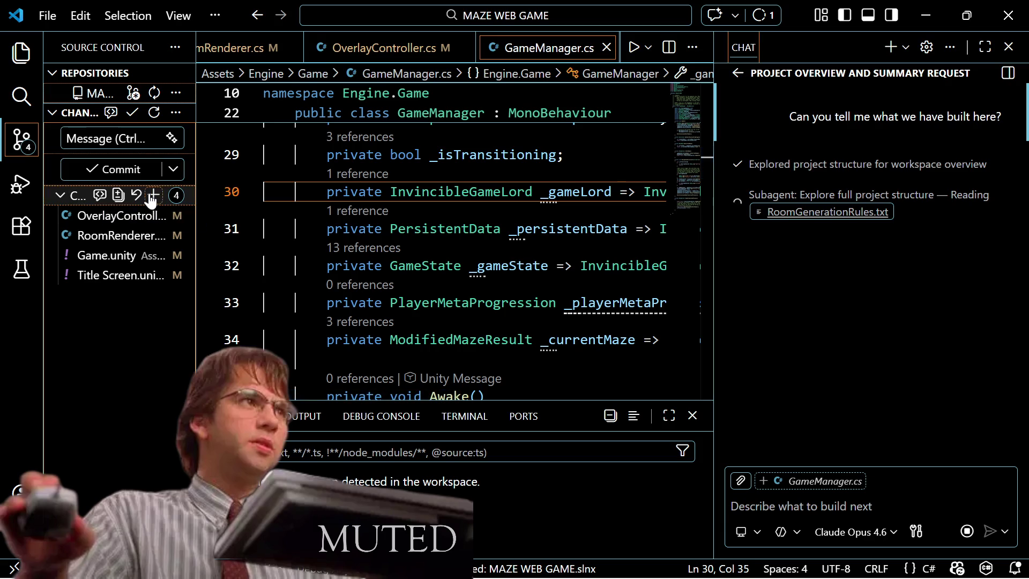
pyautogui.click(150, 201)
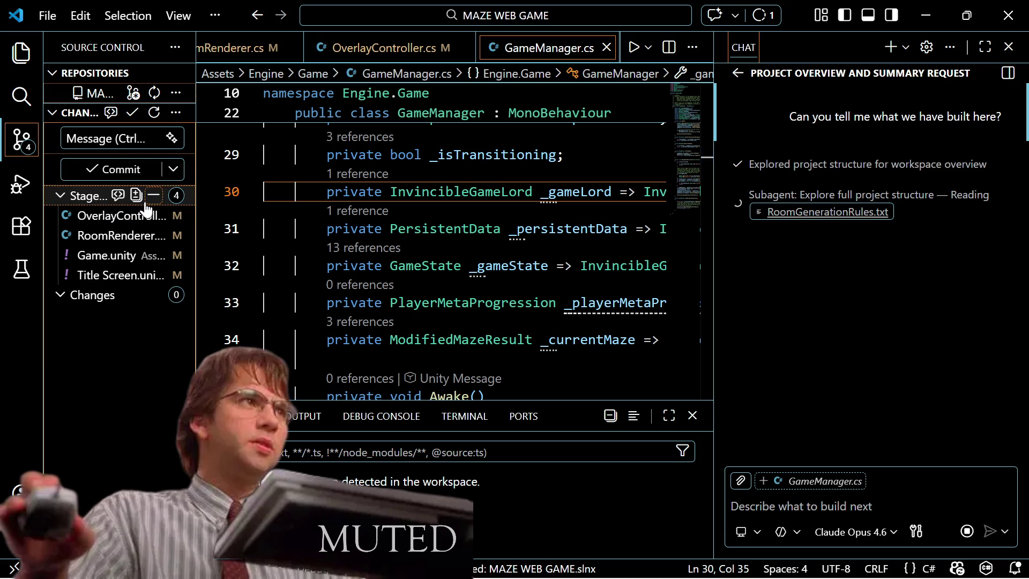
pyautogui.click(154, 171)
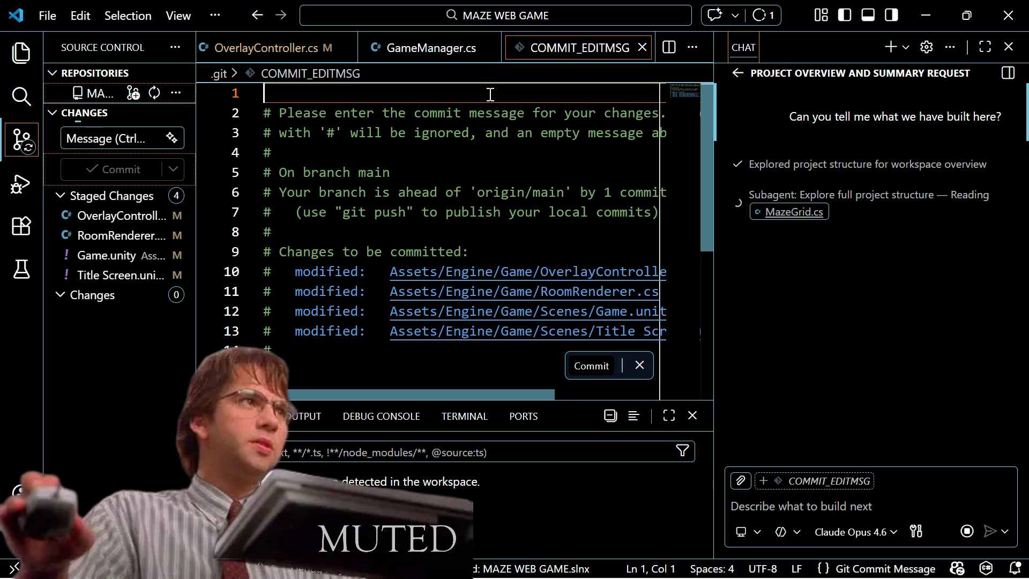
# Step: Enter the commit message 'added cheese table to exit room', save it, and commit
pyautogui.write('adde')
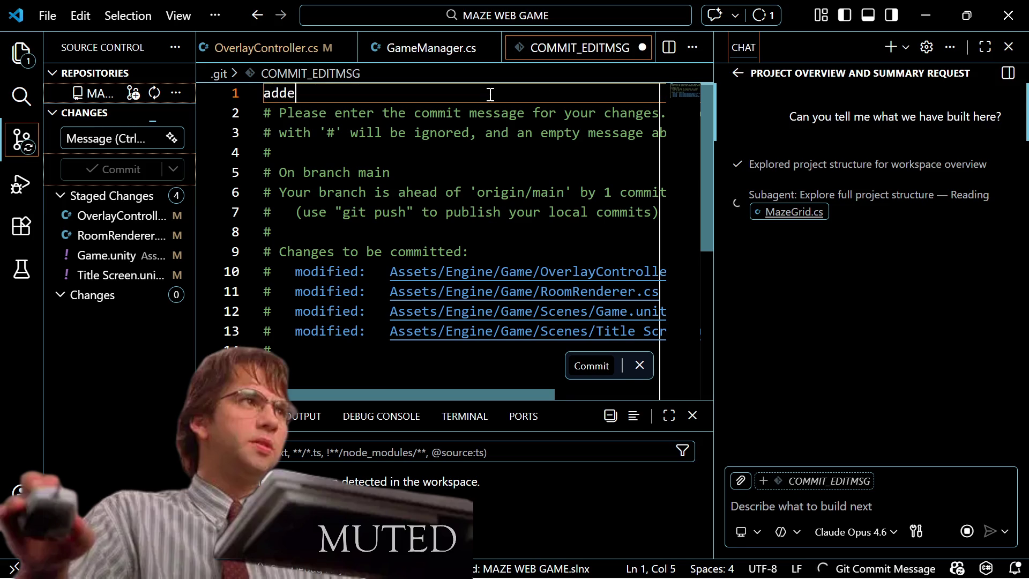
pyautogui.write('d game ov')
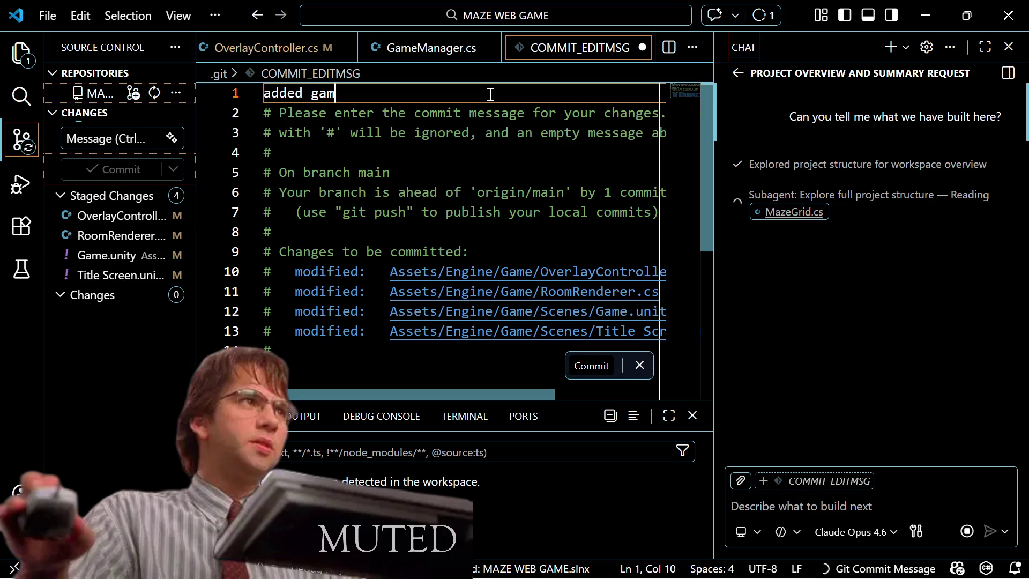
pyautogui.press('BackSpace')
pyautogui.press('BackSpace')
pyautogui.press('BackSpace')
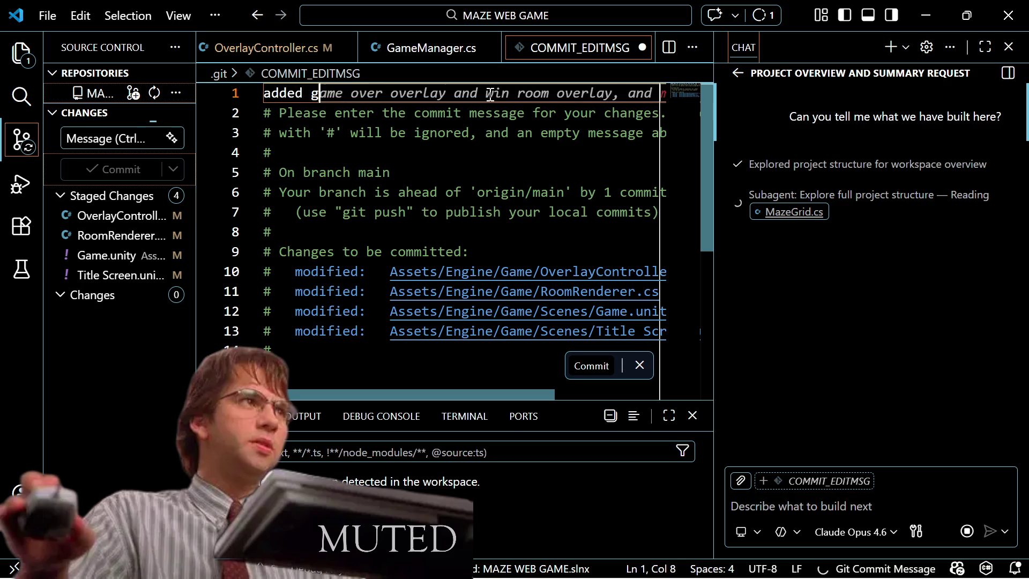
pyautogui.write('ches')
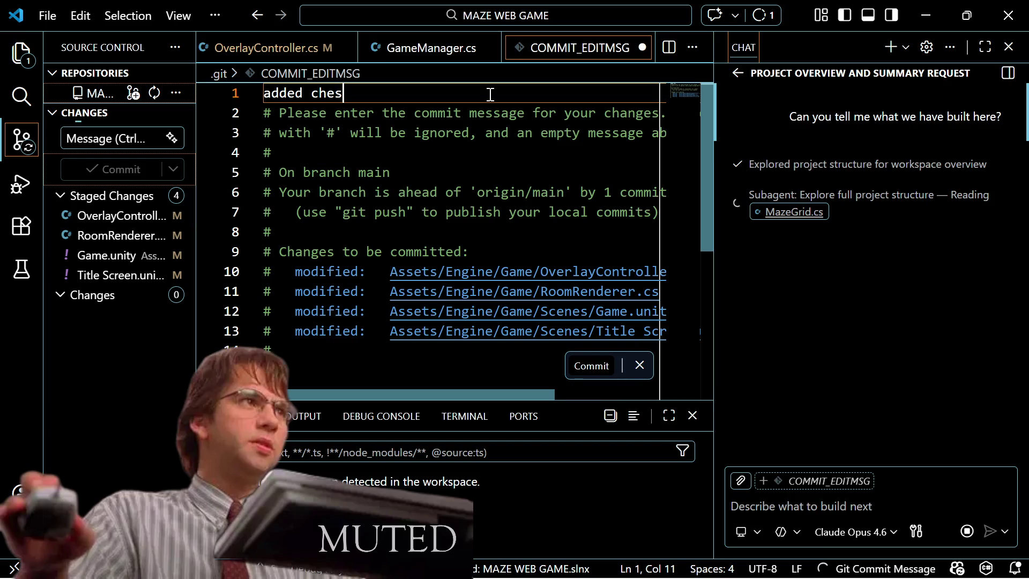
pyautogui.press('BackSpace')
pyautogui.write('ese ')
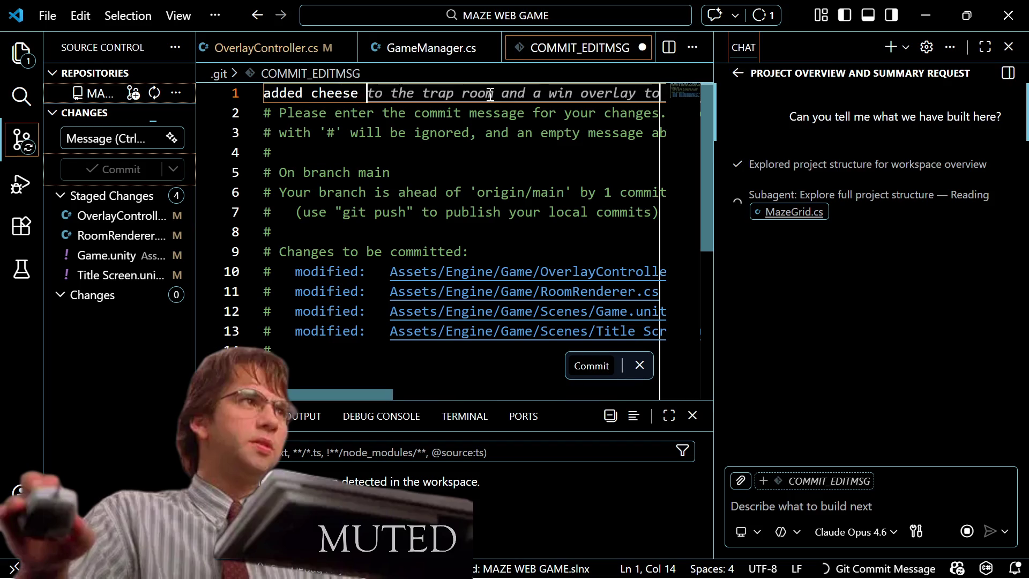
pyautogui.write('table to ')
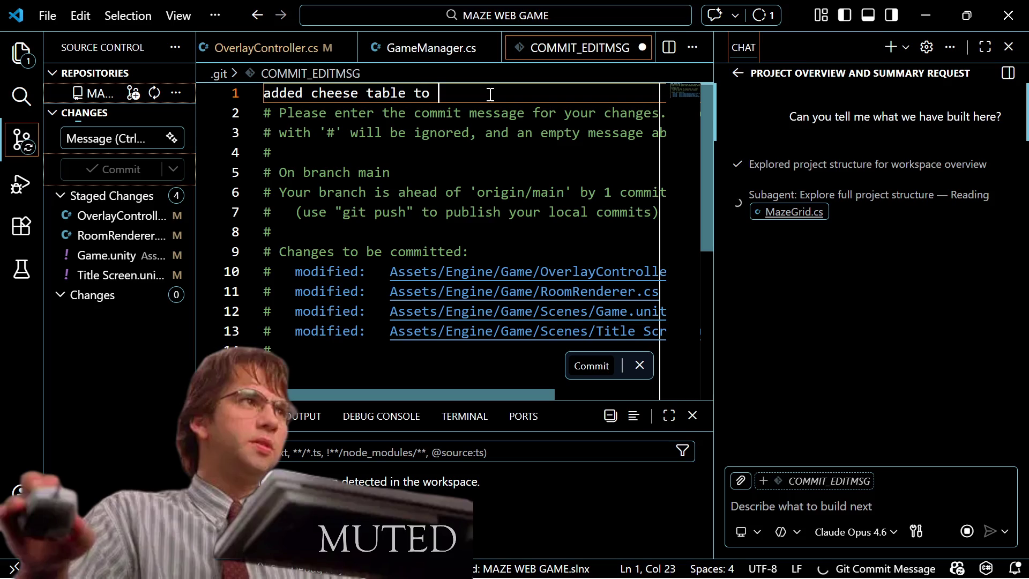
pyautogui.write('exit room')
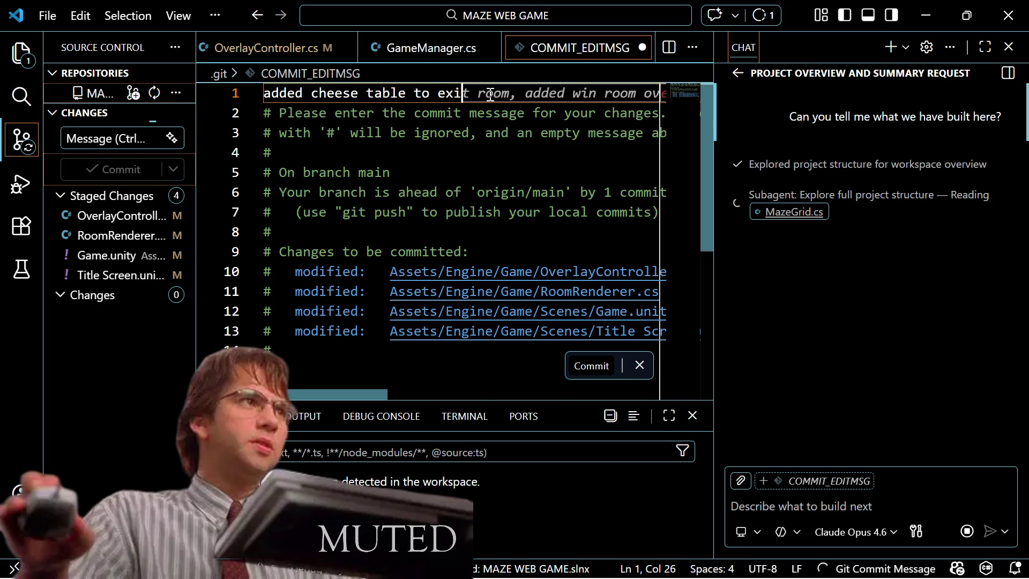
pyautogui.hotkey('ctrl', 's')
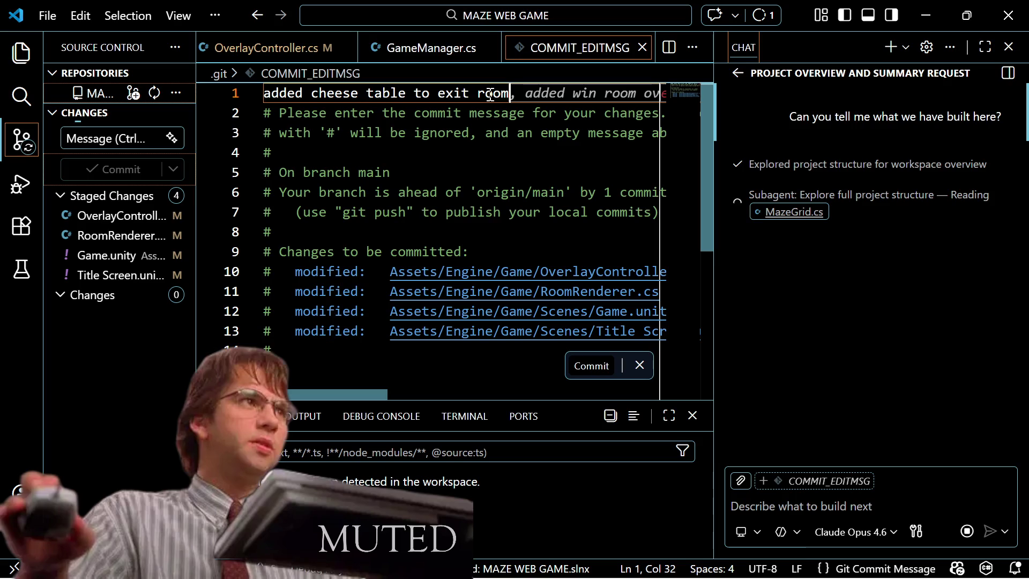
pyautogui.press('Escape')
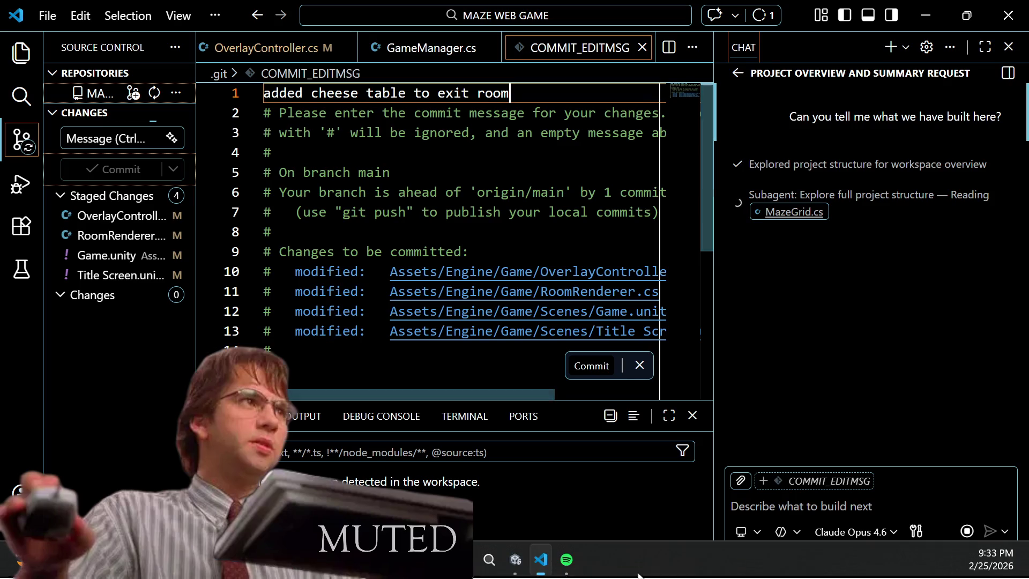
pyautogui.click(581, 332)
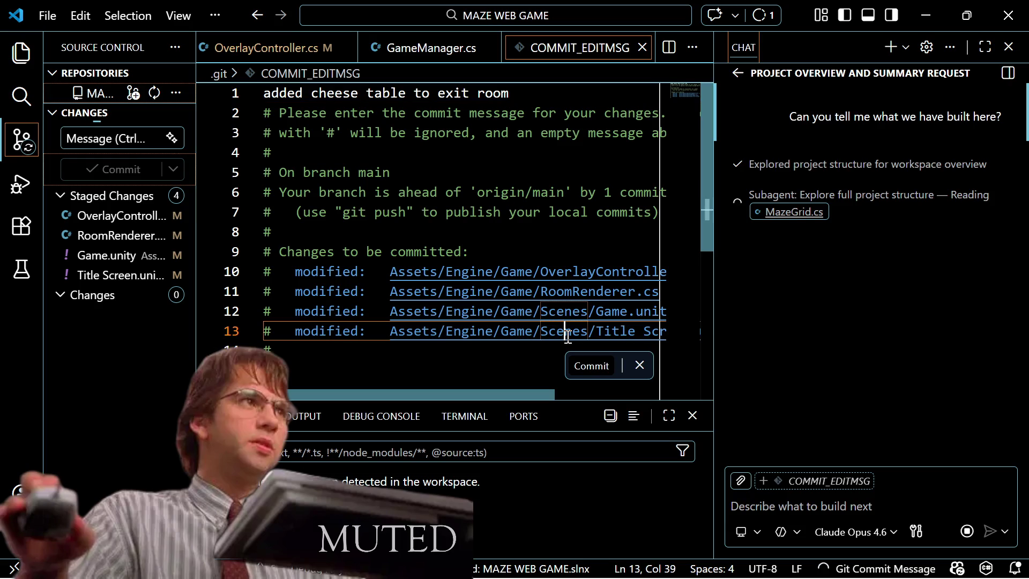
pyautogui.click(586, 366)
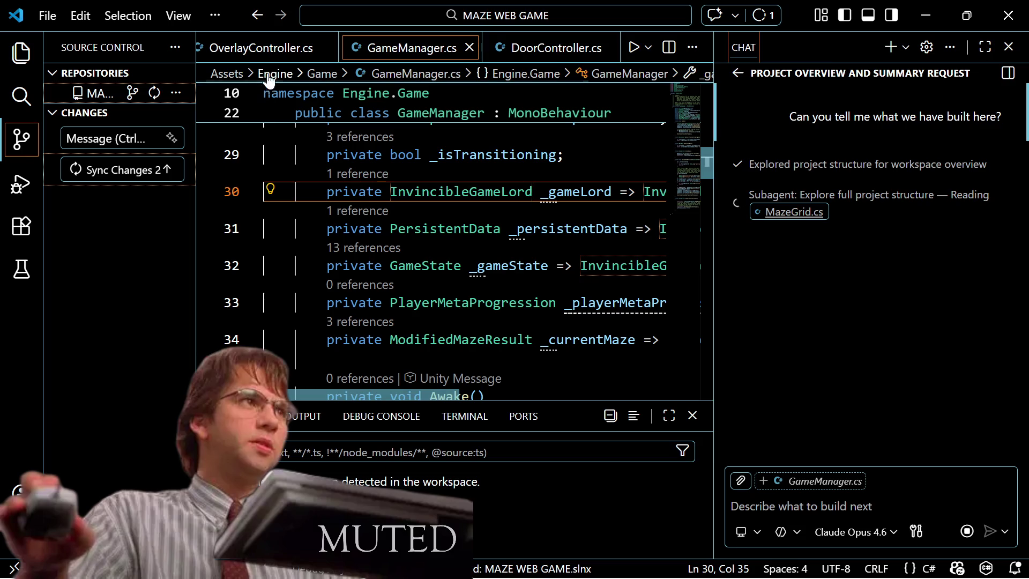
# Step: From the OverlayController.cs tab, sync the two local commits with origin/main
pyautogui.click(230, 50)
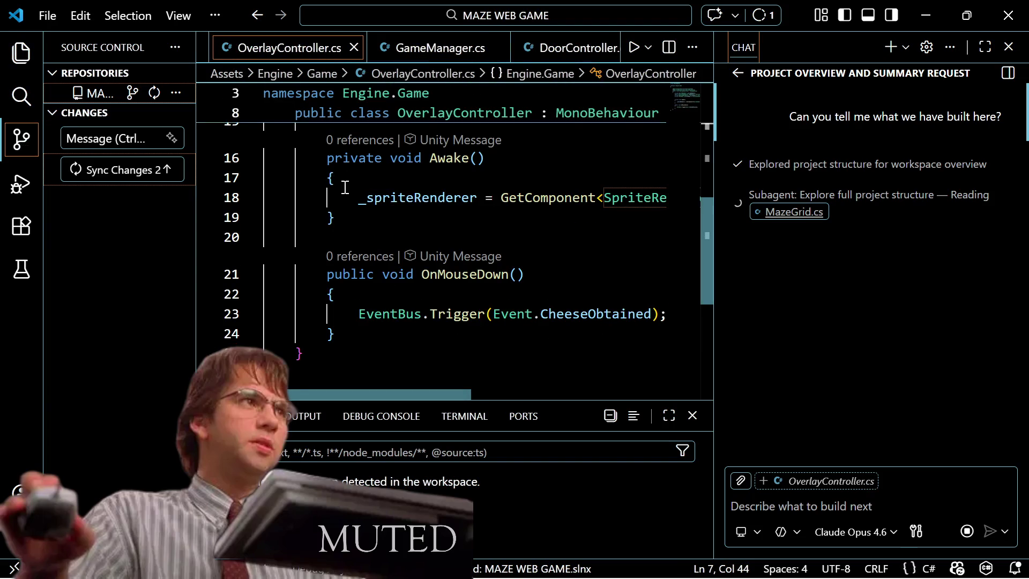
pyautogui.scroll(1, 345, 193)
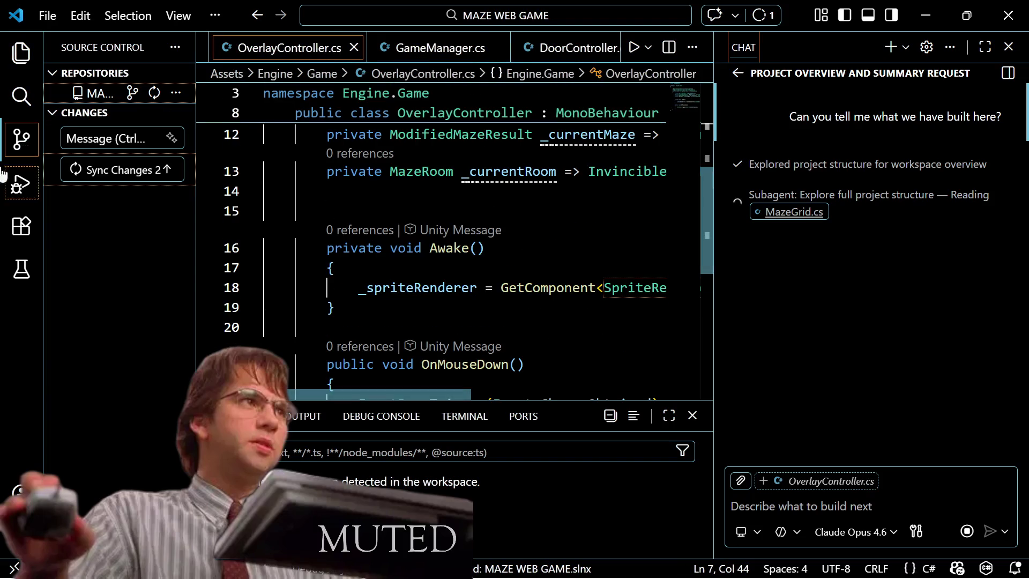
pyautogui.click(83, 169)
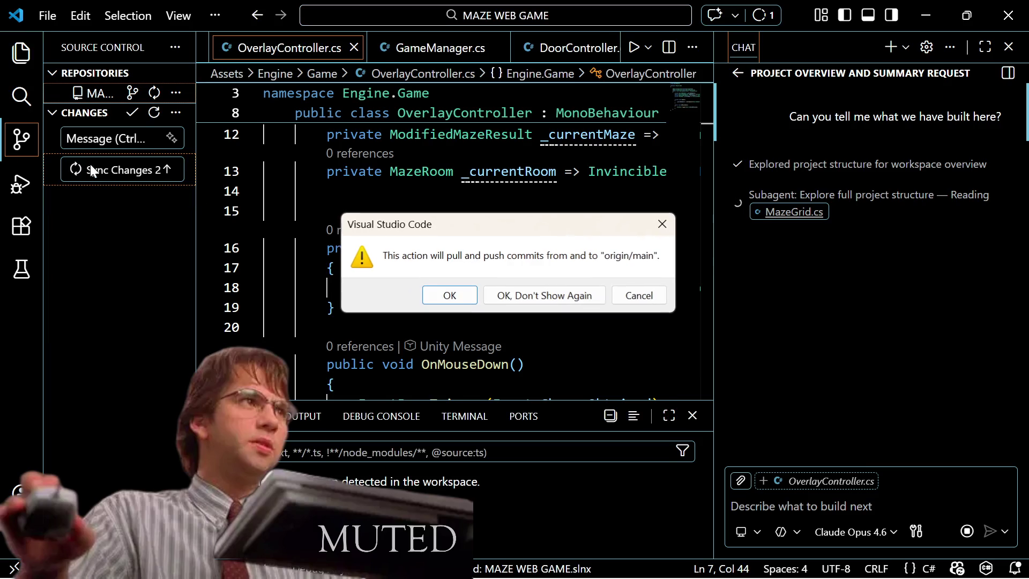
# Step: Confirm pulling and pushing commits with origin/main
pyautogui.click(454, 294)
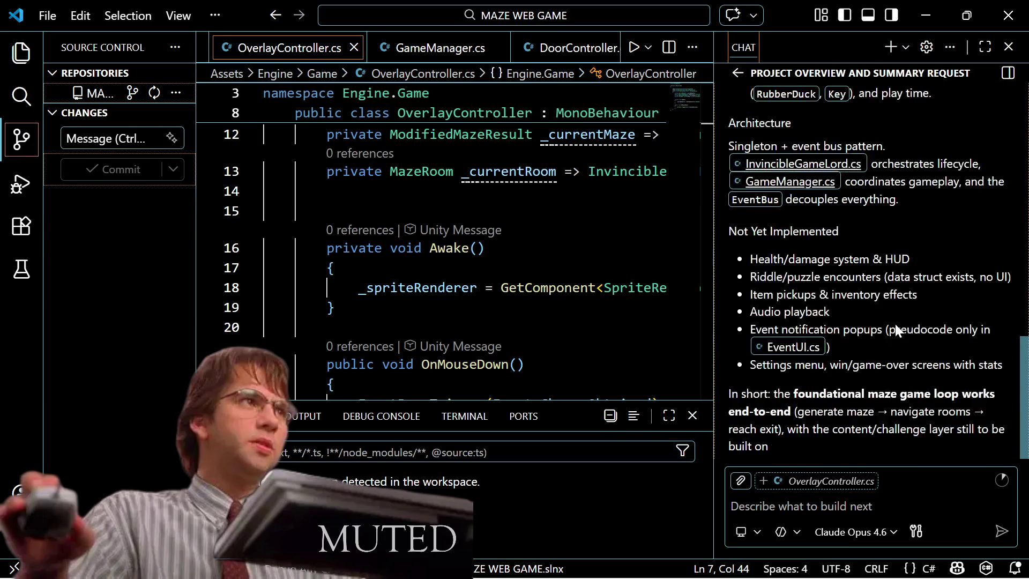
pyautogui.scroll(10, 893, 338)
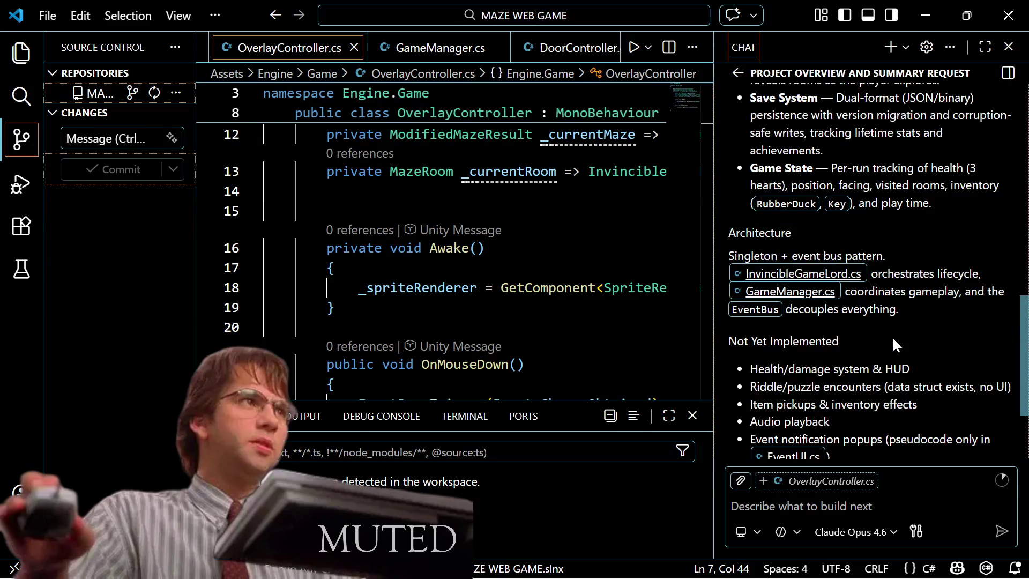
pyautogui.scroll(5, 892, 348)
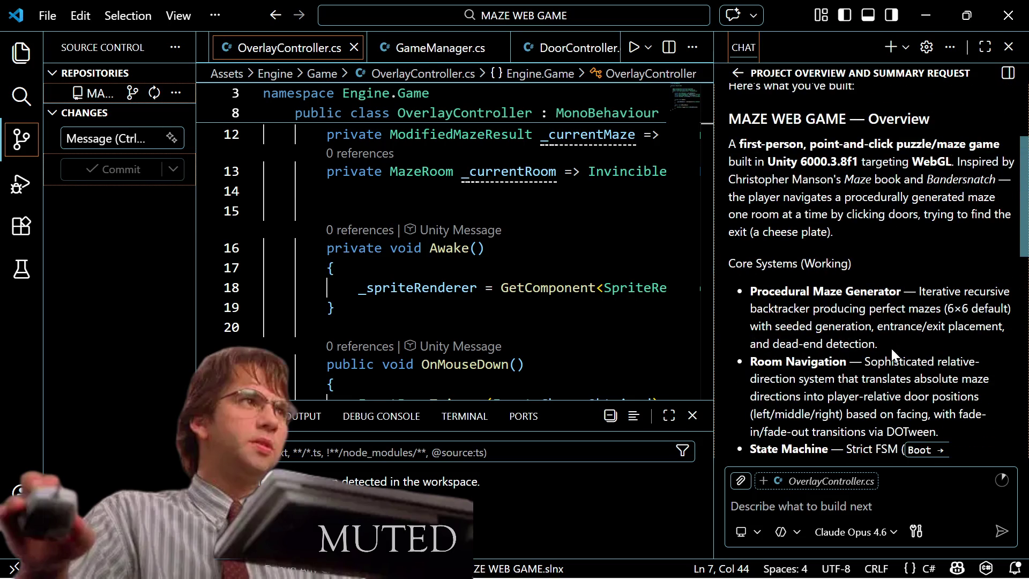
pyautogui.scroll(-1, 891, 348)
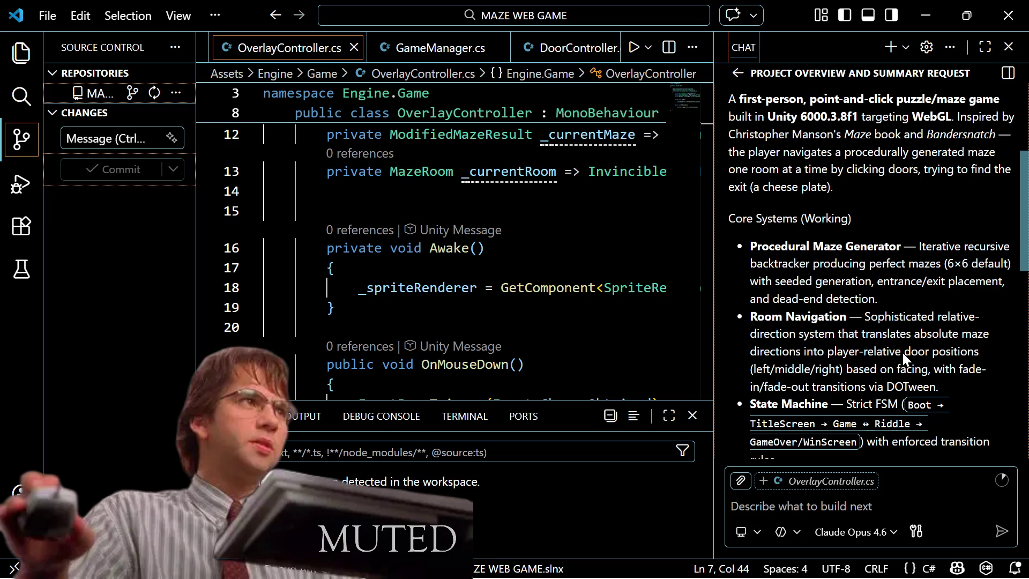
pyautogui.scroll(-2, 902, 352)
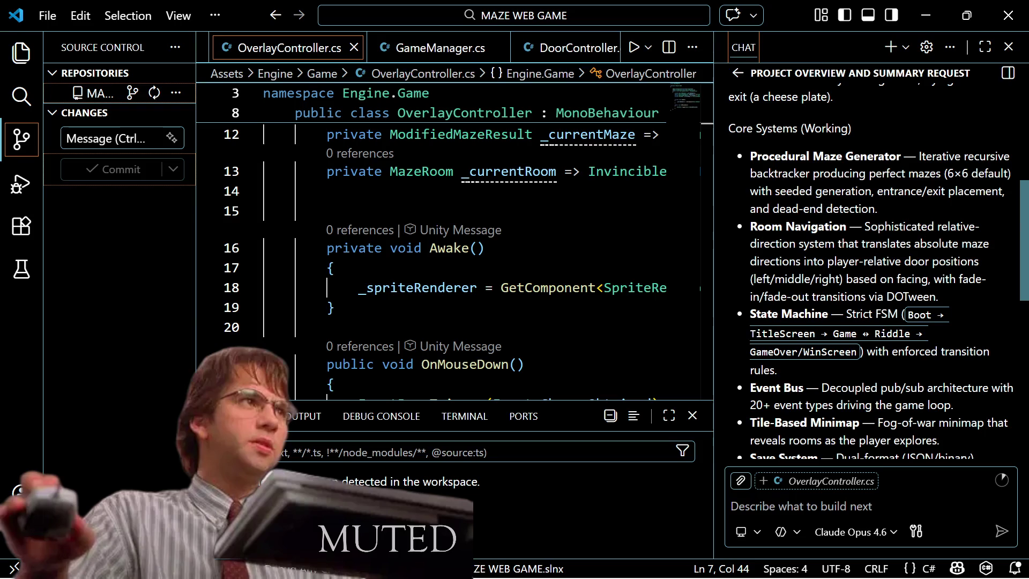
pyautogui.scroll(-2, 905, 256)
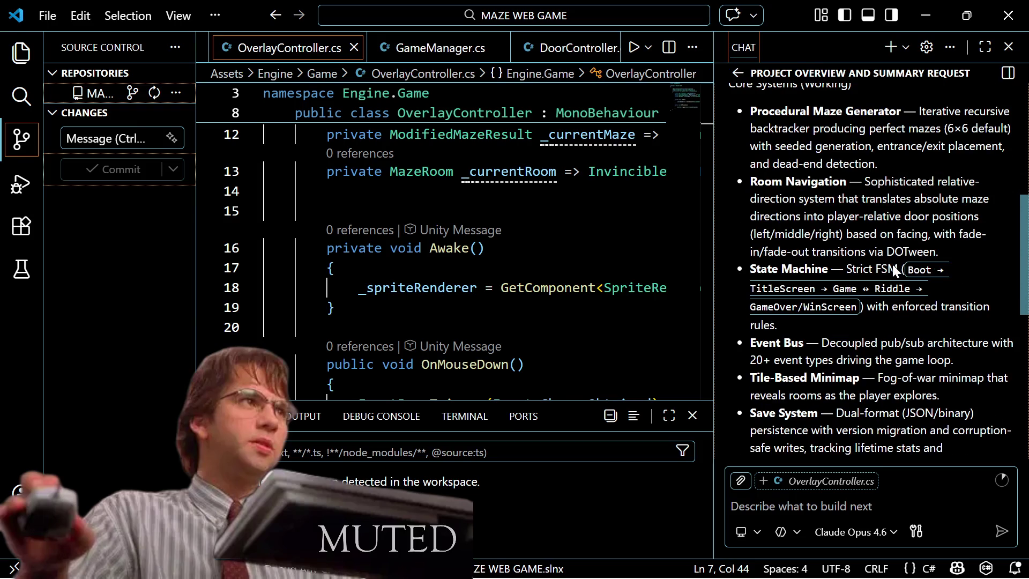
pyautogui.scroll(-5, 829, 241)
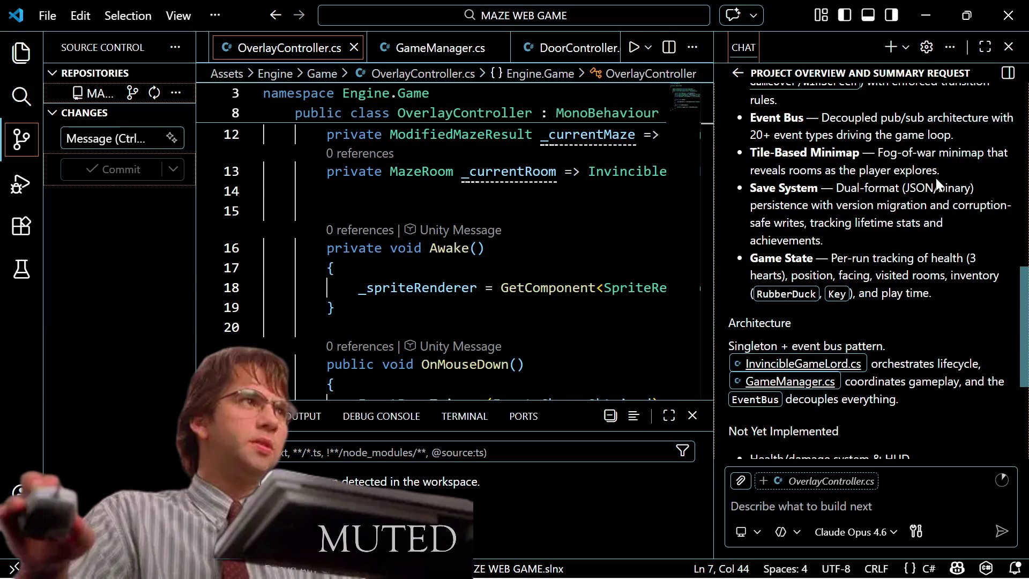
pyautogui.scroll(-1, 935, 178)
pyautogui.scroll(1, 936, 178)
pyautogui.scroll(-2, 893, 311)
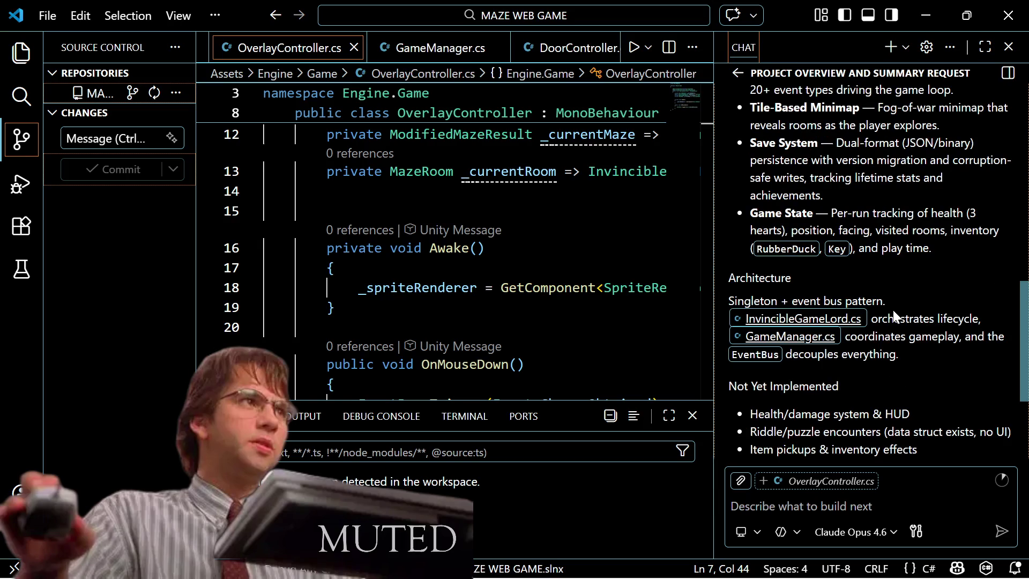
pyautogui.scroll(-2, 893, 307)
pyautogui.scroll(-2, 887, 315)
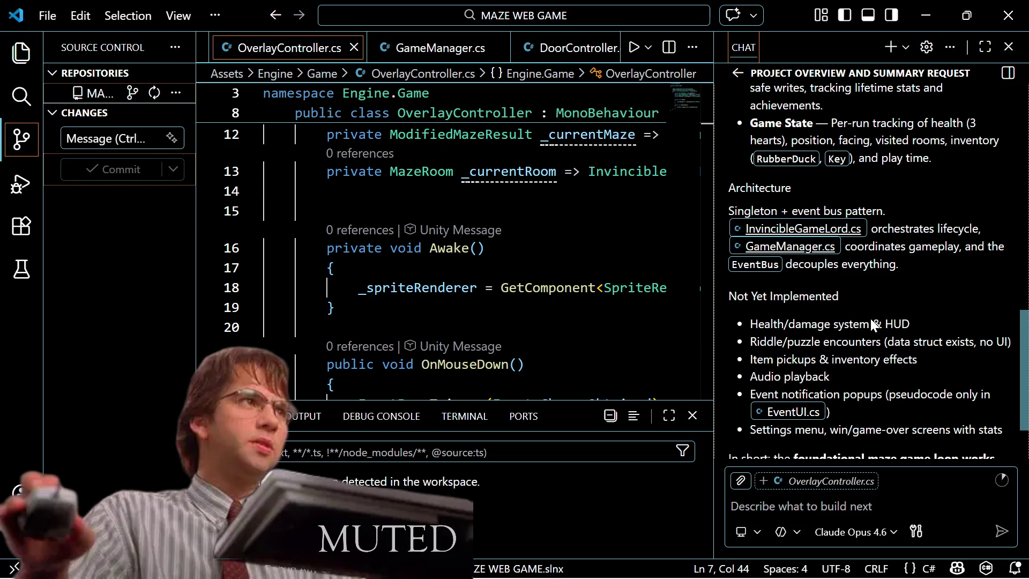
pyautogui.scroll(-3, 870, 319)
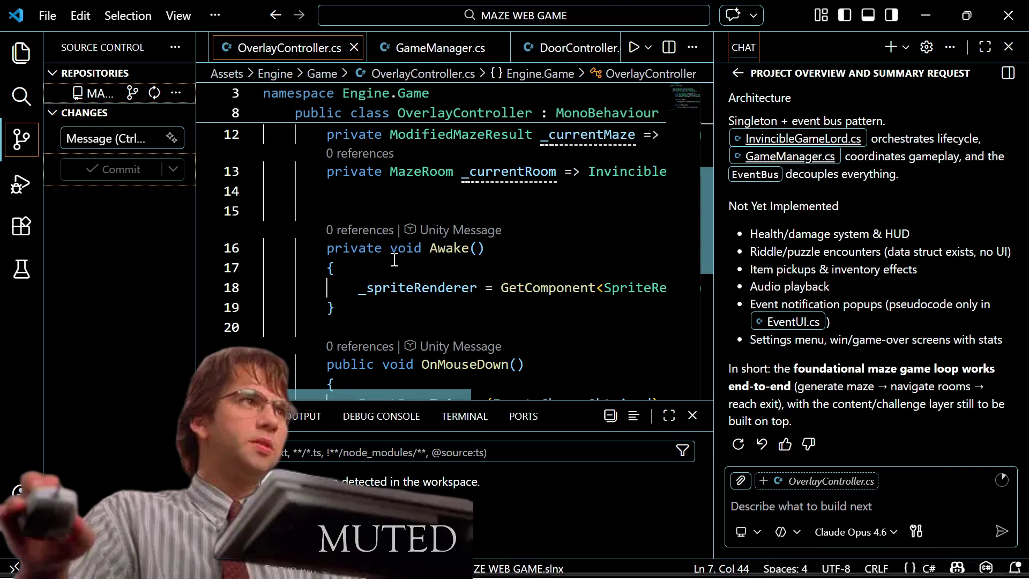
# Step: Open GameState.cs via quick open and move to the VisitedRooms field near line 43
pyautogui.click(430, 289)
pyautogui.hotkey('ctrl', 'p')
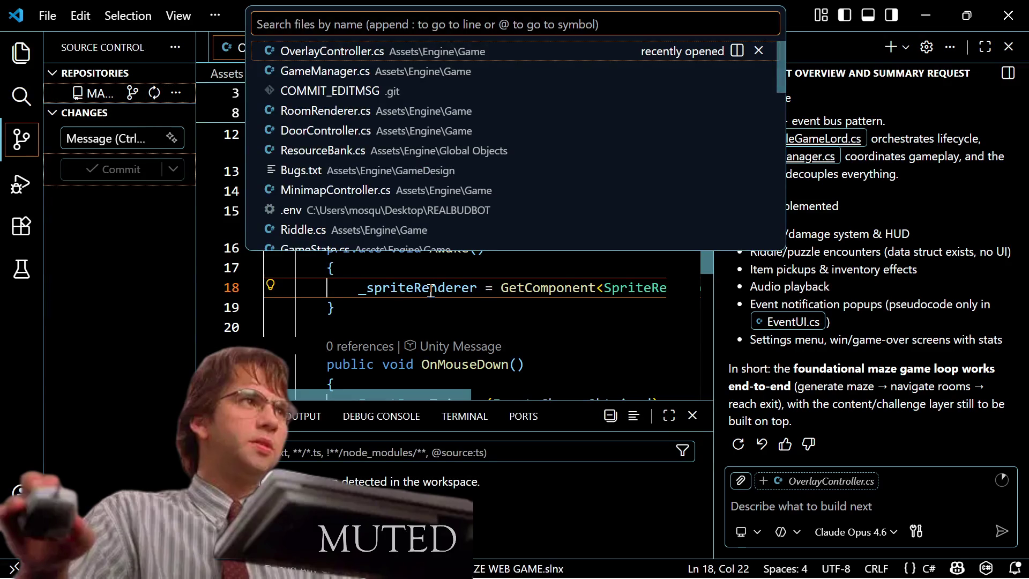
pyautogui.write('G')
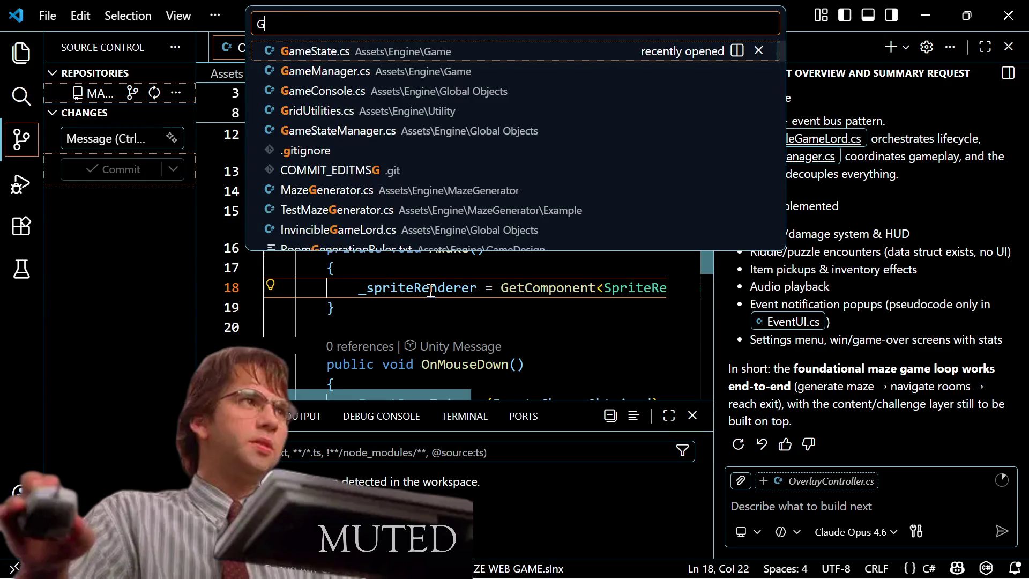
pyautogui.write('ameState')
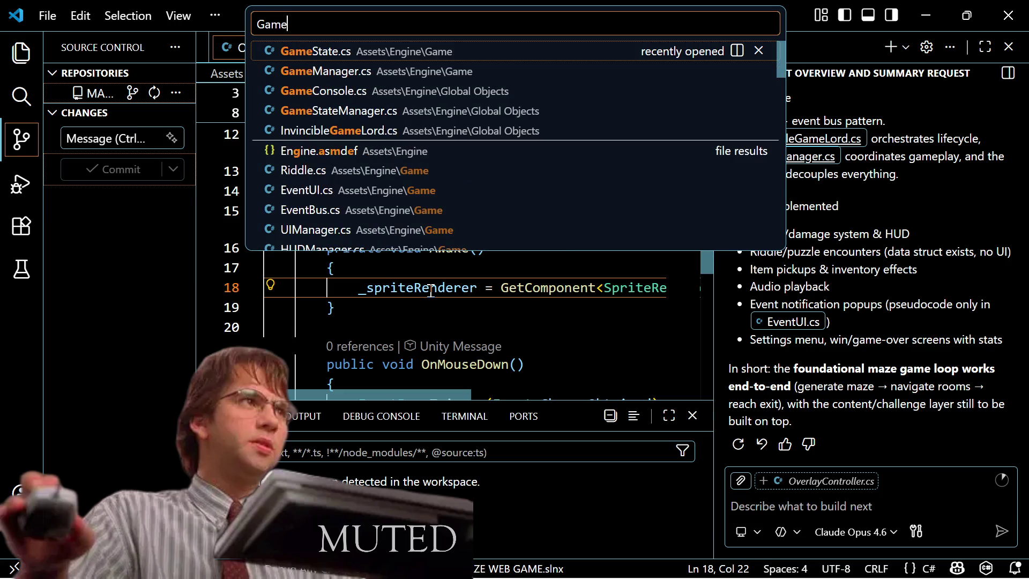
pyautogui.press('Return')
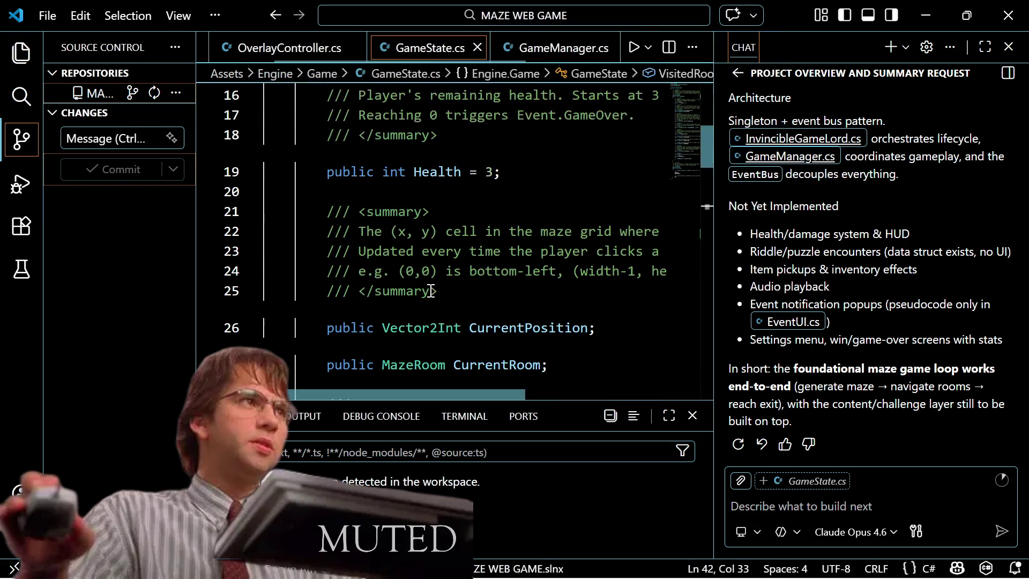
pyautogui.scroll(-6, 430, 291)
pyautogui.click(431, 291)
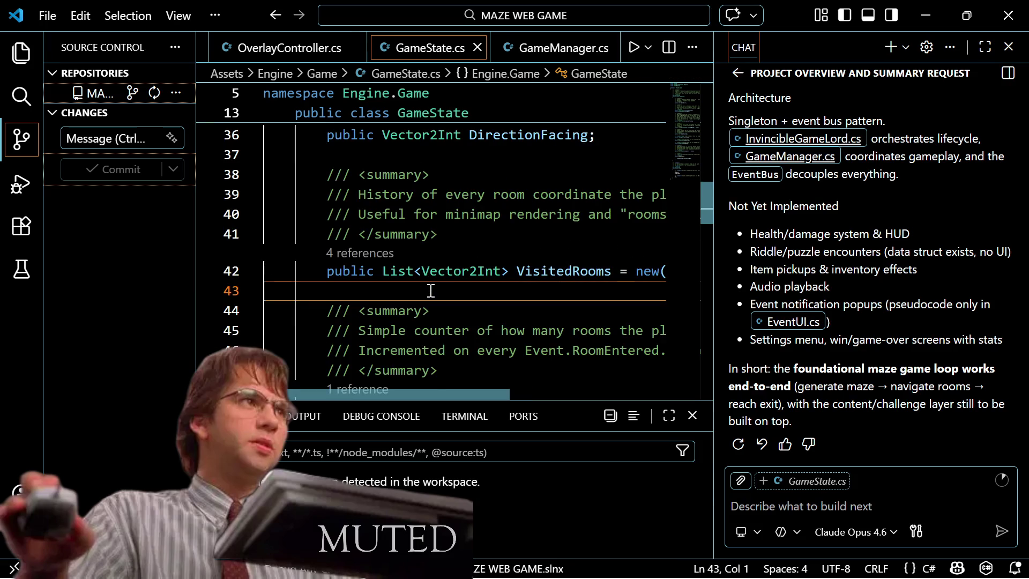
pyautogui.press('Up')
pyautogui.press('Up')
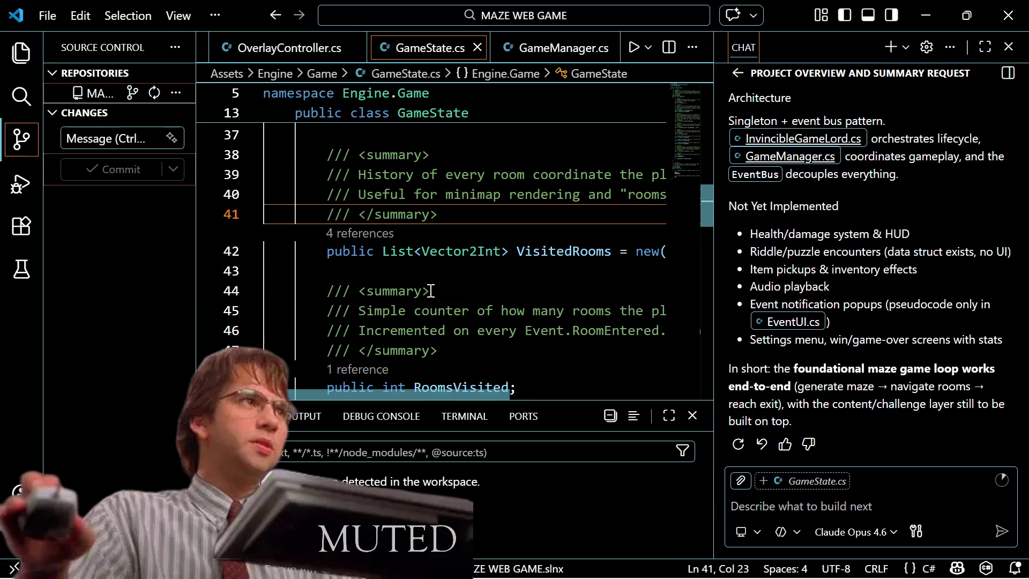
pyautogui.press('Up')
pyautogui.press('Up')
pyautogui.press('Up')
pyautogui.press('Up')
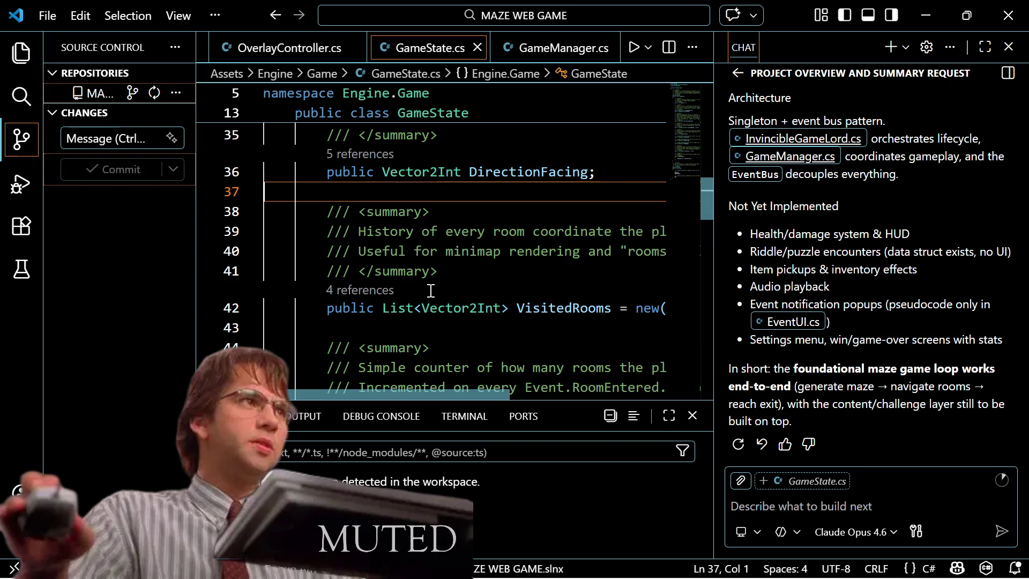
pyautogui.press('Down')
pyautogui.press('Down')
pyautogui.press('Down')
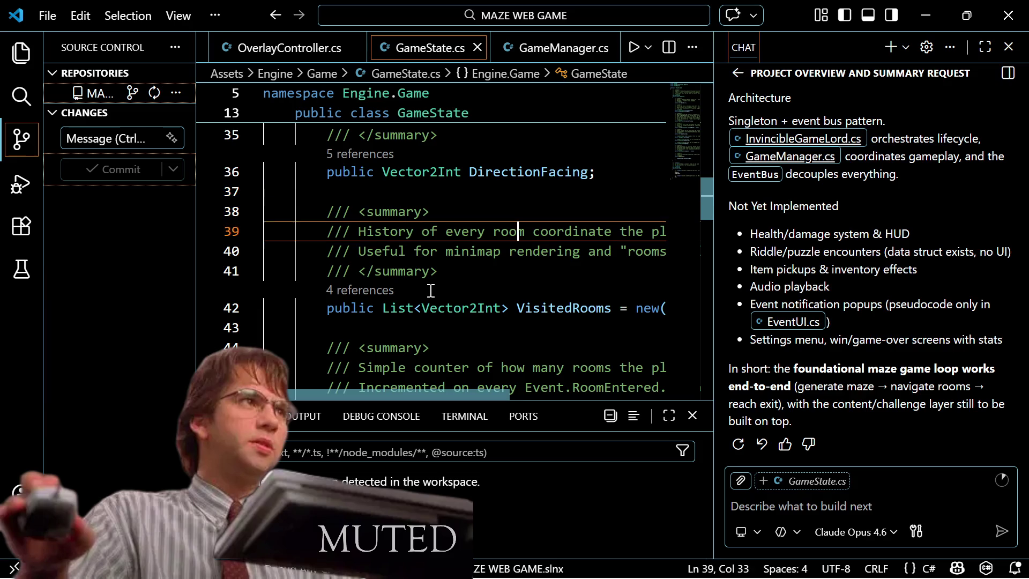
# Step: Add a 'List<Item> Inventory = new();' field below VisitedRooms and save GameState.cs
pyautogui.press('Down')
pyautogui.press('Return')
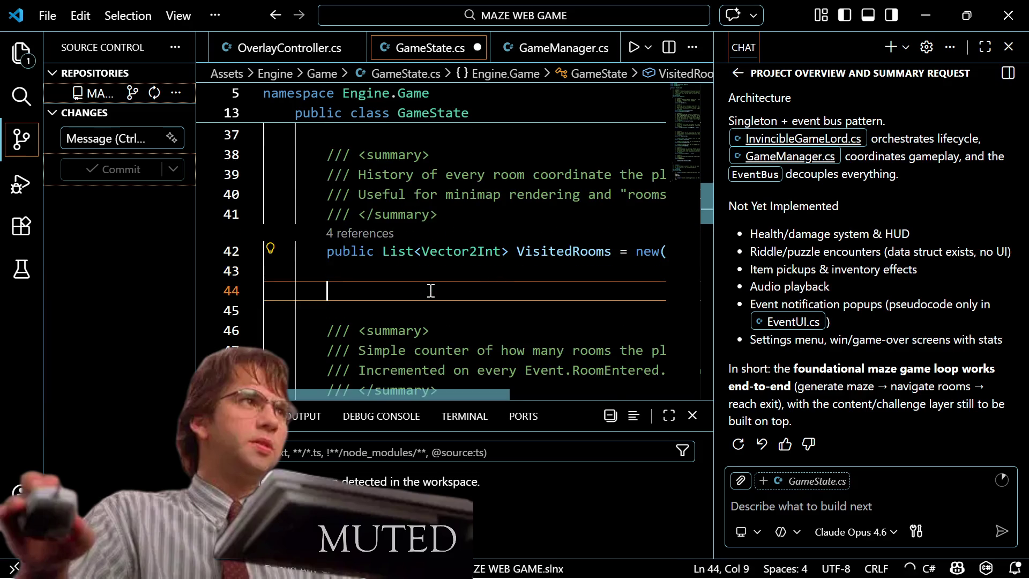
pyautogui.write('public')
pyautogui.write('List<')
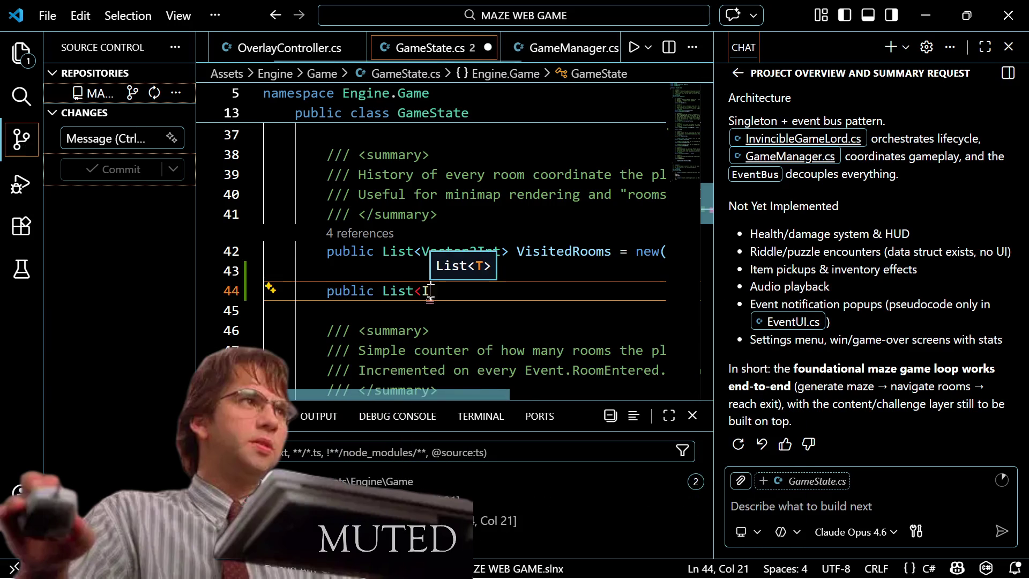
pyautogui.write('Item')
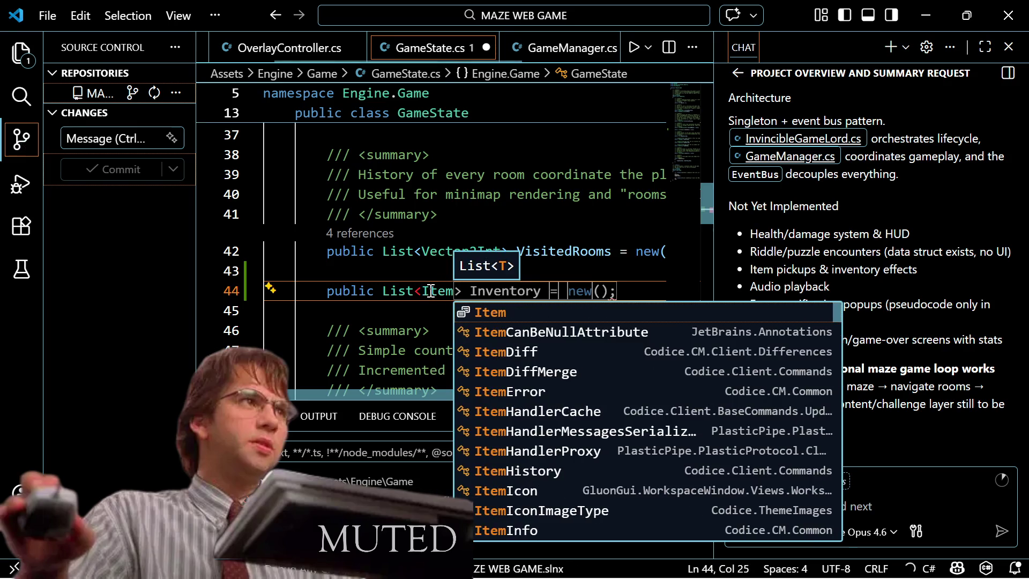
pyautogui.write('> Inventory')
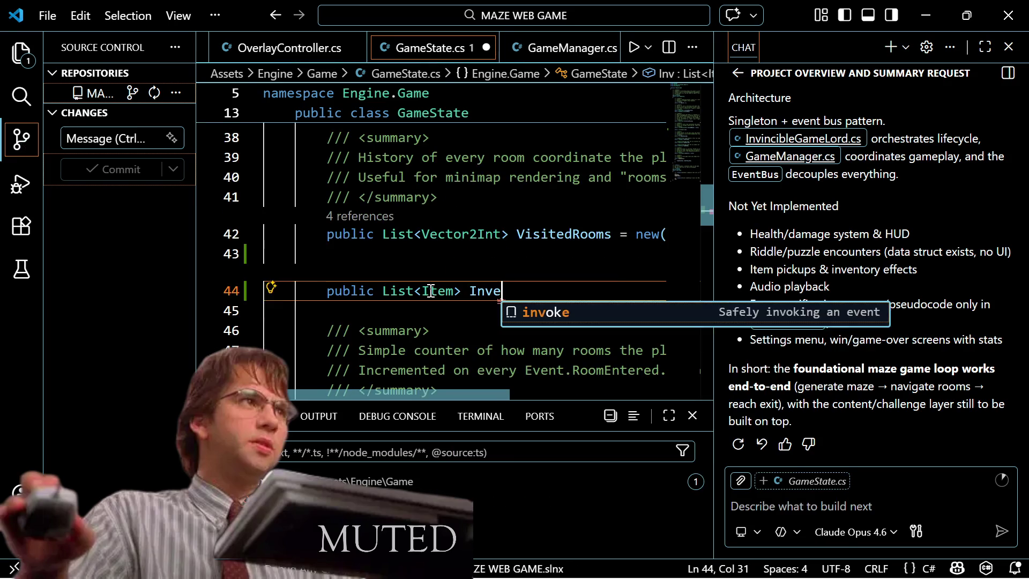
pyautogui.write(' =')
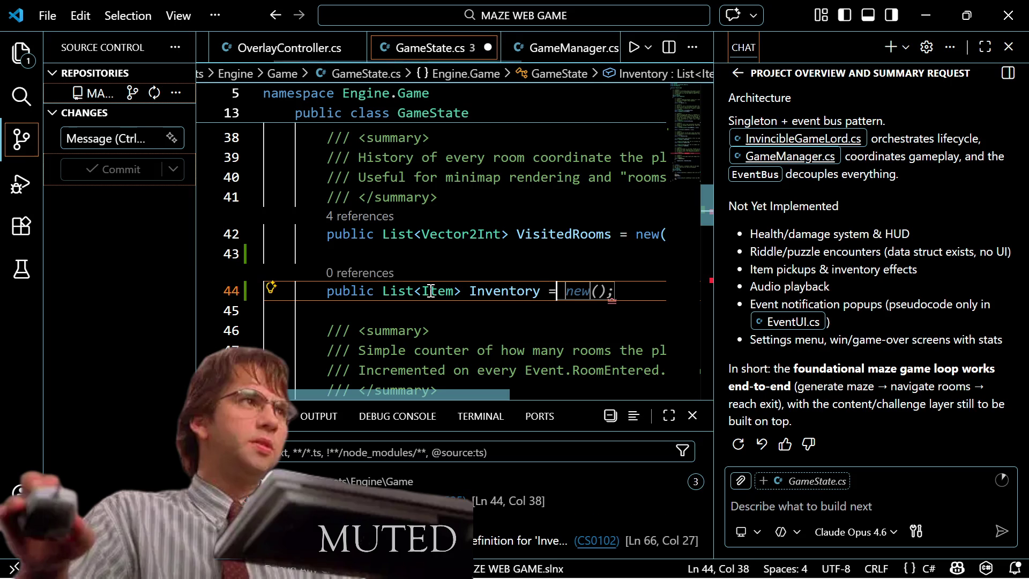
pyautogui.write(' new();')
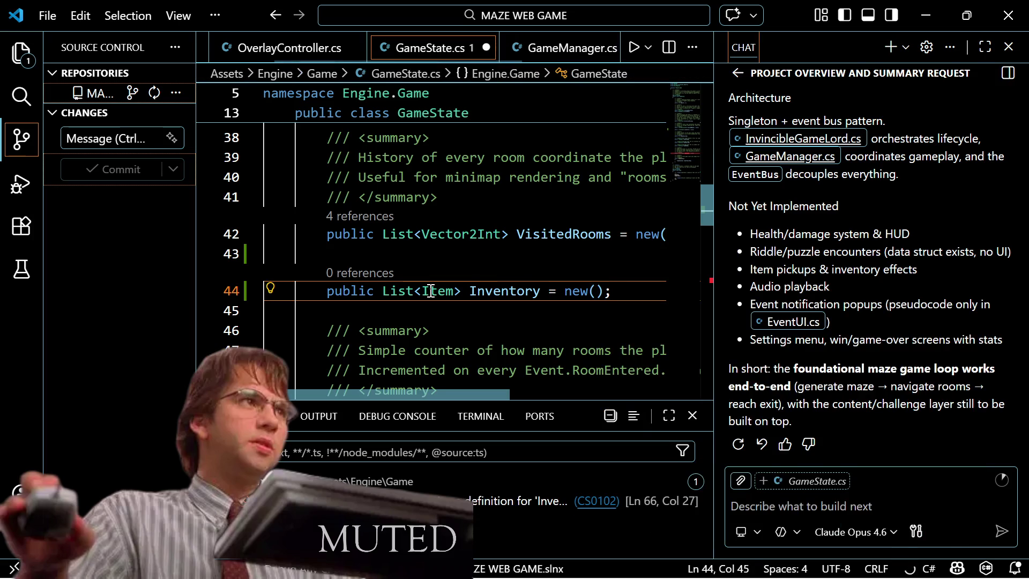
pyautogui.hotkey('ctrl', 's')
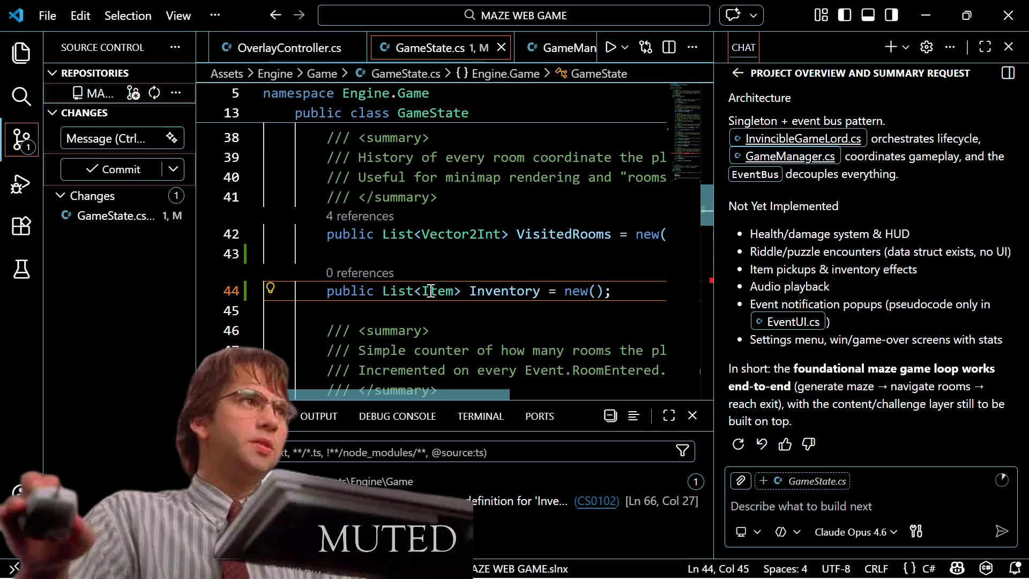
# Step: With the chat closed, find the existing Inventory field, delete the duplicate line, and save
pyautogui.scroll(-2, 385, 302)
pyautogui.scroll(-1, 386, 302)
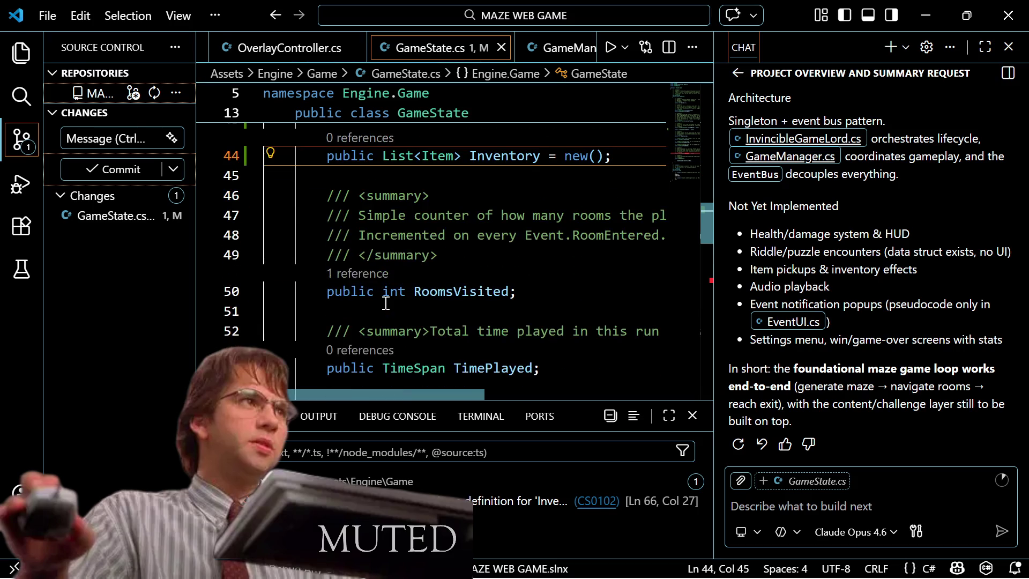
pyautogui.scroll(1, 386, 301)
pyautogui.scroll(1, 386, 301)
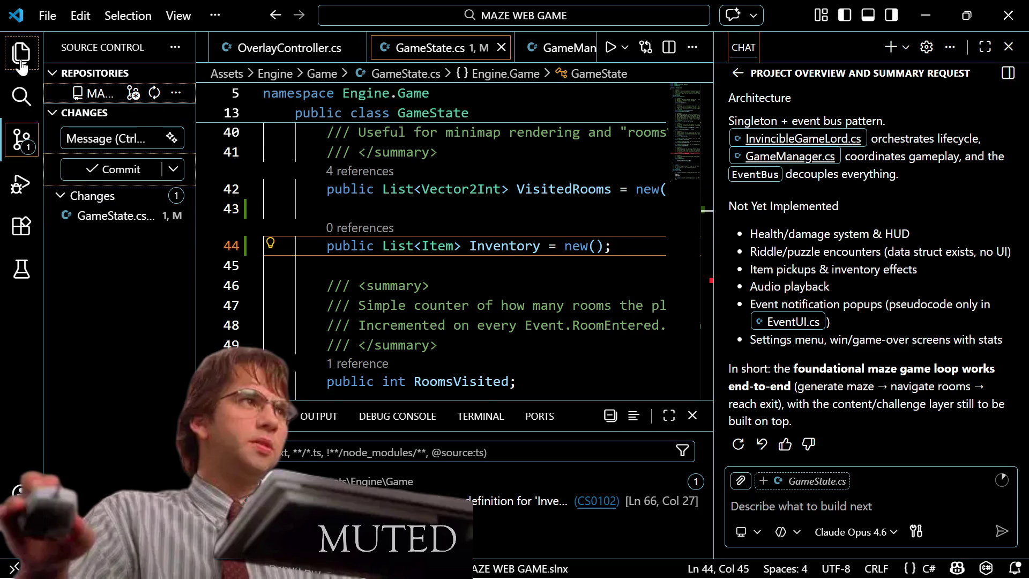
pyautogui.click(1009, 47)
pyautogui.scroll(2, 791, 292)
pyautogui.scroll(-8, 782, 300)
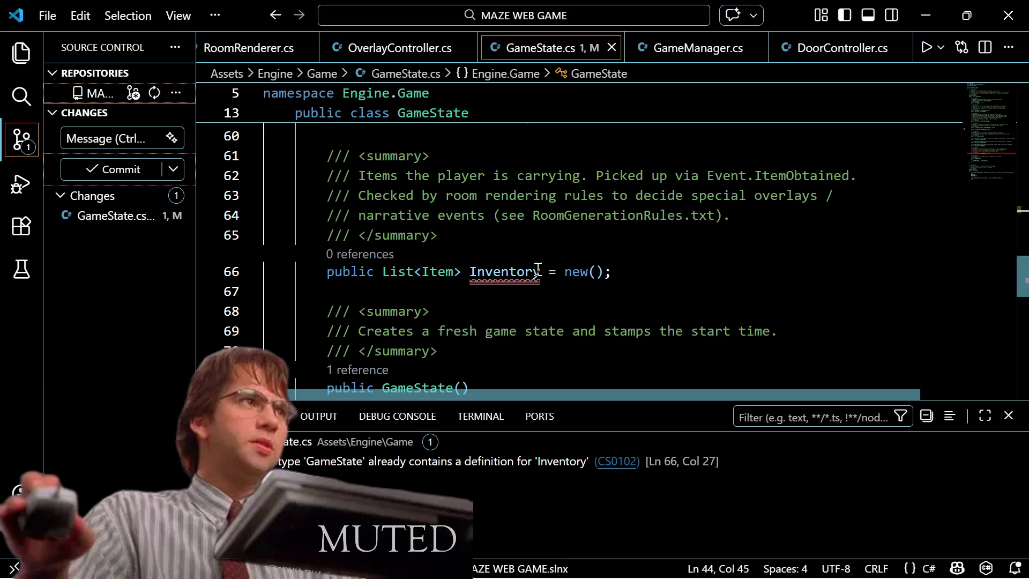
pyautogui.scroll(5, 536, 268)
pyautogui.scroll(1, 540, 253)
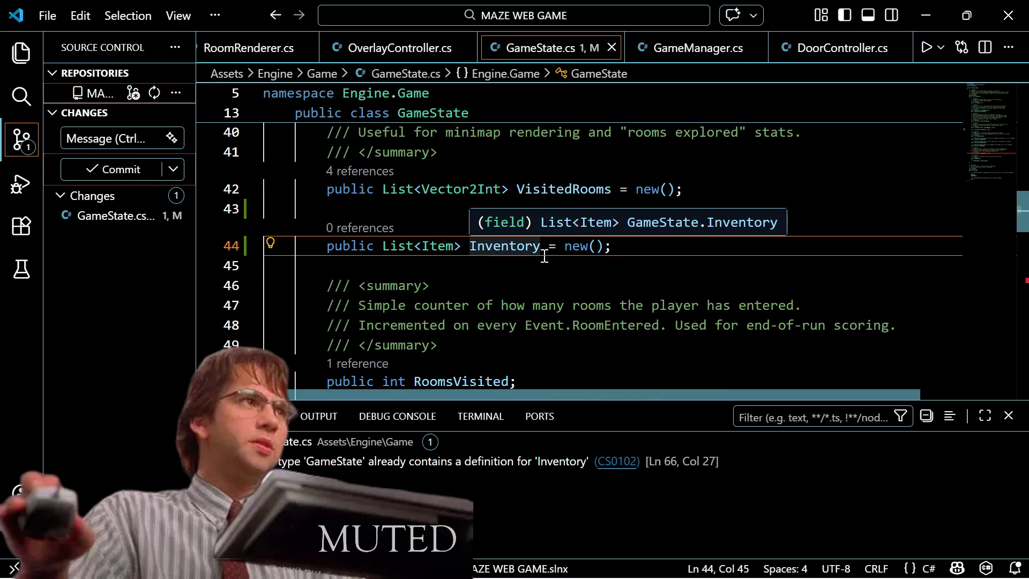
pyautogui.press('BackSpace')
pyautogui.press('BackSpace')
pyautogui.press('BackSpace')
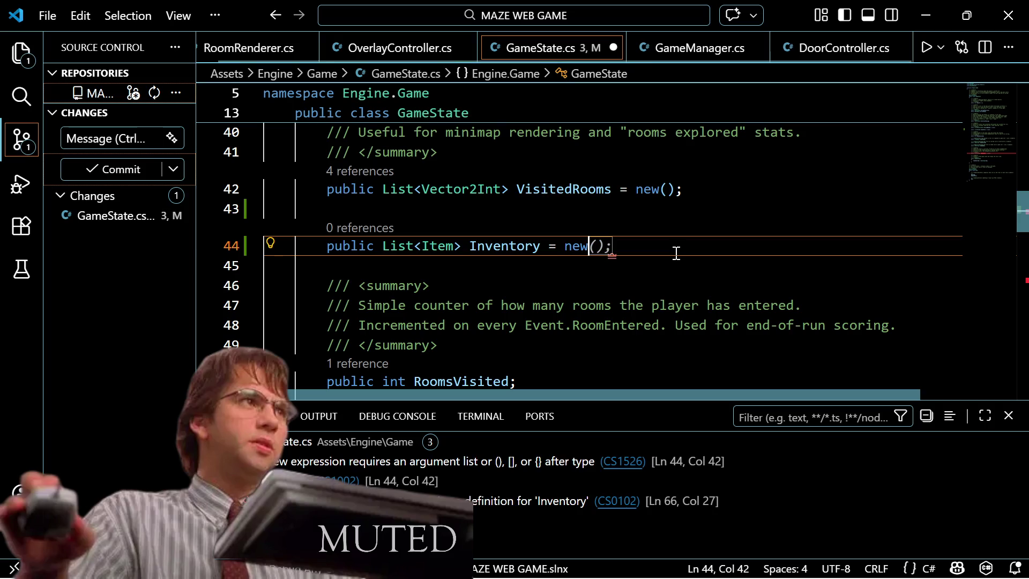
pyautogui.press('BackSpace')
pyautogui.press('BackSpace')
pyautogui.press('BackSpace')
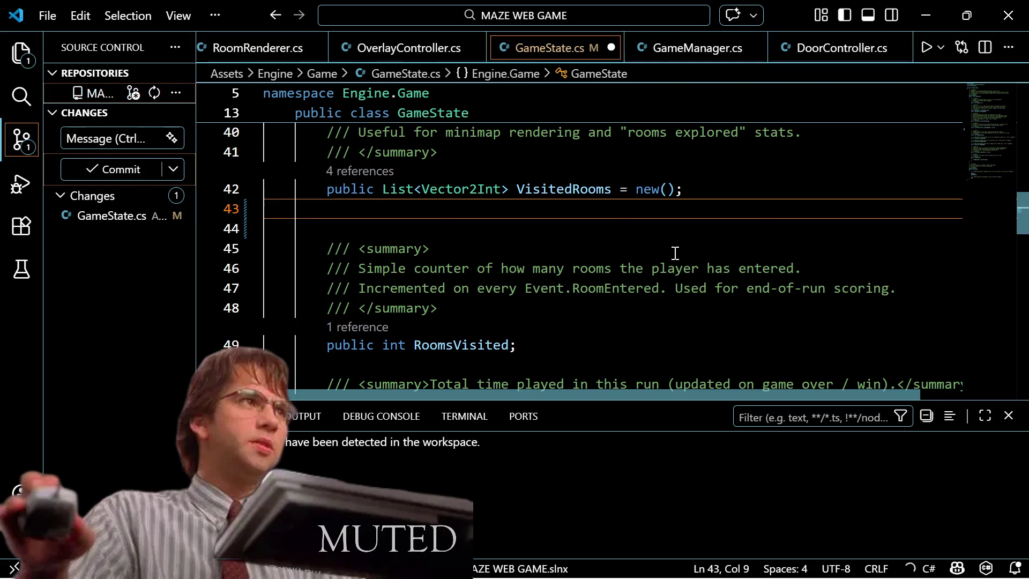
pyautogui.scroll(-3, 675, 253)
pyautogui.hotkey('ctrl', 's')
# Step: Reopen the project overview chat conversation
pyautogui.scroll(-3, 673, 254)
pyautogui.scroll(-1, 673, 253)
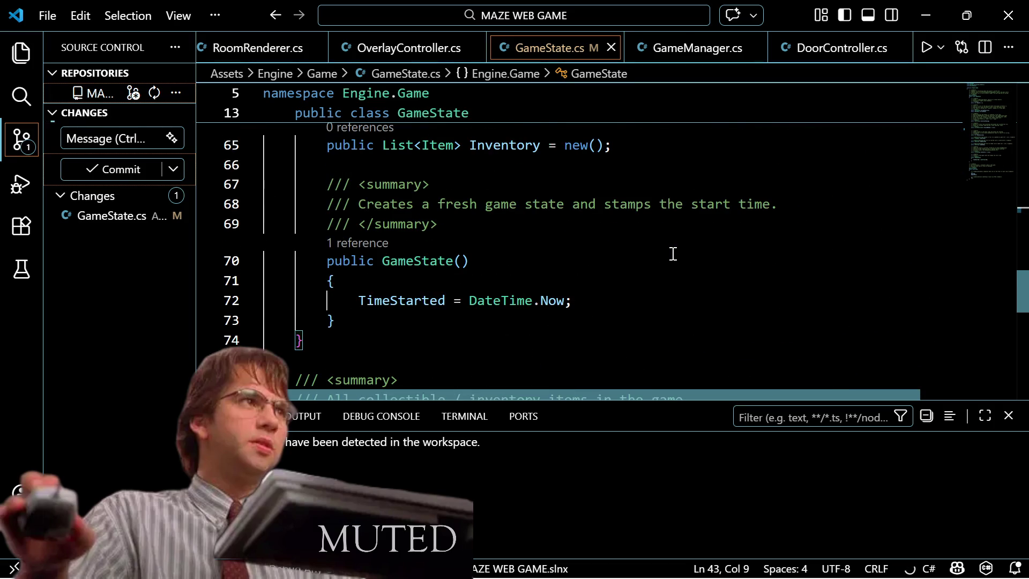
pyautogui.scroll(1, 673, 253)
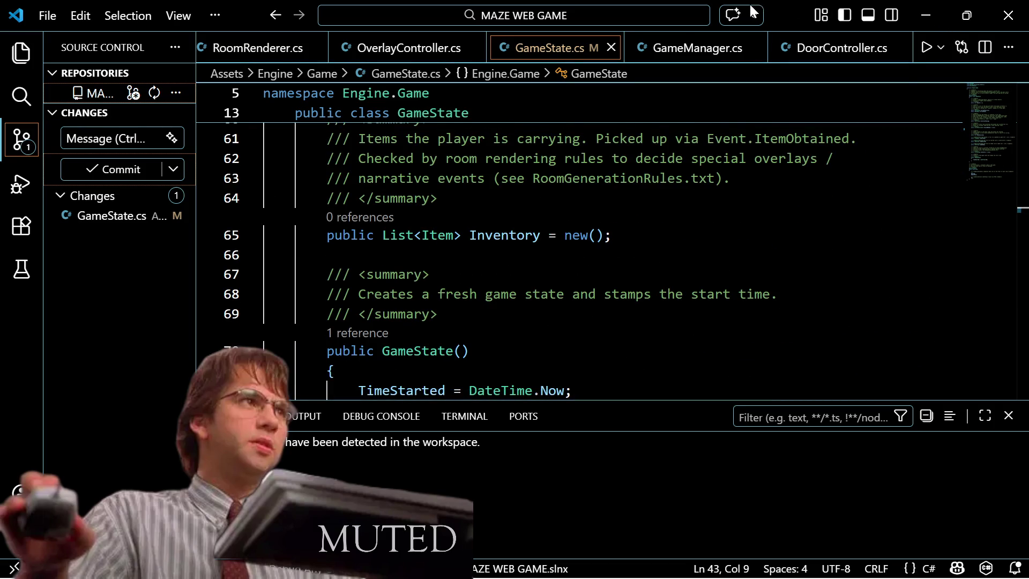
pyautogui.click(733, 15)
# Step: Skim the chat's MAZE WEB GAME overview, then minimize VS Code to return to Unity
pyautogui.scroll(-15, 812, 361)
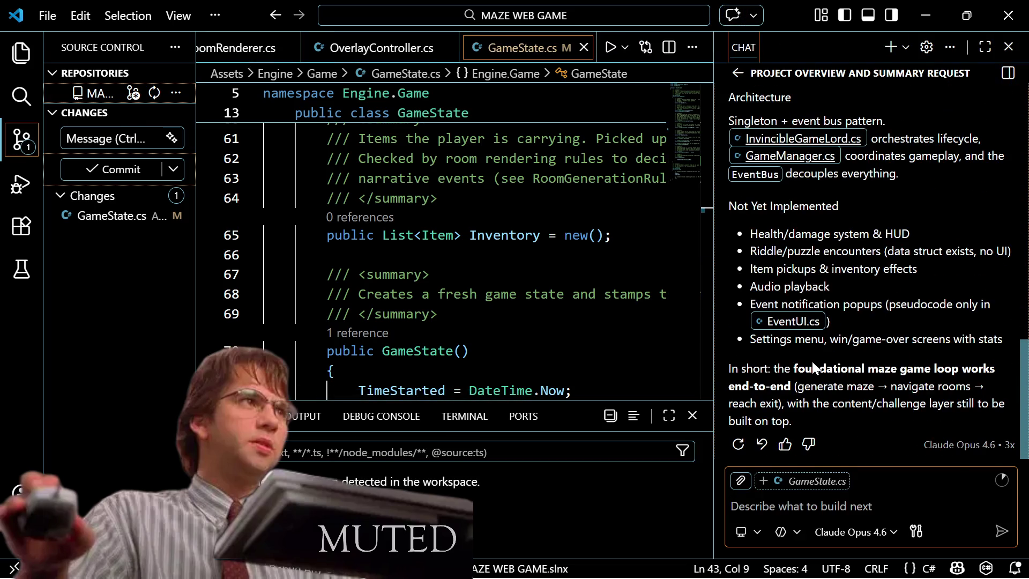
pyautogui.scroll(1, 812, 361)
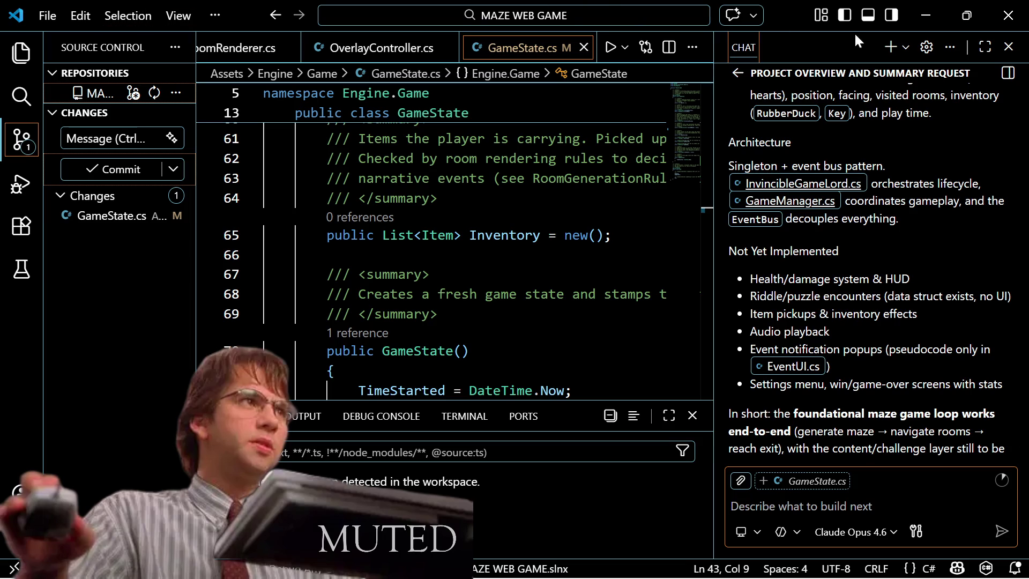
pyautogui.click(925, 11)
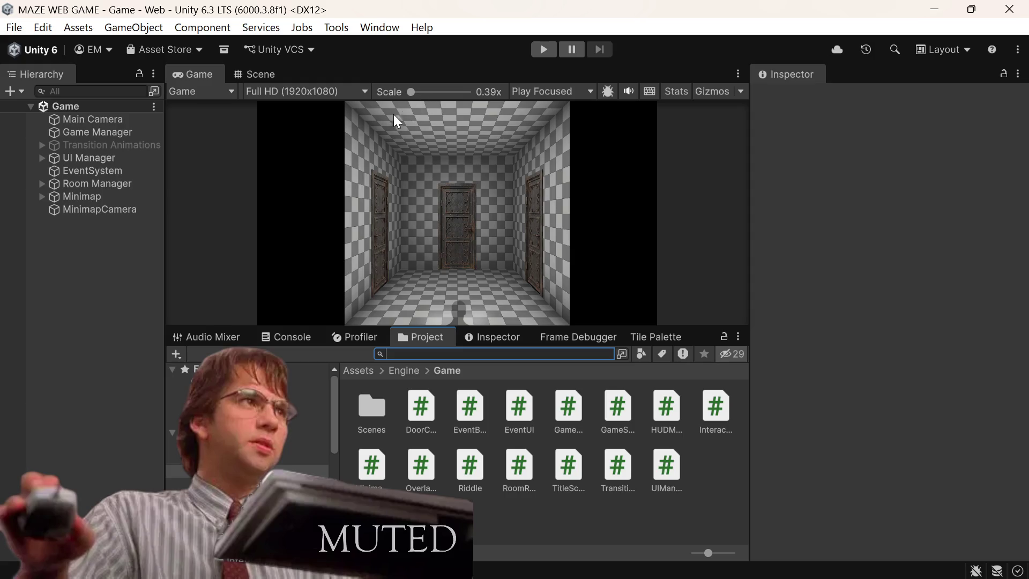
# Step: Expand UI Manager in the Hierarchy and add a new Canvas as its child
pyautogui.click(42, 158)
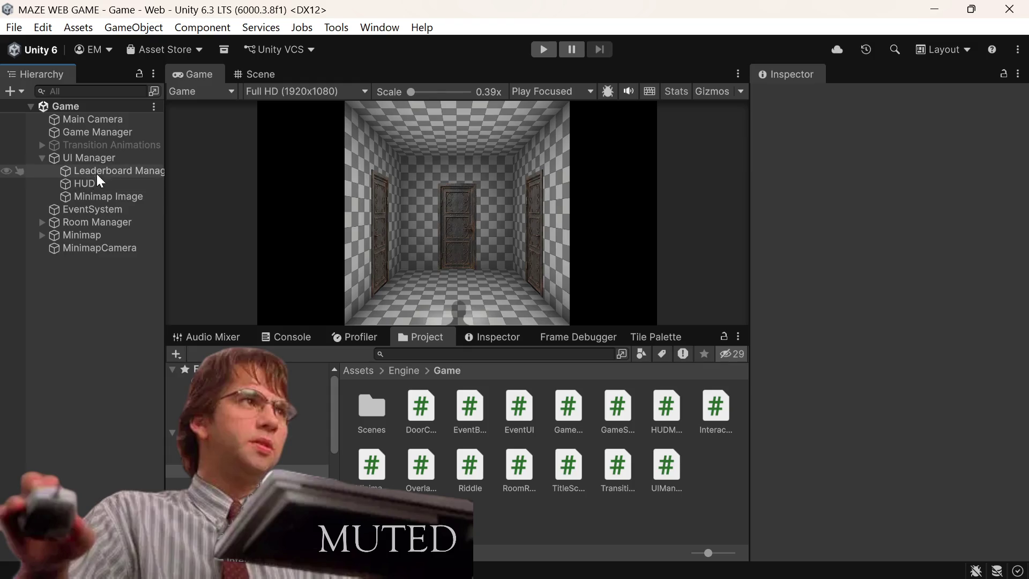
pyautogui.click(109, 159)
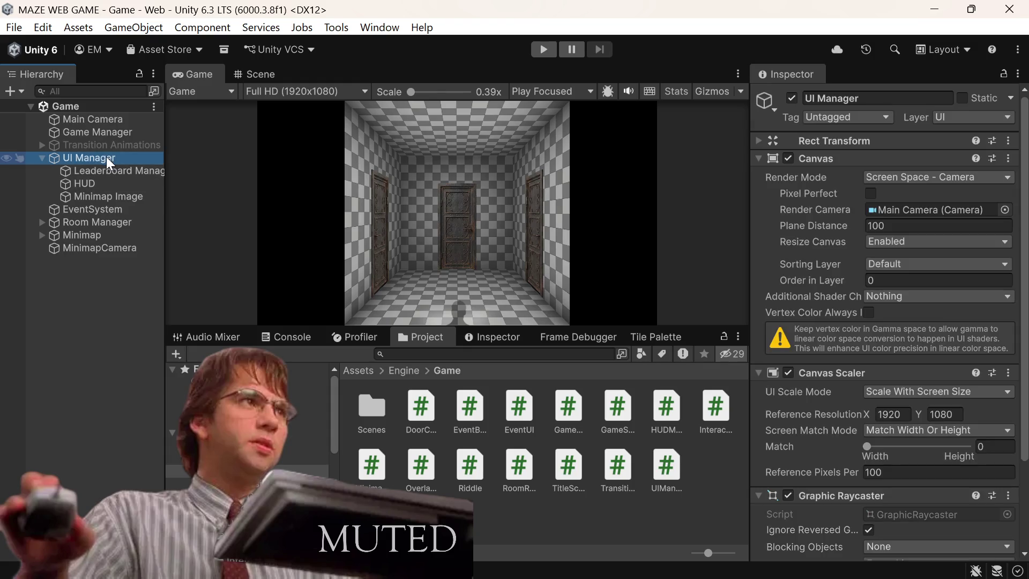
pyautogui.rightClick(109, 159)
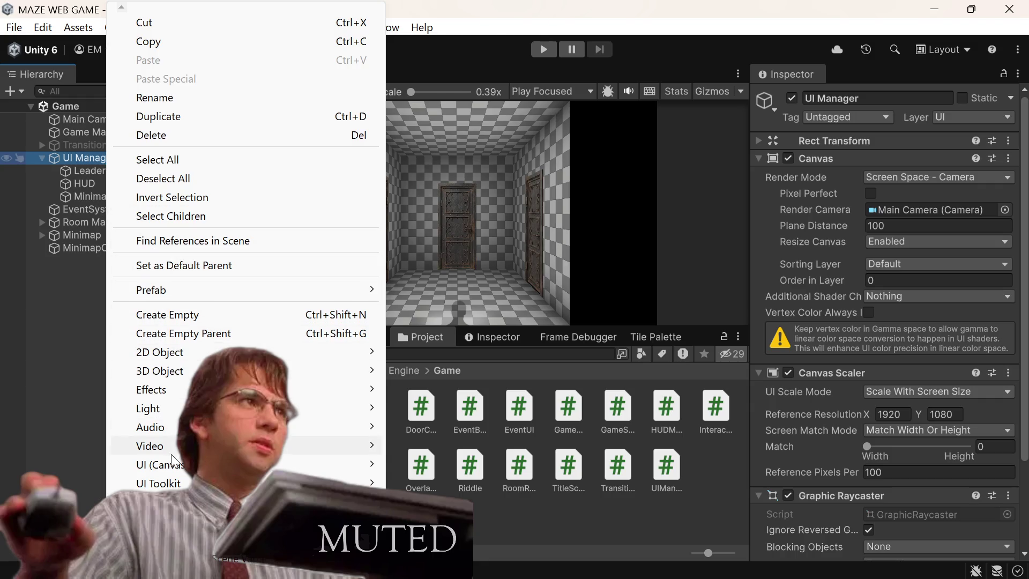
pyautogui.moveTo(335, 464)
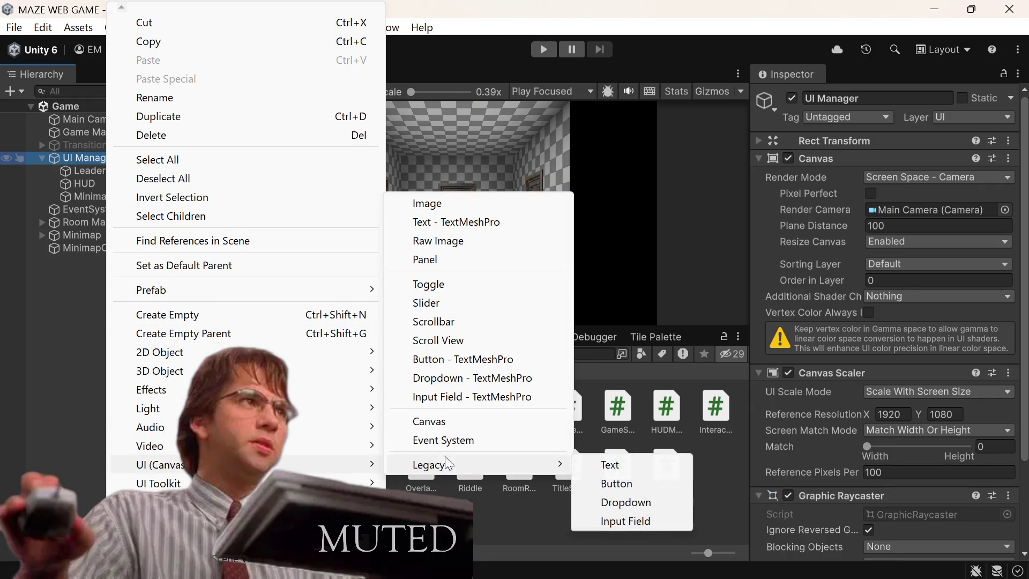
pyautogui.click(481, 418)
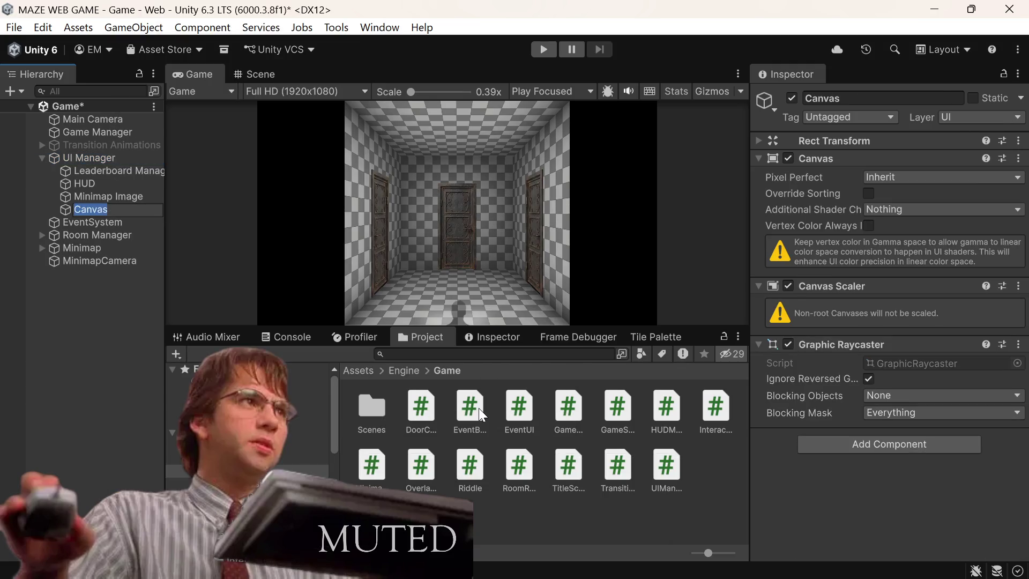
# Step: Rename the new Canvas to 'RiddleManager'
pyautogui.press('BackSpace')
pyautogui.write('Event')
pyautogui.press('BackSpace')
pyautogui.press('BackSpace')
pyautogui.press('BackSpace')
pyautogui.press('BackSpace')
pyautogui.press('BackSpace')
pyautogui.write('Rid')
pyautogui.write('dle')
pyautogui.write('M')
pyautogui.write('anager')
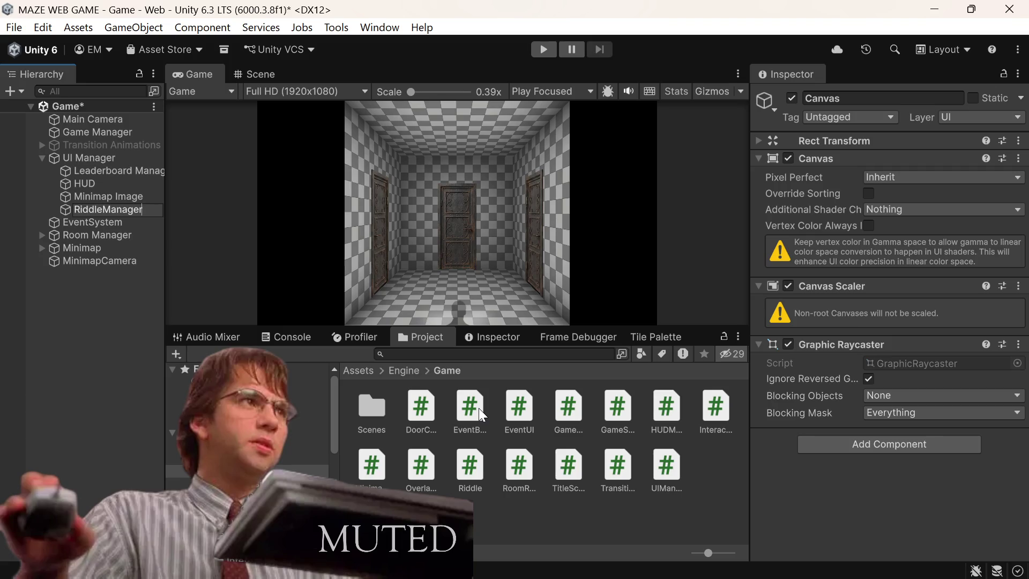
pyautogui.press('Return')
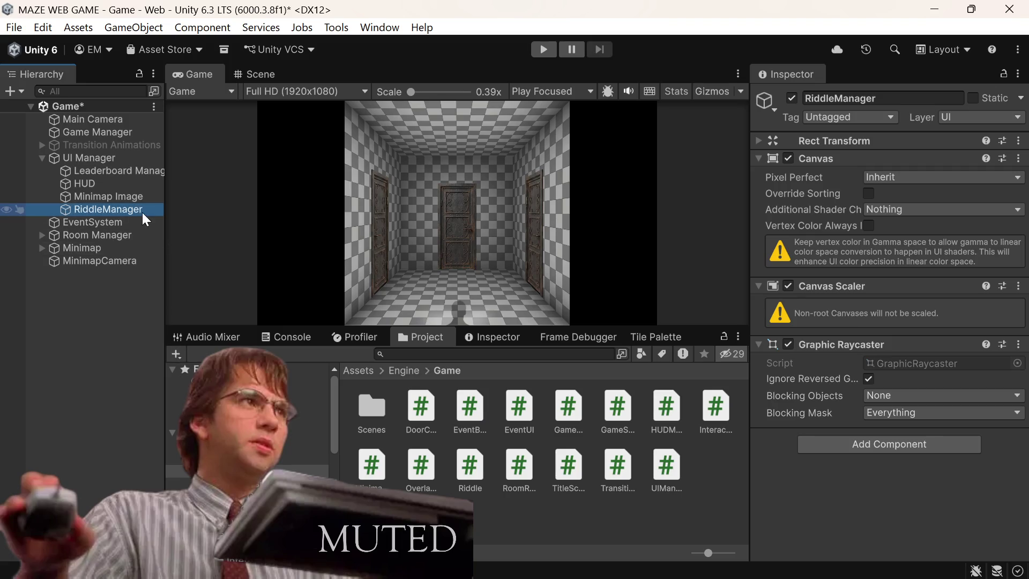
pyautogui.click(122, 214)
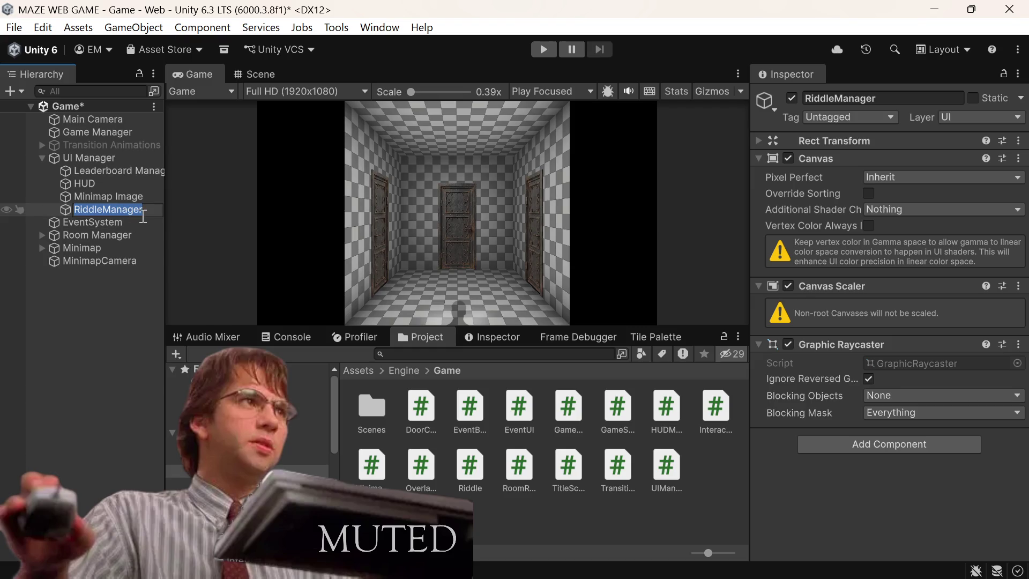
pyautogui.click(89, 158)
# Step: Create a UI Canvas under UI Manager and name it PauseScreen
pyautogui.rightClick(78, 158)
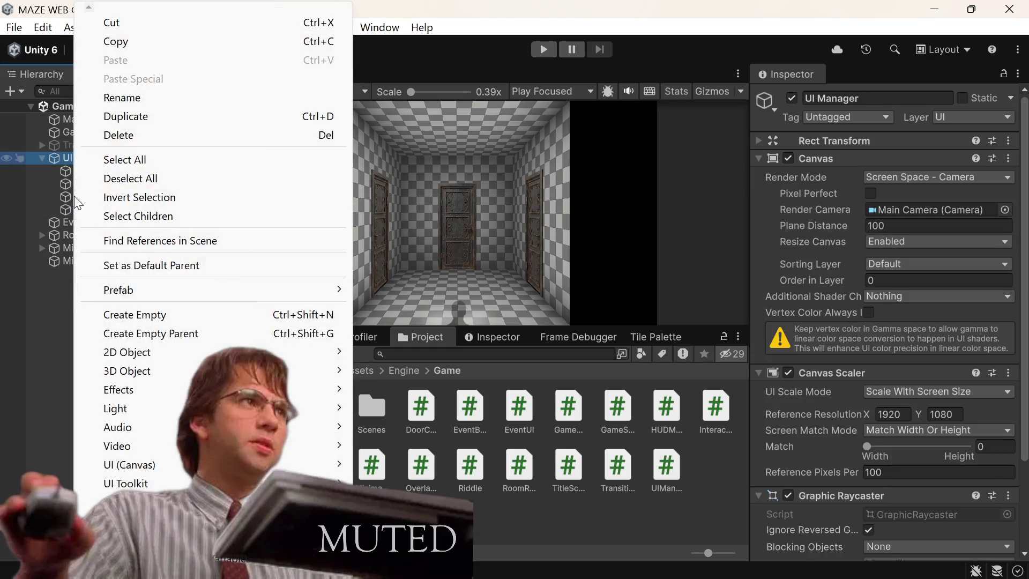
pyautogui.moveTo(280, 464)
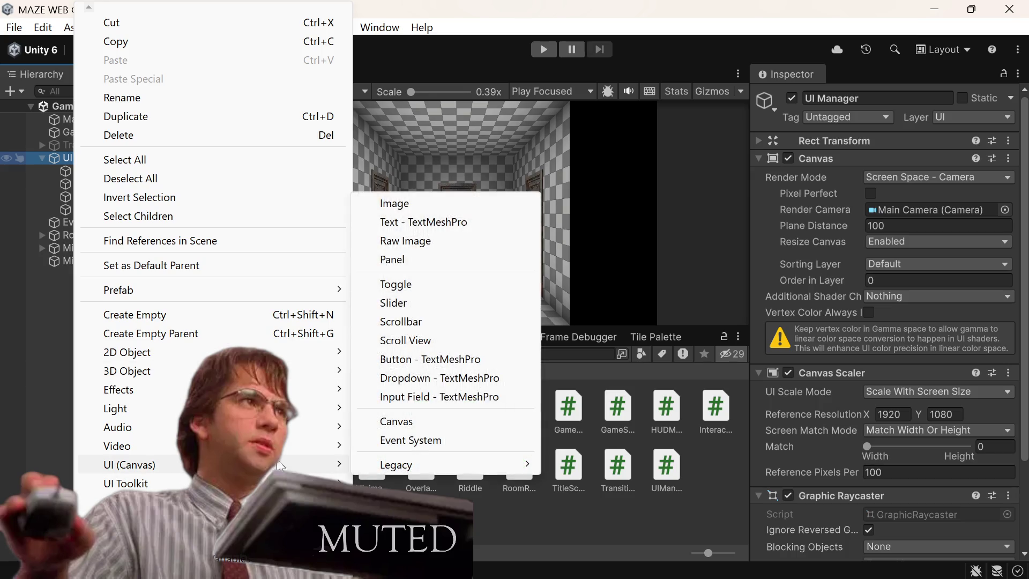
pyautogui.click(399, 422)
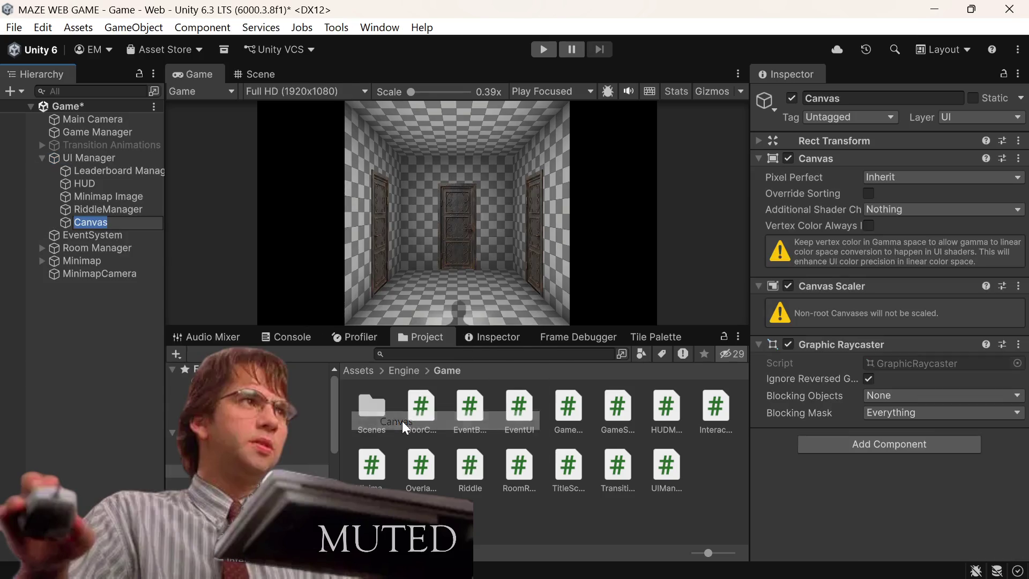
pyautogui.press('BackSpace')
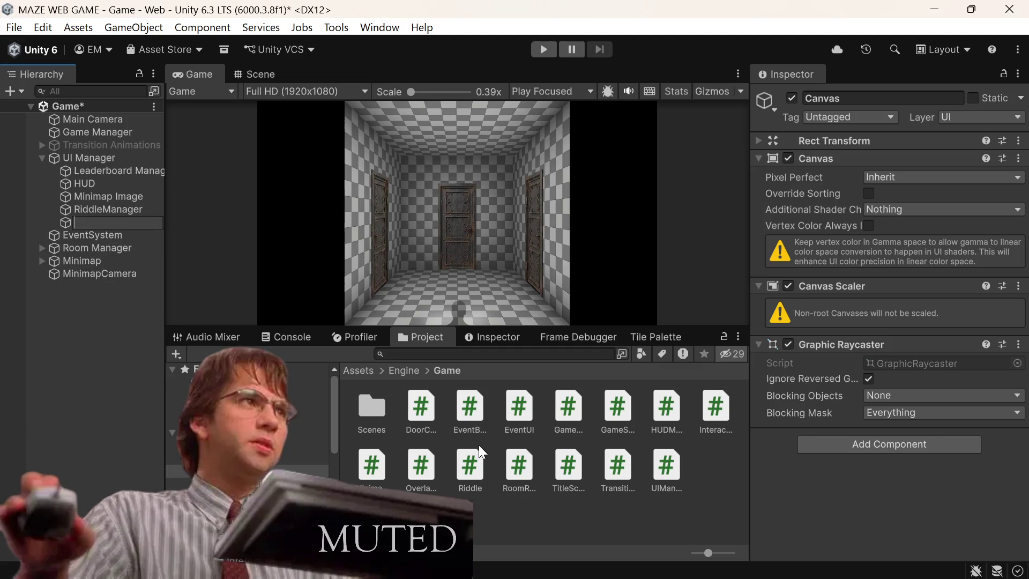
pyautogui.write('Q')
pyautogui.write('uit')
pyautogui.write('Screen')
pyautogui.press('BackSpace')
pyautogui.press('BackSpace')
pyautogui.press('BackSpace')
pyautogui.write('Pause')
pyautogui.press('BackSpace')
pyautogui.press('BackSpace')
pyautogui.press('BackSpace')
pyautogui.write('useScre')
pyautogui.press('Return')
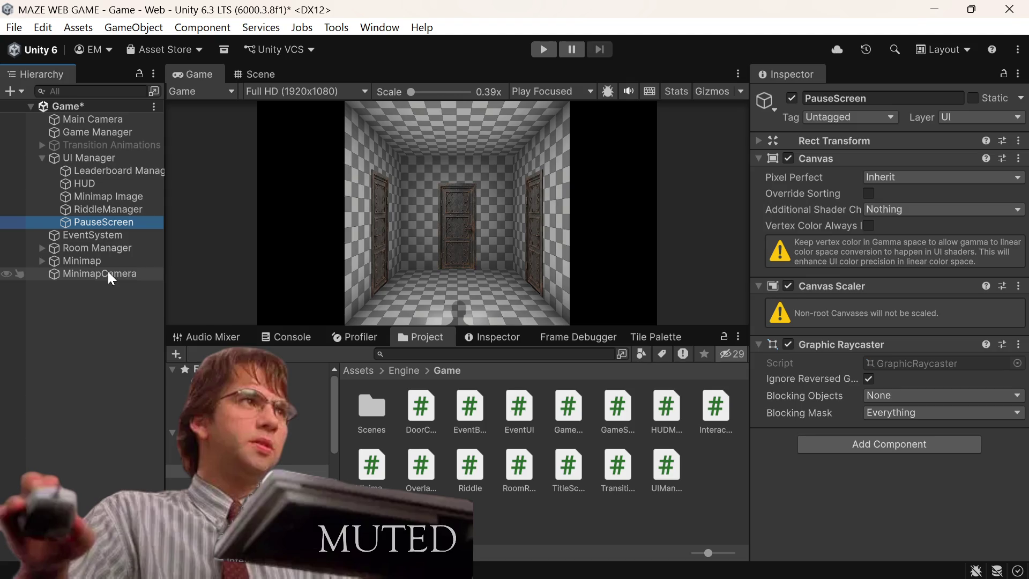
pyautogui.moveTo(108, 577)
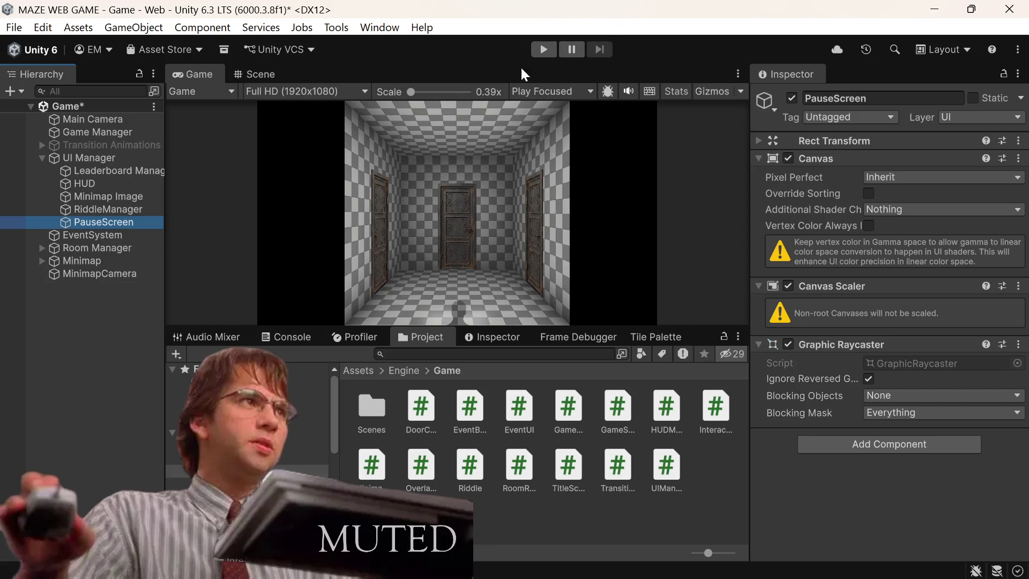
pyautogui.rightClick(99, 158)
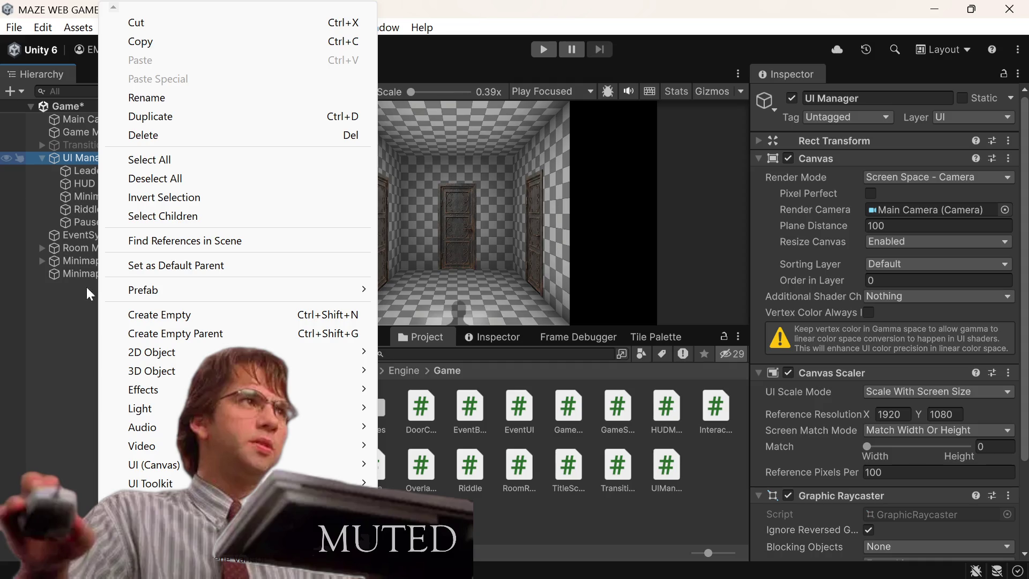
pyautogui.click(72, 305)
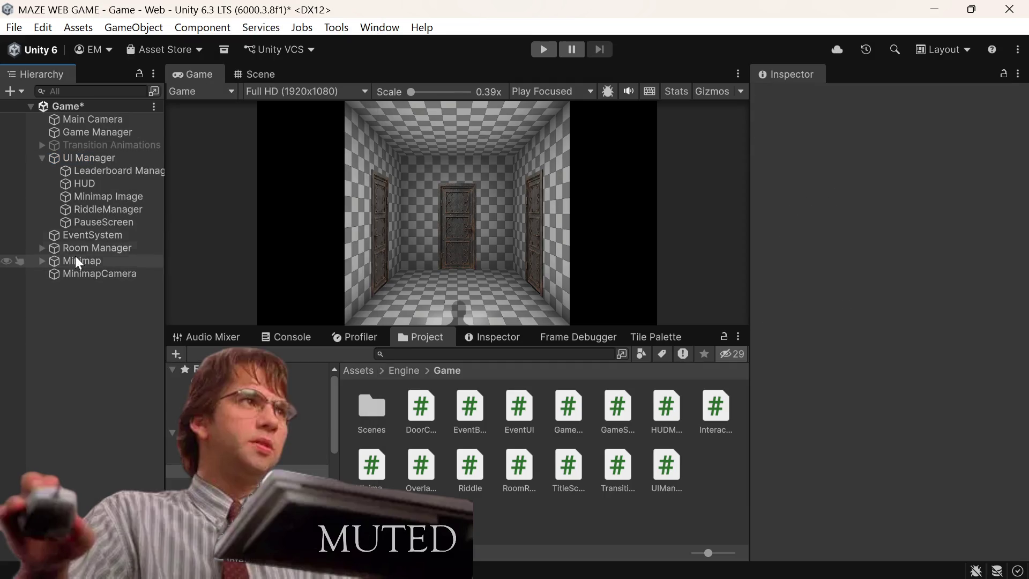
pyautogui.click(111, 174)
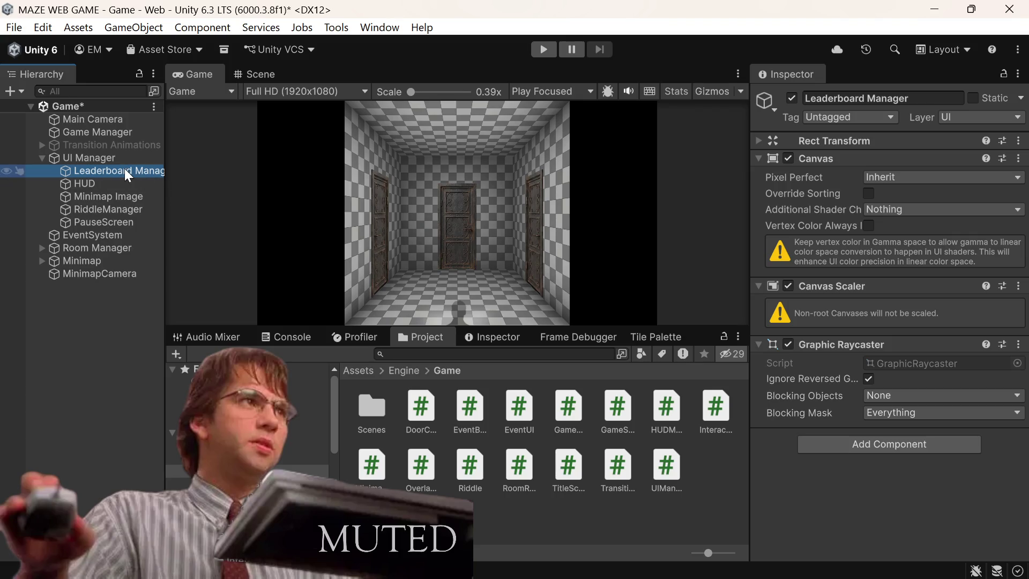
# Step: Deactivate the Leaderboard Manager and HUD objects
pyautogui.click(792, 98)
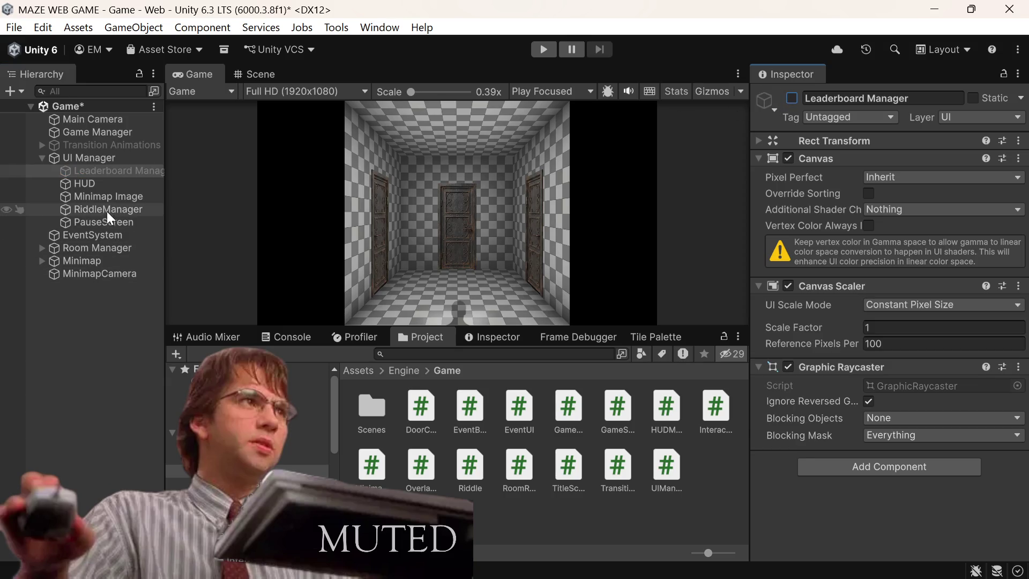
pyautogui.click(88, 182)
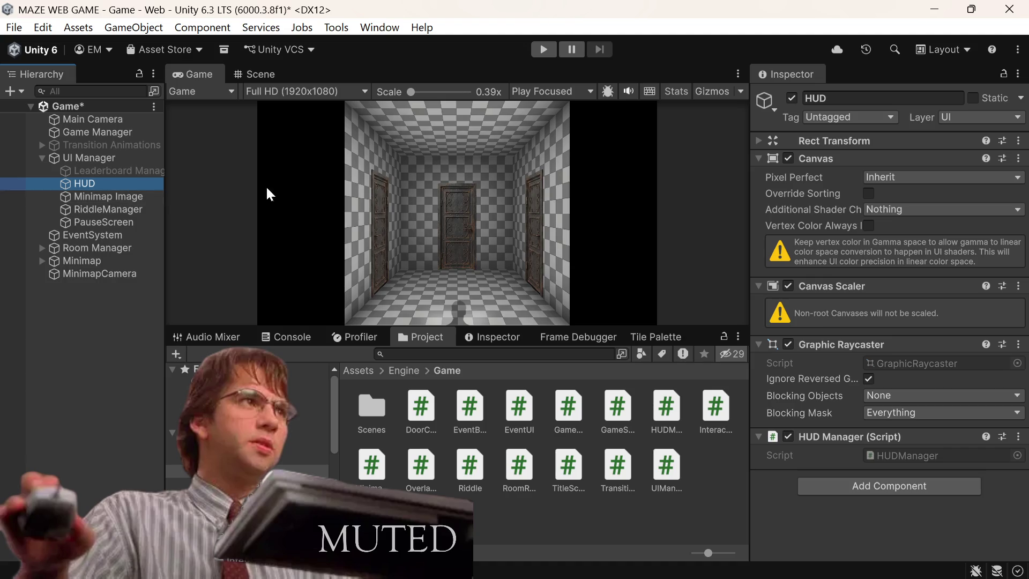
pyautogui.click(792, 97)
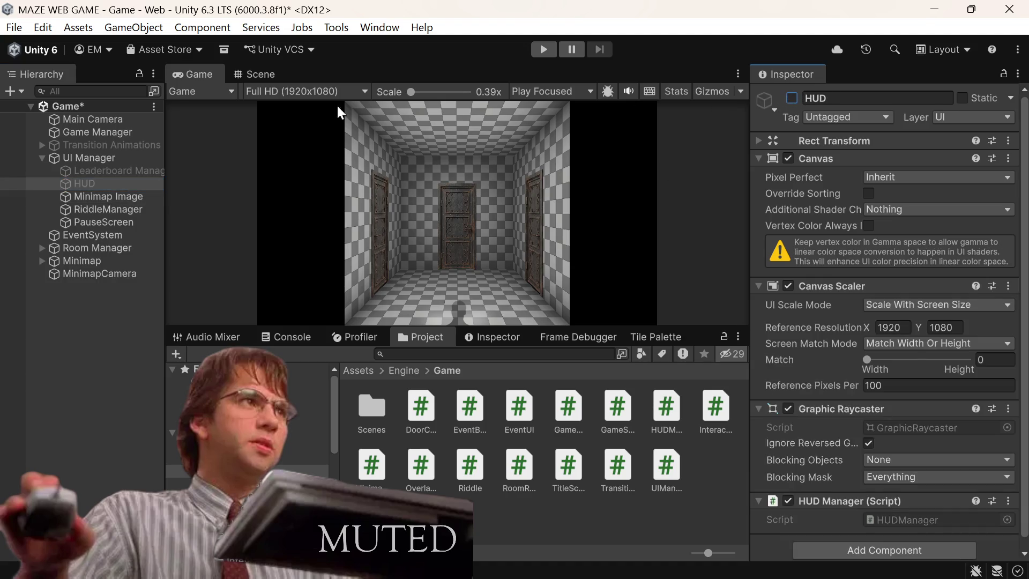
# Step: Deactivate PauseScreen and RiddleManager, then switch back to Visual Studio Code
pyautogui.click(102, 198)
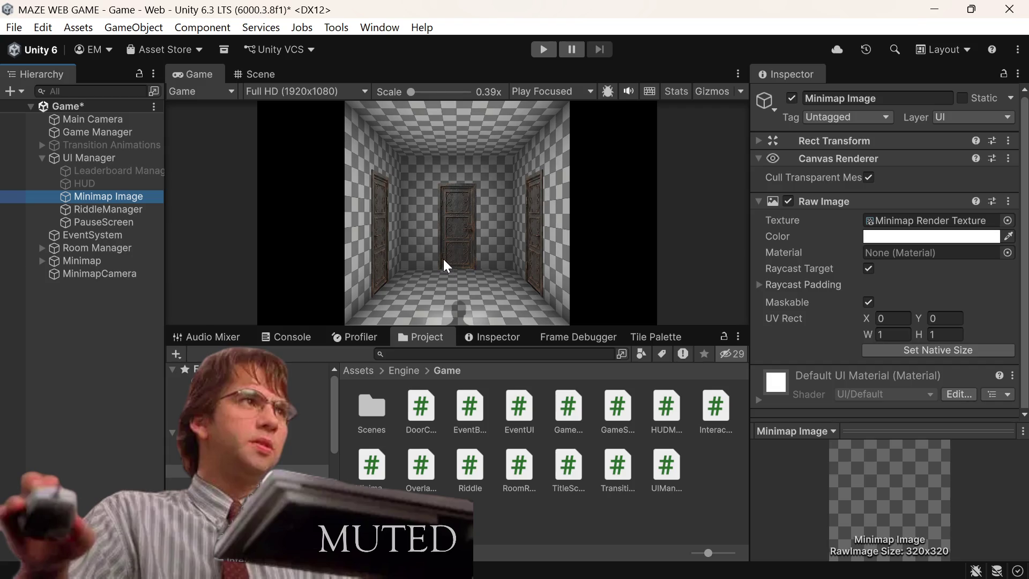
pyautogui.click(144, 211)
pyautogui.click(123, 222)
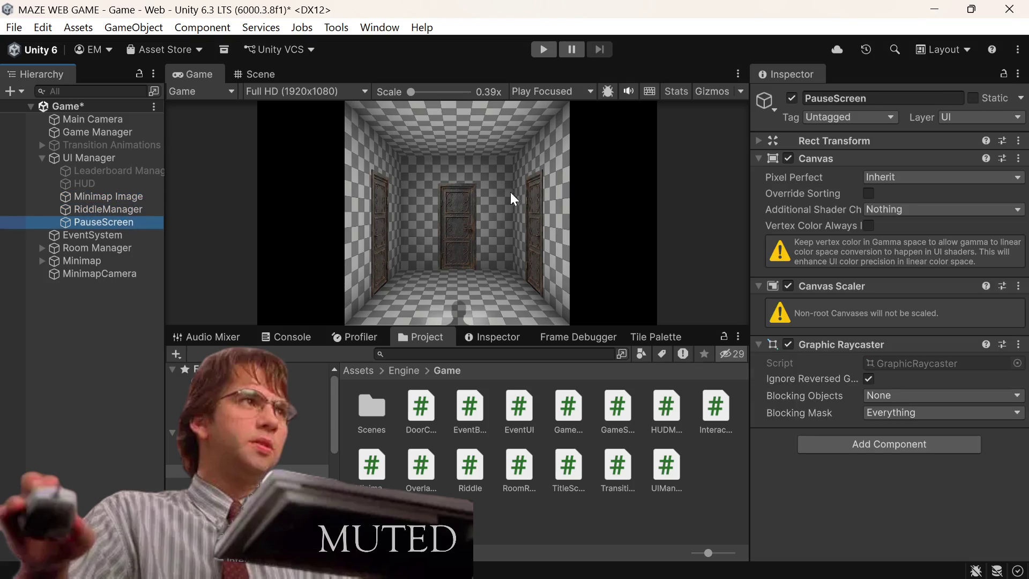
pyautogui.click(791, 98)
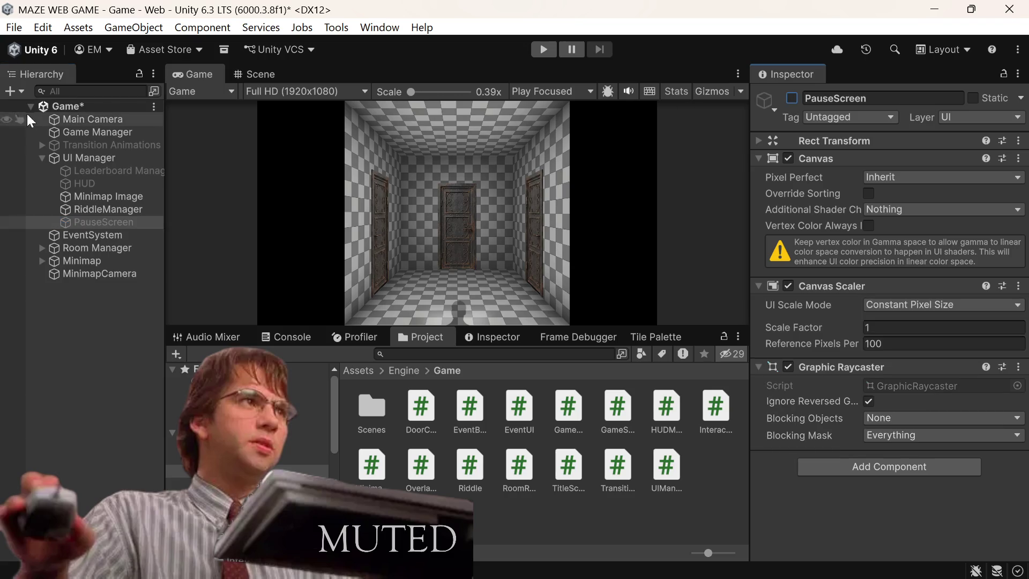
pyautogui.click(80, 209)
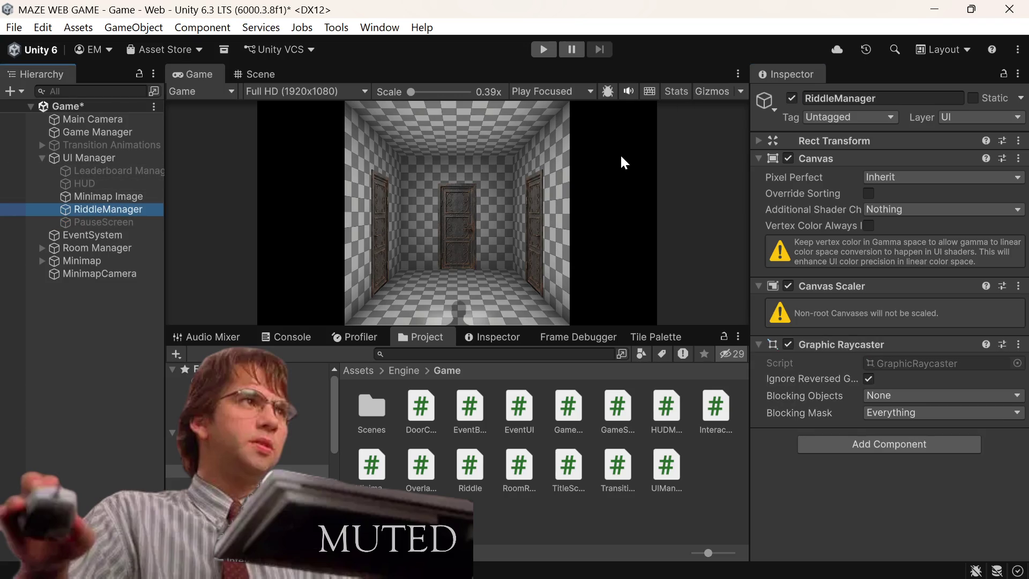
pyautogui.click(791, 99)
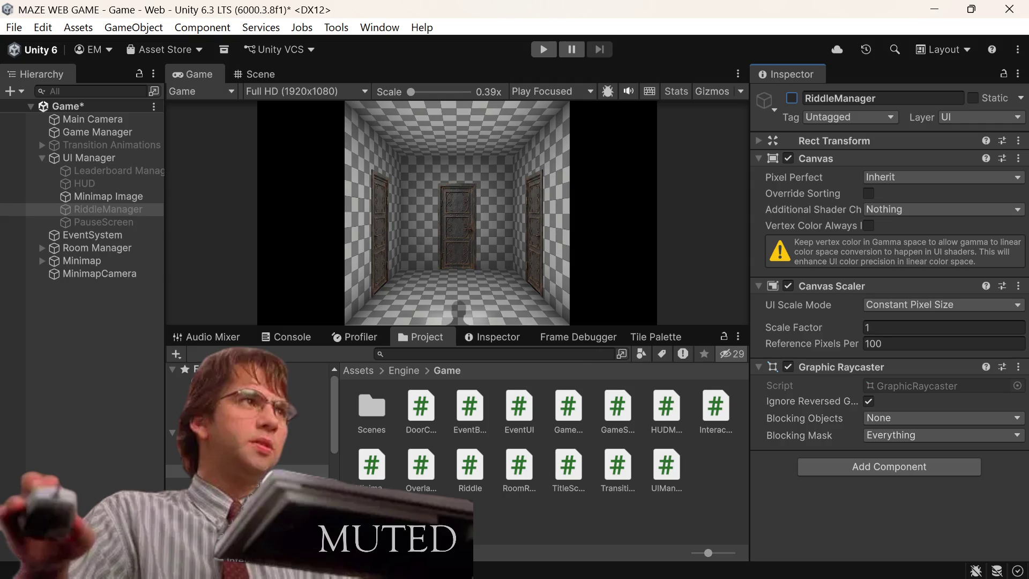
pyautogui.moveTo(527, 576)
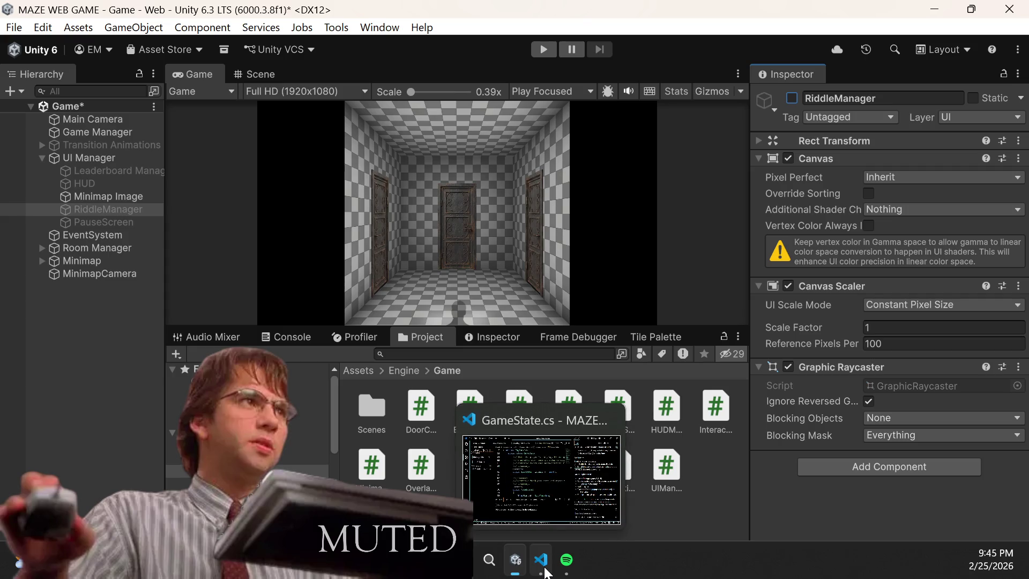
pyautogui.click(541, 559)
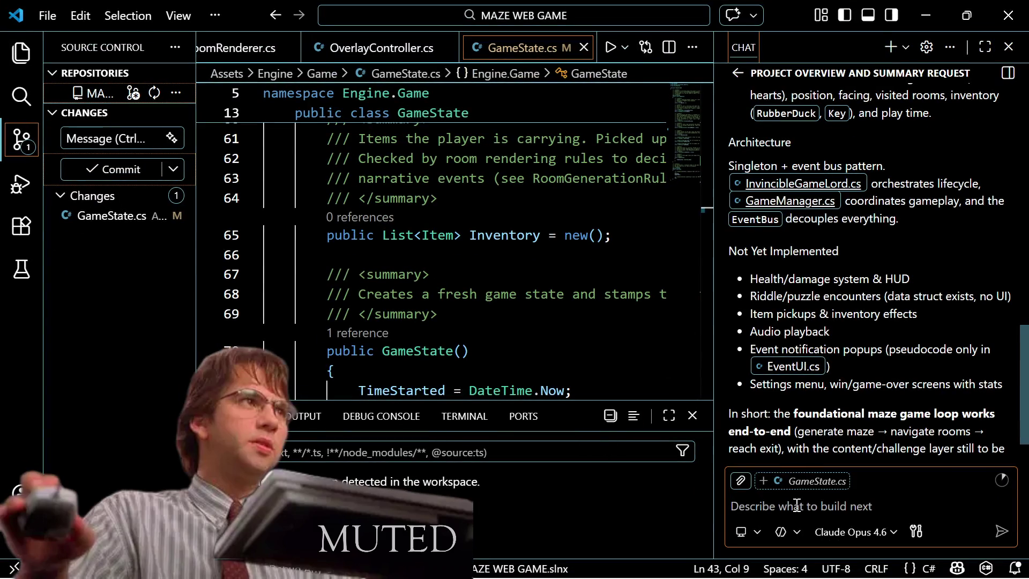
# Step: Ask Copilot how hard persistent maze door locks, opened by interactions, held items or keys, would be
pyautogui.click(791, 506)
pyautogui.write('how ')
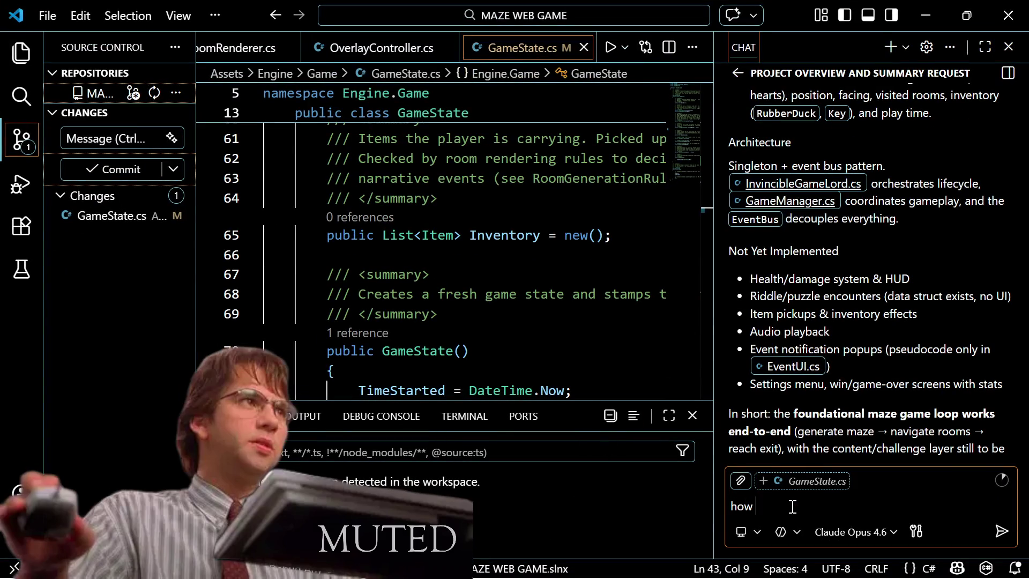
pyautogui.write('difficult wh')
pyautogui.press('BackSpace')
pyautogui.write('ould it be to add ')
pyautogui.write('a ')
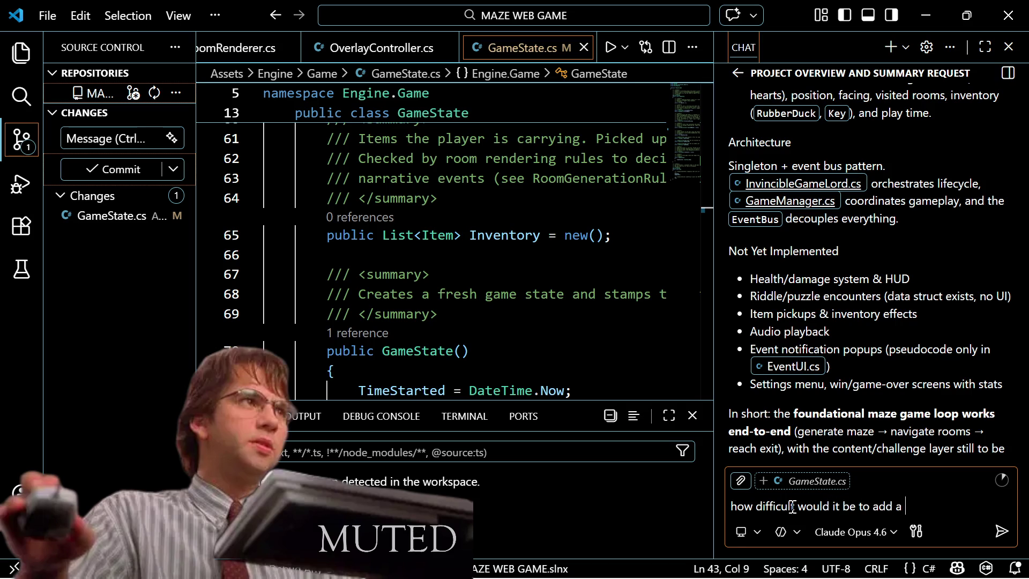
pyautogui.write('lock and key s')
pyautogui.write('ystem to th')
pyautogui.write('e ')
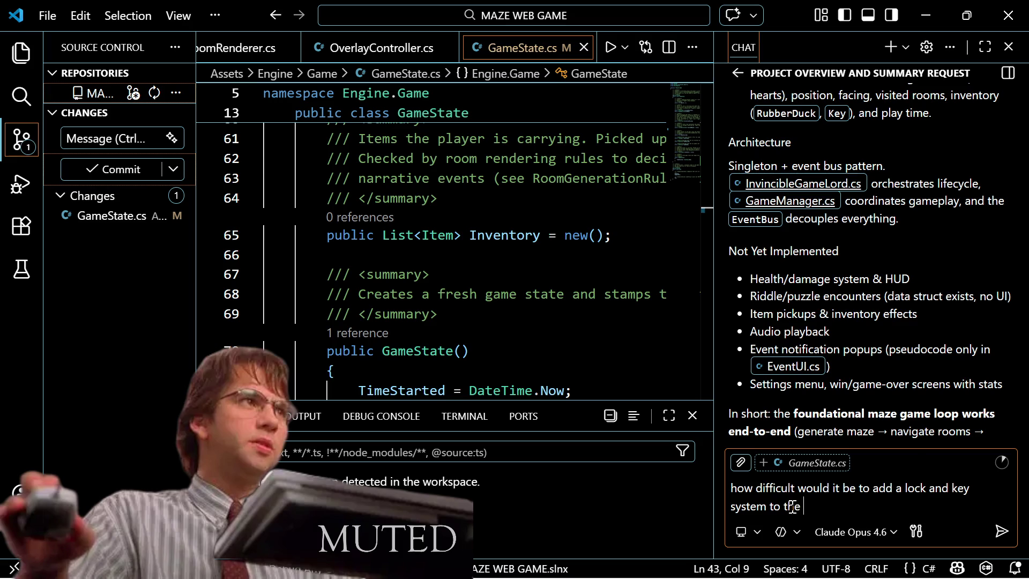
pyautogui.write('doors ')
pyautogui.write('in this ')
pyautogui.write('maze')
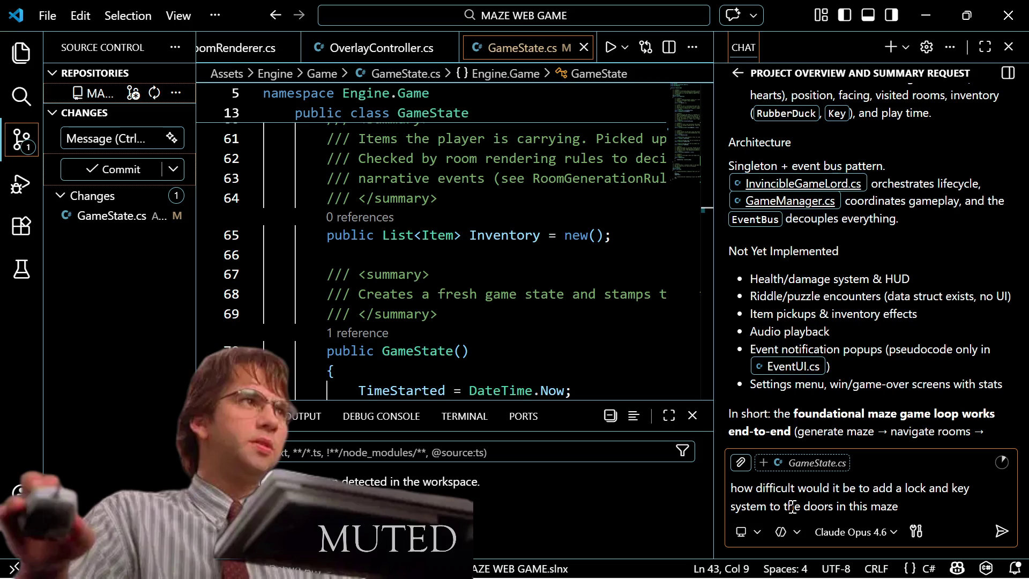
pyautogui.write(' and ')
pyautogui.write('have them ')
pyautogui.write('pers')
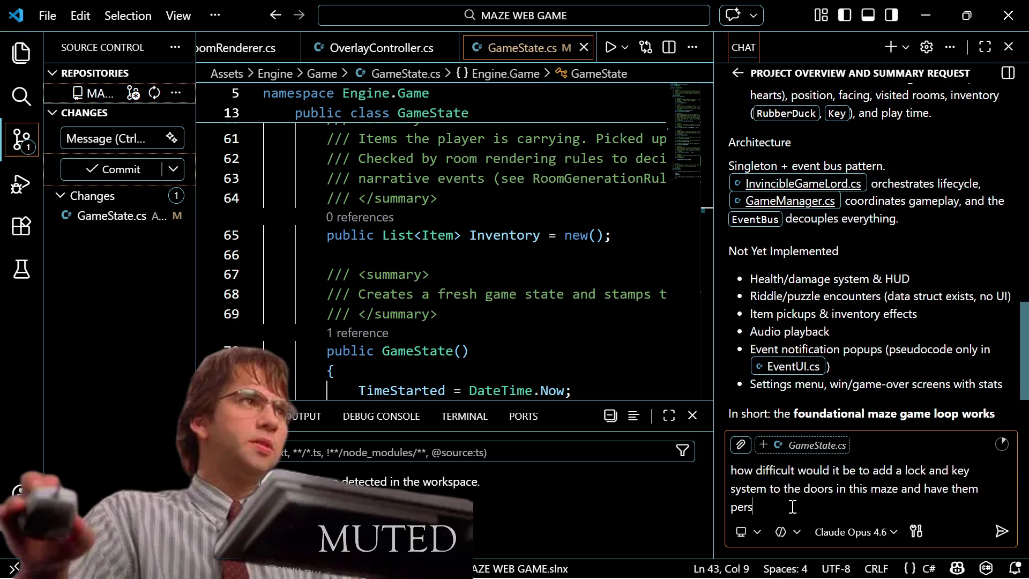
pyautogui.write('ist for the ')
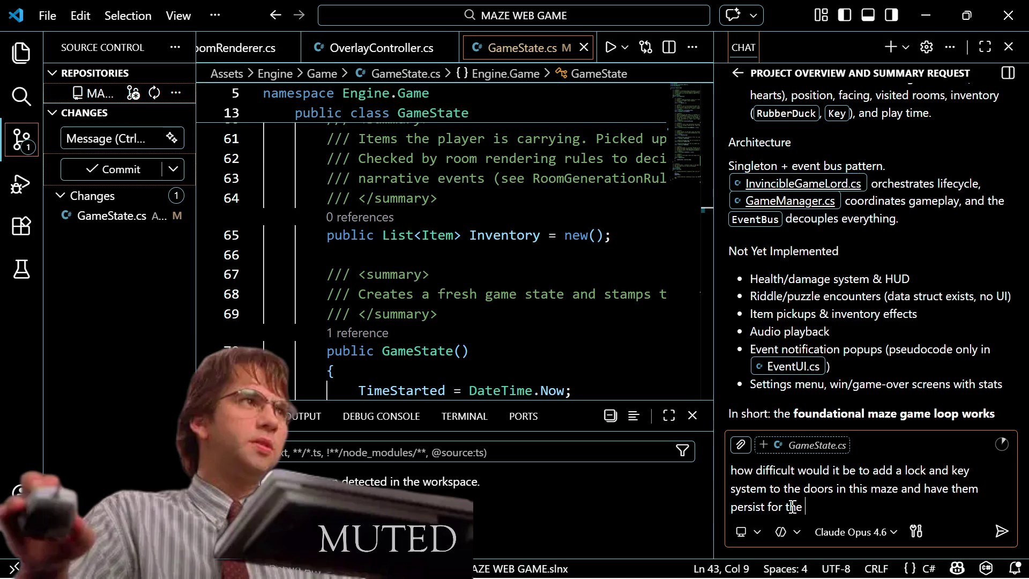
pyautogui.write('entire game?')
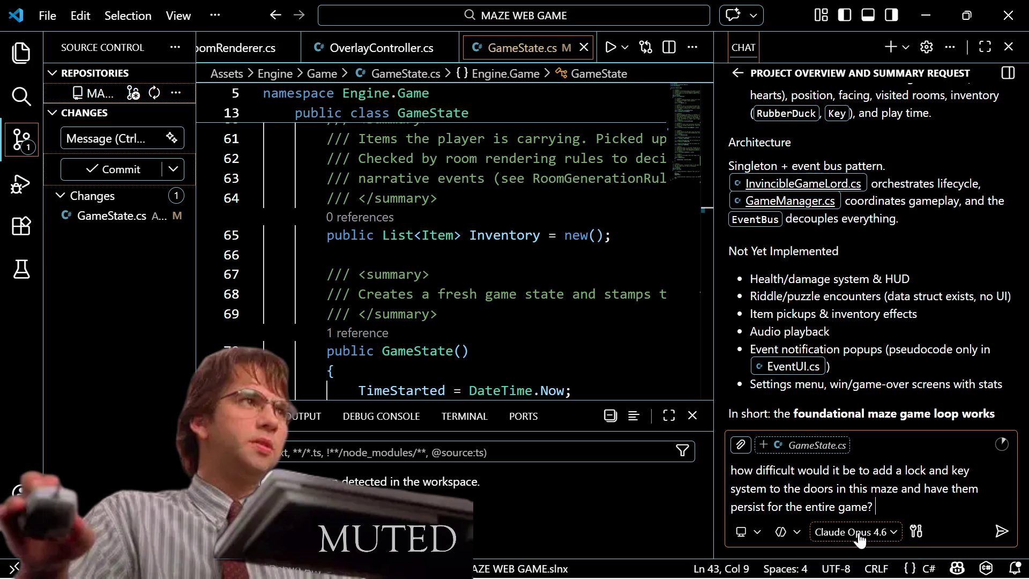
pyautogui.write(' And we might')
pyautogui.write(' want them ')
pyautogui.write('to o')
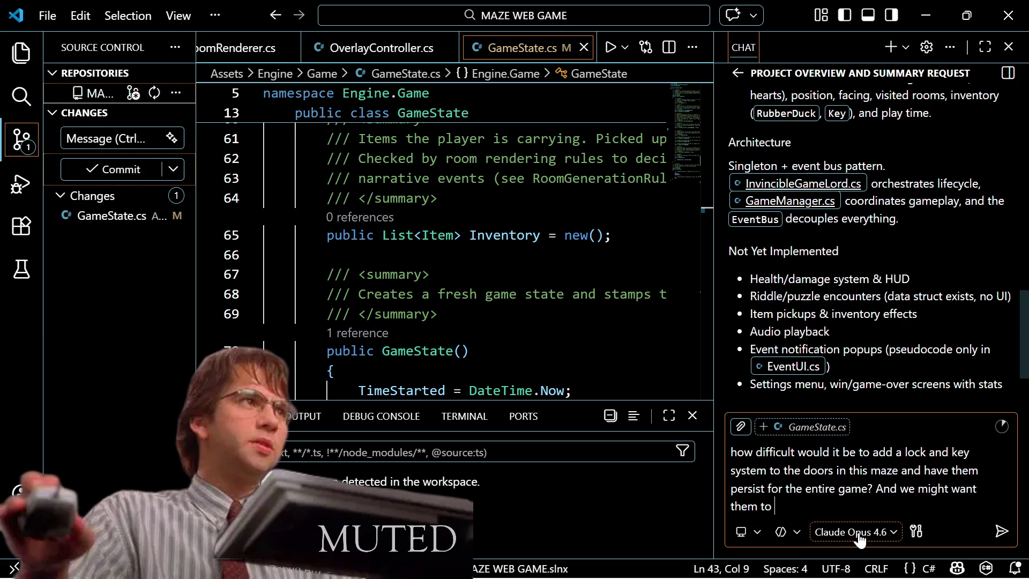
pyautogui.press('BackSpace')
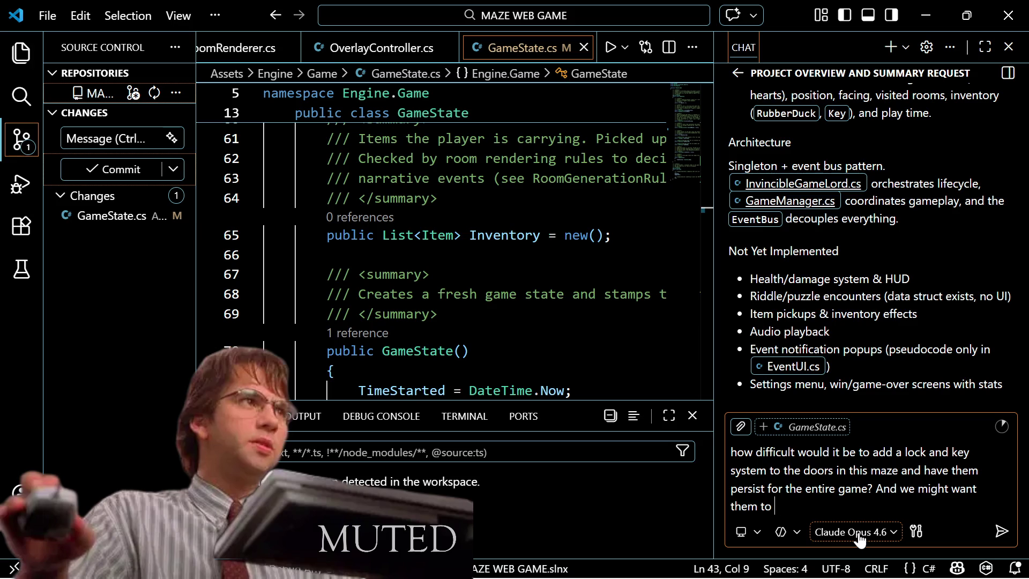
pyautogui.write('unlock bas')
pyautogui.write('ed on ')
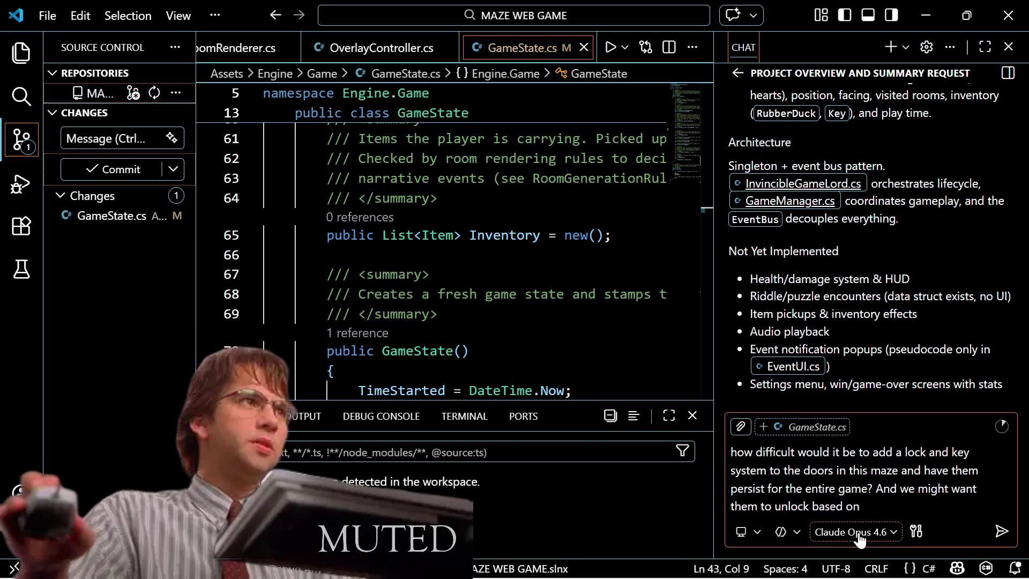
pyautogui.write('interactio')
pyautogui.write('ns or ite')
pyautogui.write('ms ')
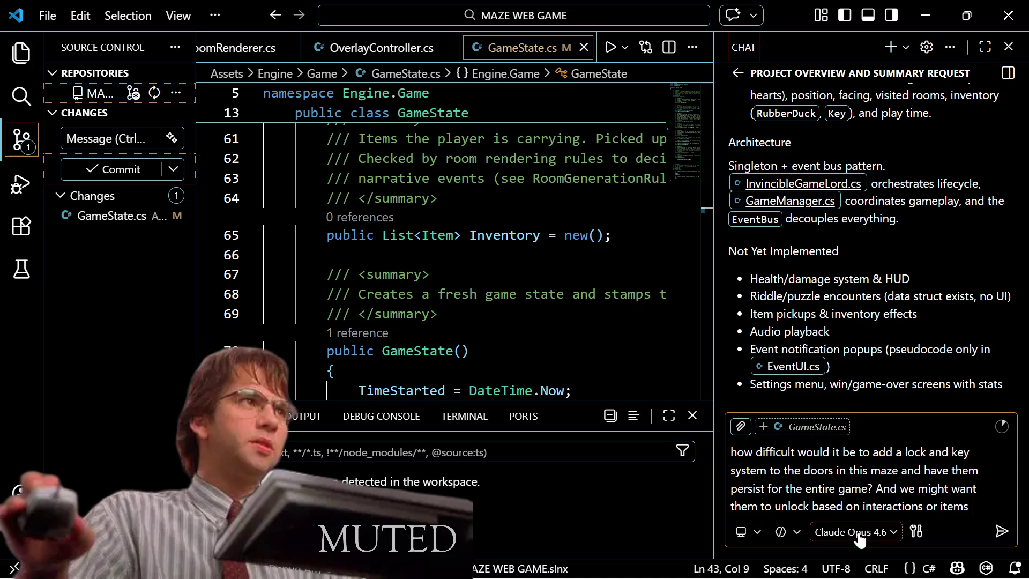
pyautogui.write('t')
pyautogui.press('BackSpace')
pyautogui.write('or keys')
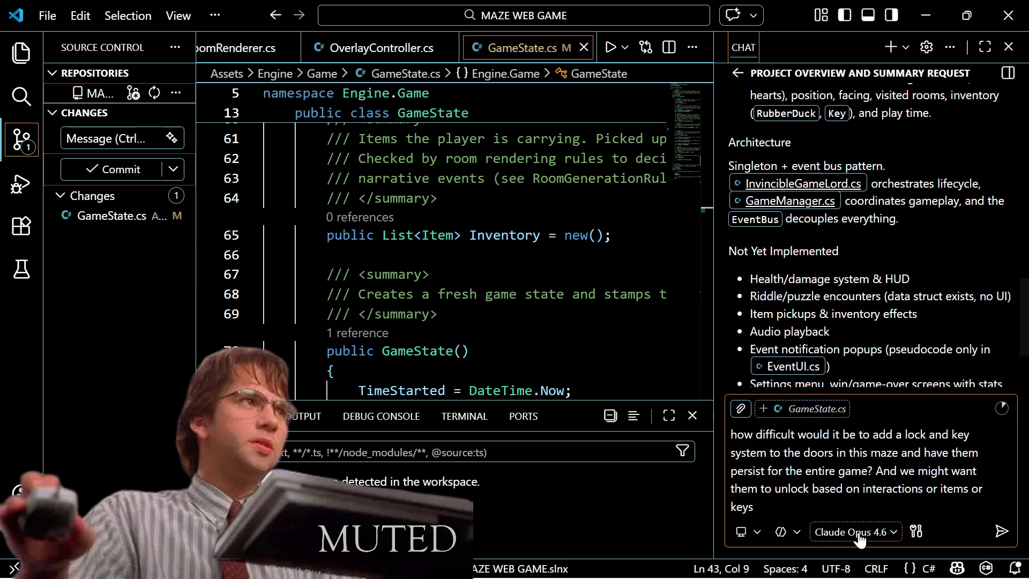
pyautogui.press('Home')
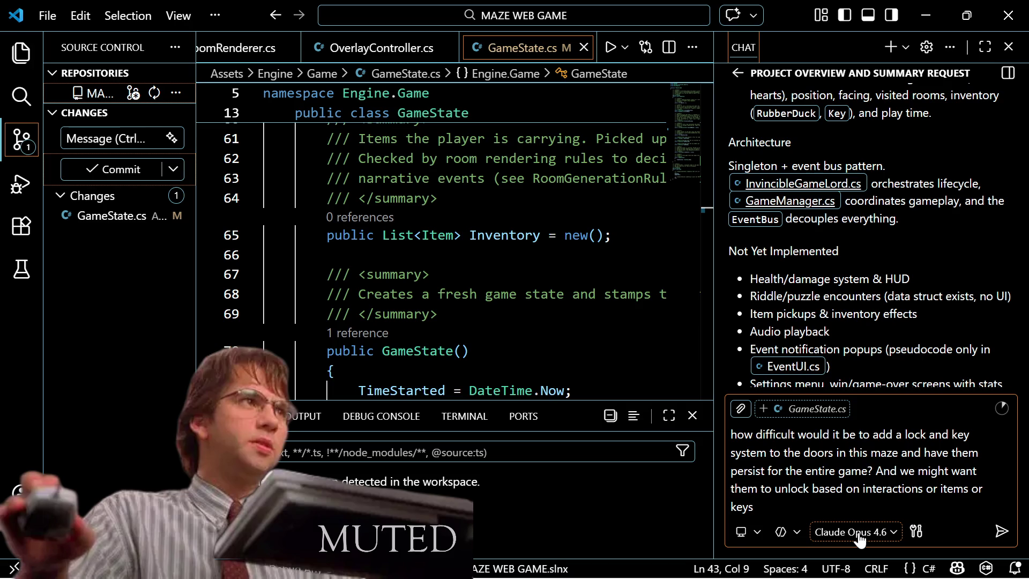
pyautogui.write('the ')
pyautogui.write('player is ')
pyautogui.write('holding or')
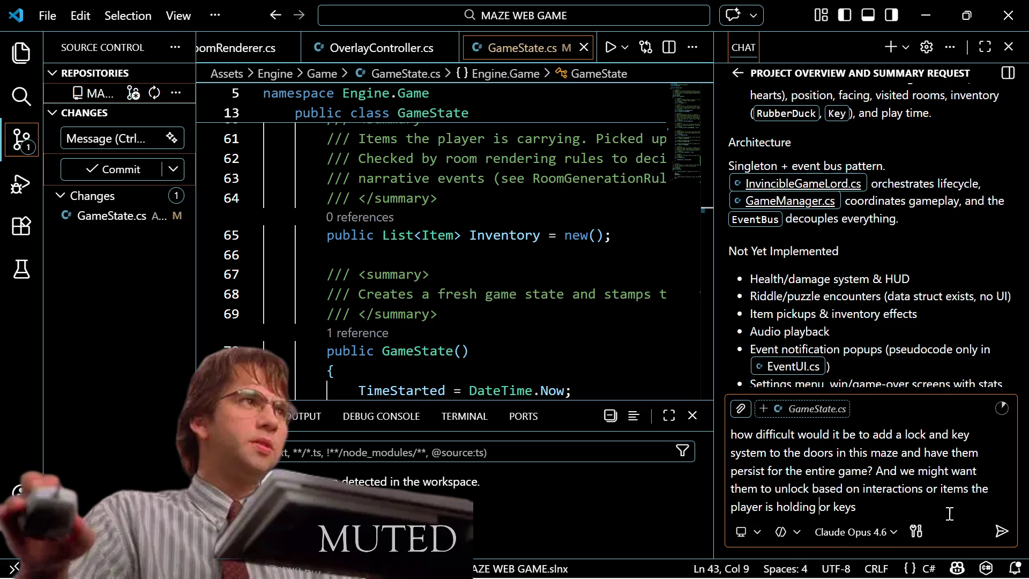
pyautogui.click(1002, 532)
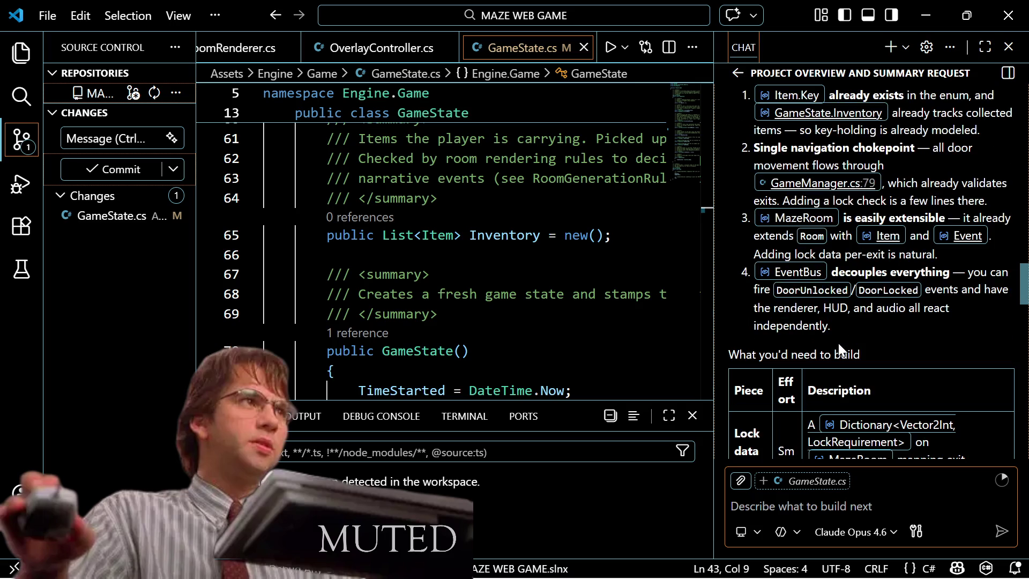
pyautogui.scroll(3, 839, 345)
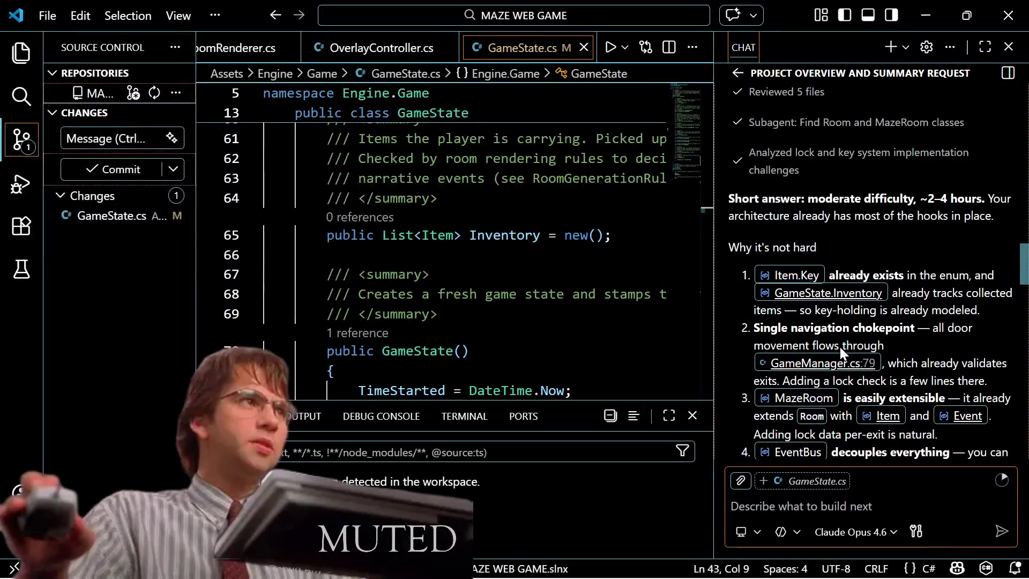
pyautogui.scroll(-2, 836, 368)
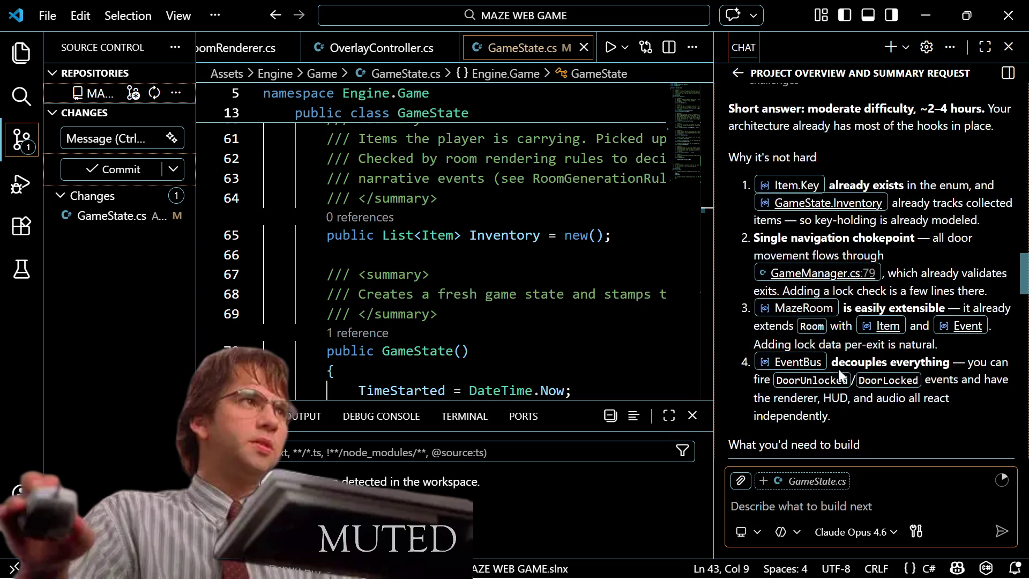
pyautogui.scroll(-1, 817, 383)
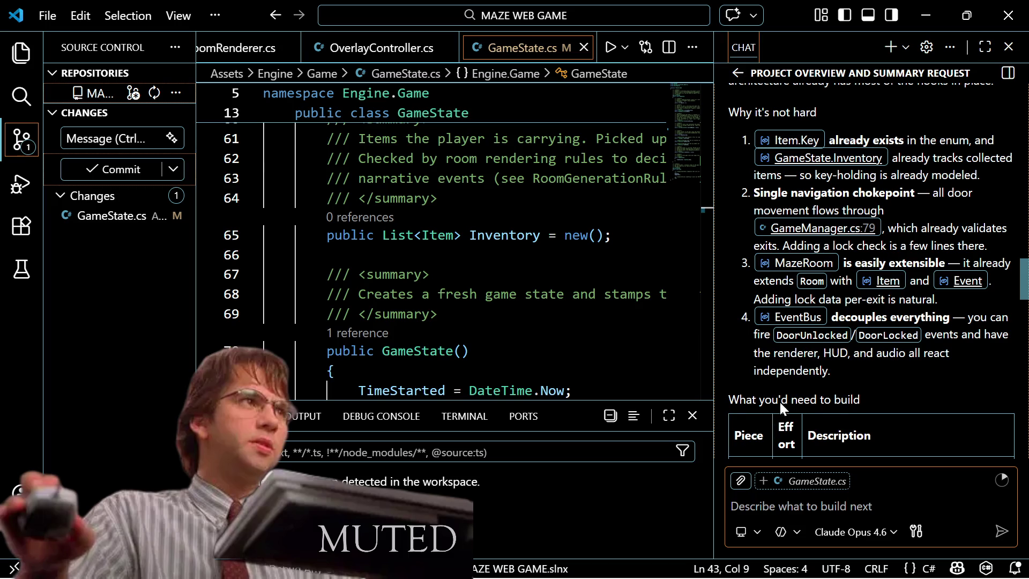
pyautogui.scroll(2, 812, 372)
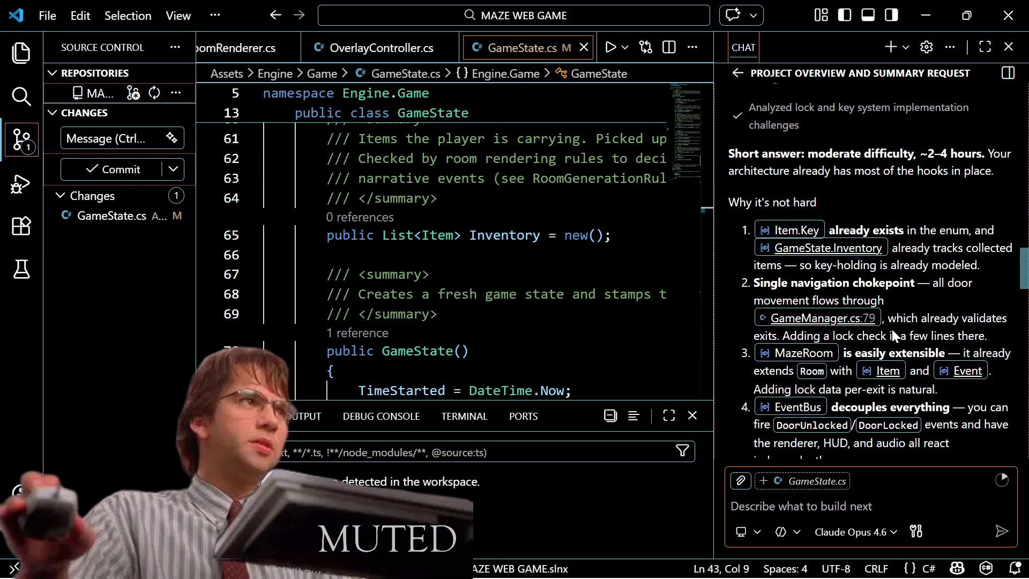
pyautogui.scroll(-1, 891, 329)
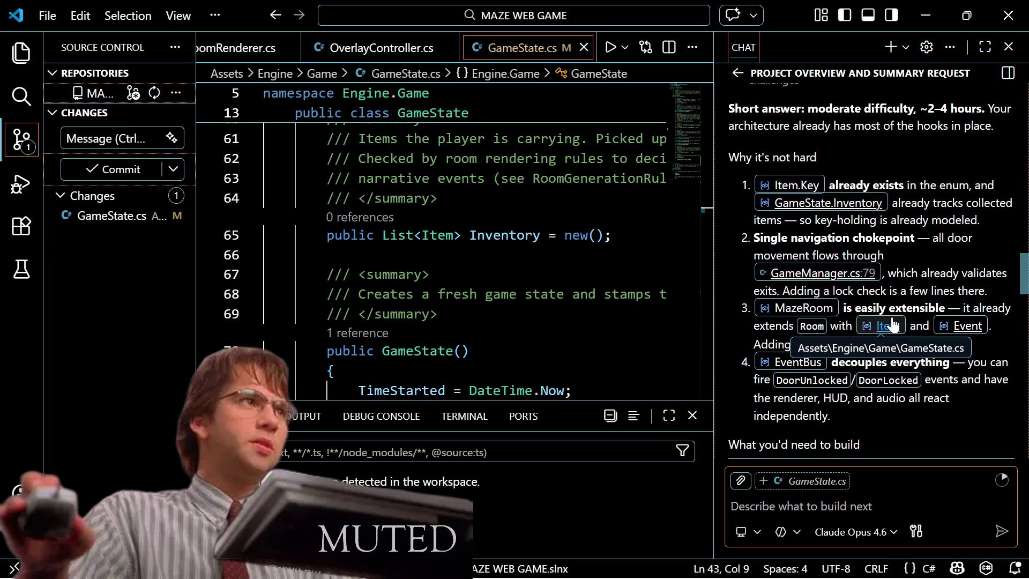
pyautogui.scroll(-1, 814, 349)
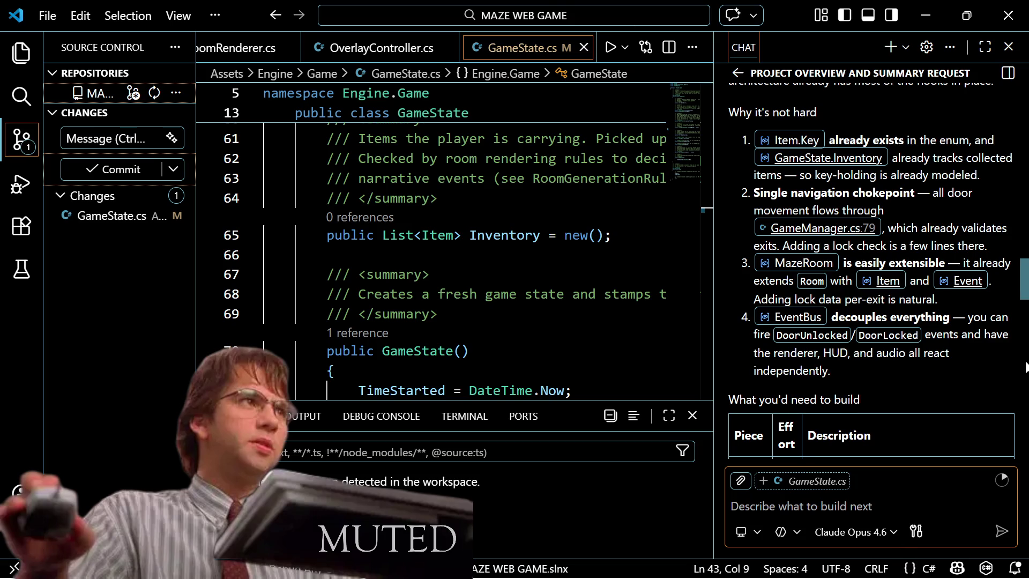
pyautogui.scroll(3, 1004, 306)
pyautogui.scroll(10, 995, 305)
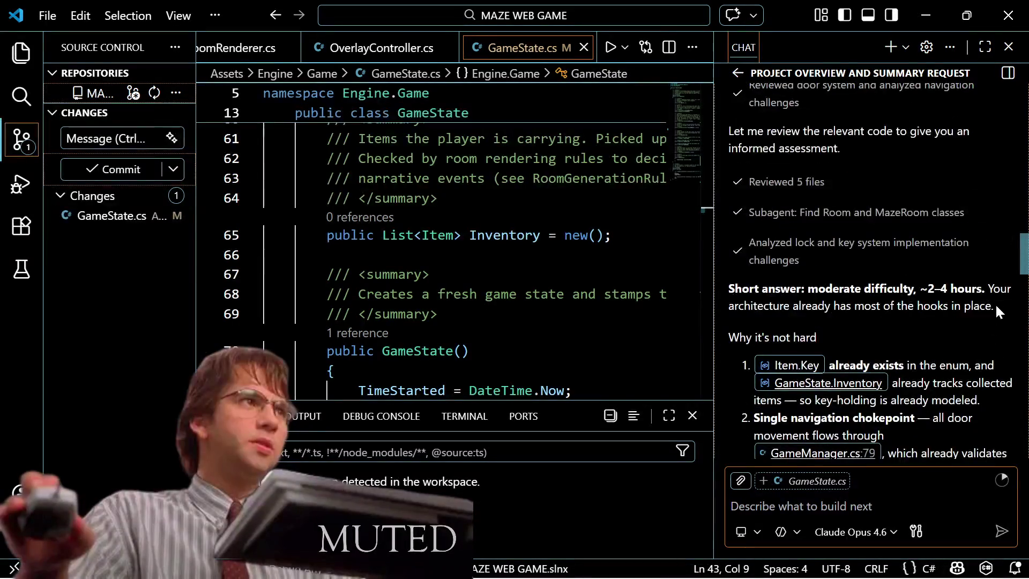
pyautogui.scroll(3, 996, 307)
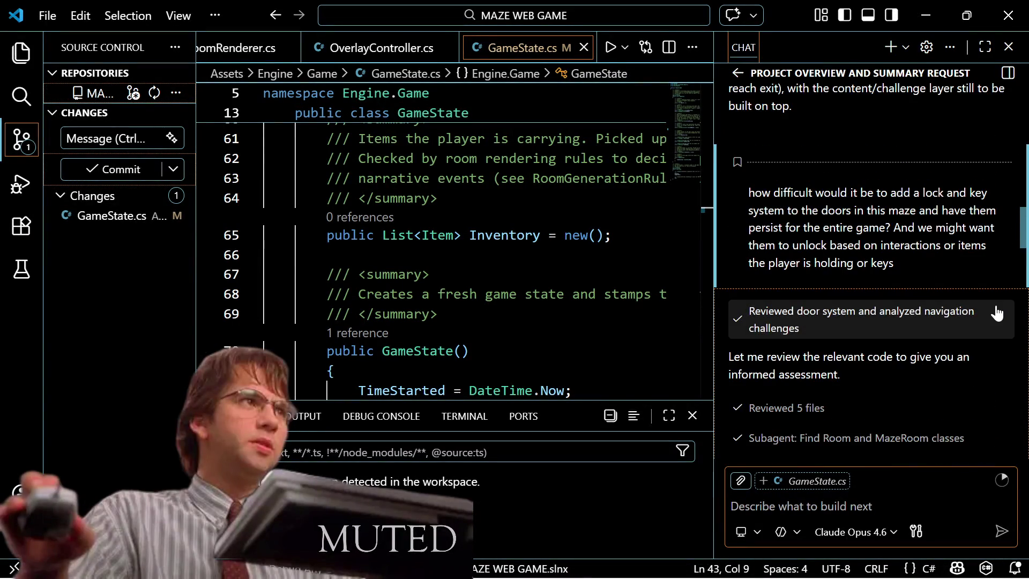
pyautogui.scroll(3, 996, 313)
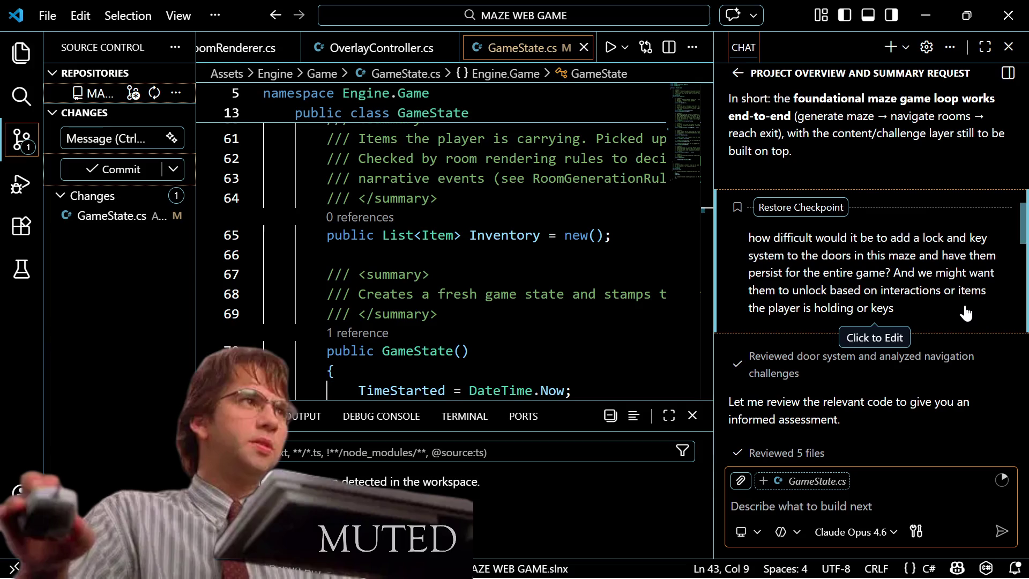
pyautogui.scroll(-4, 969, 299)
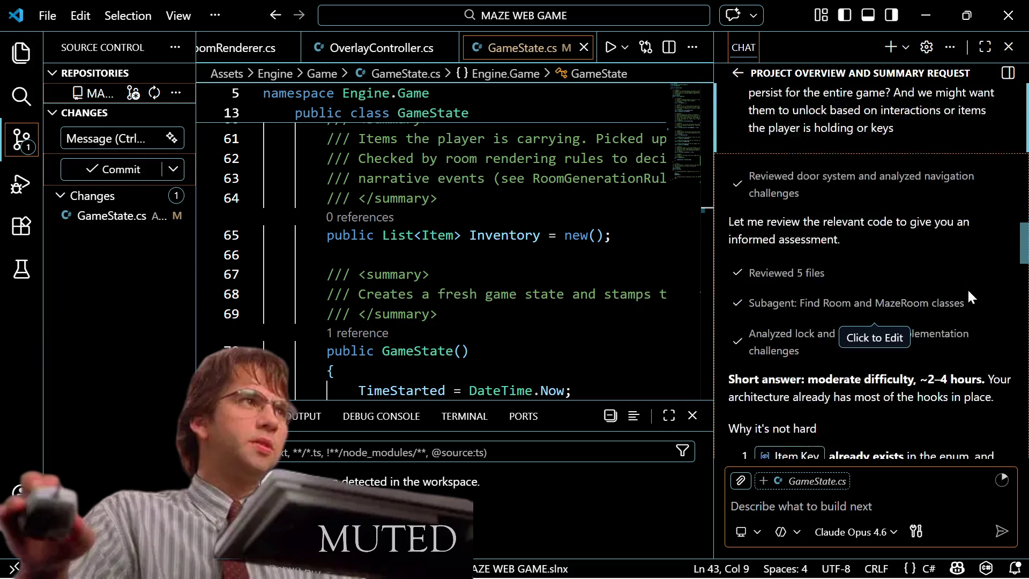
pyautogui.scroll(-2, 974, 298)
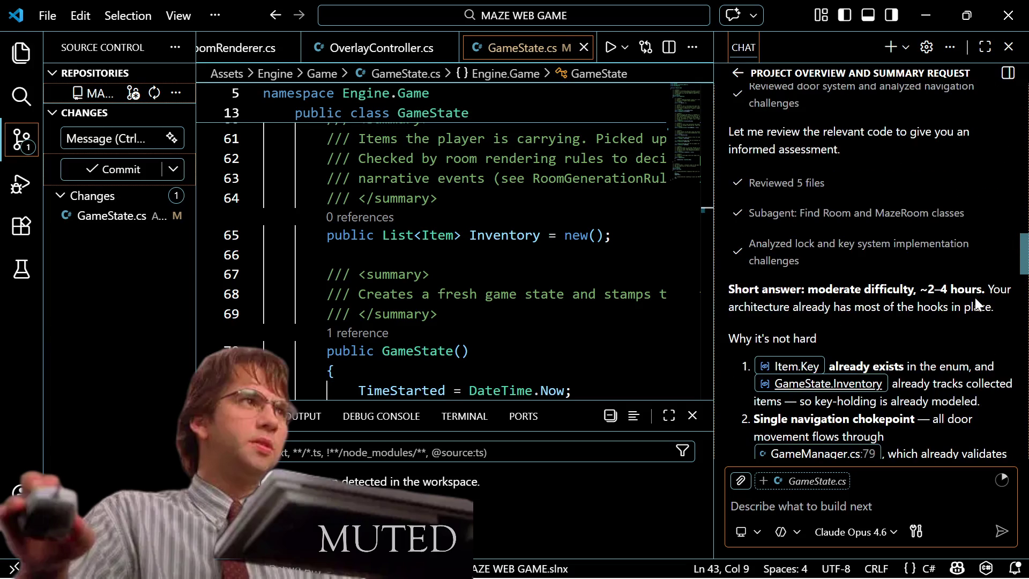